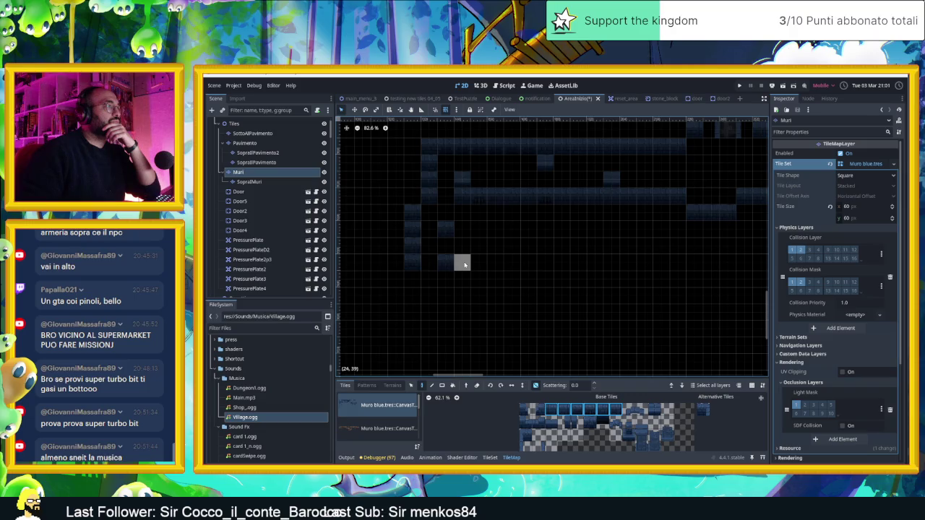
Paint wall tiles at cells (20,37), (20,36) and along row 41, then erase them
click(392, 229)
click(391, 216)
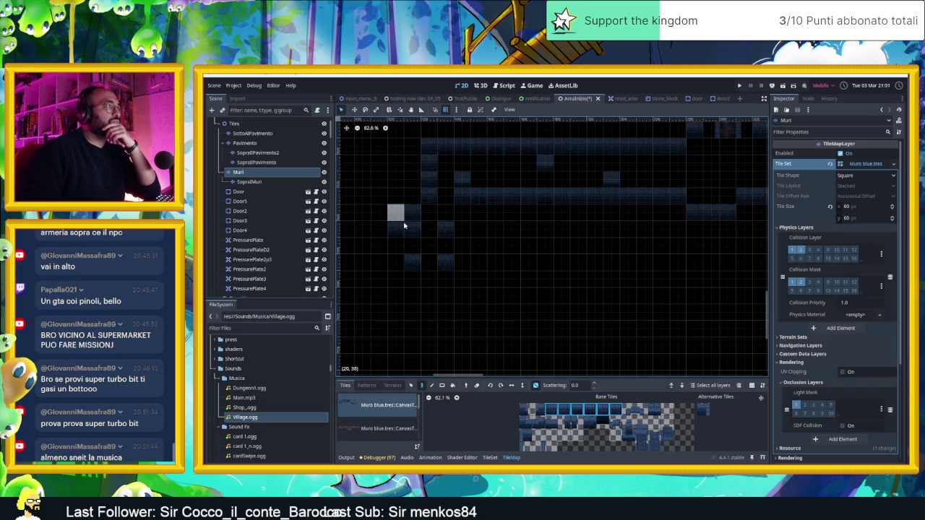
mouse_move(428, 293)
mouse_down()
mouse_move(465, 294)
mouse_move(421, 290)
mouse_up()
mouse_move(407, 202)
mouse_down()
mouse_move(399, 216)
mouse_move(406, 227)
mouse_move(407, 202)
mouse_move(407, 249)
mouse_up()
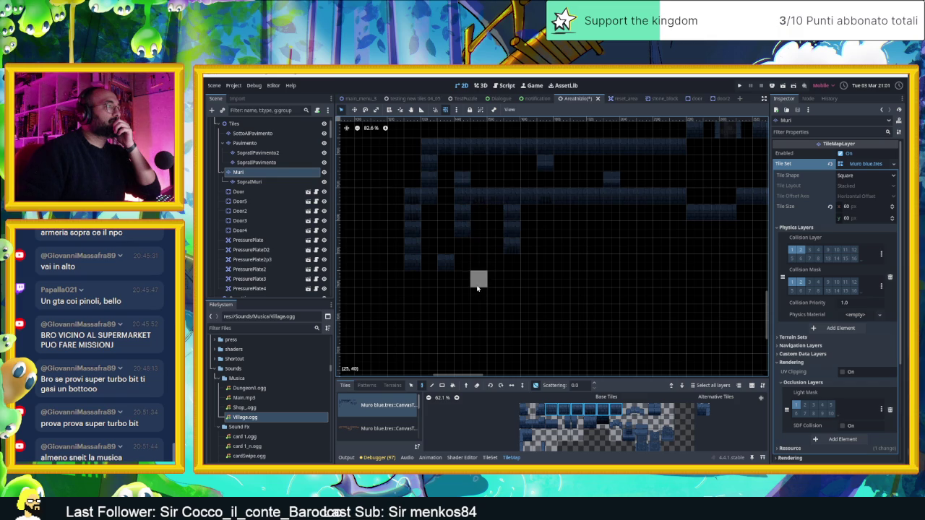
Add a three-tile wall along row 41 and single wall tiles at (23,37) and (26,39)
drag(477, 293, 508, 294)
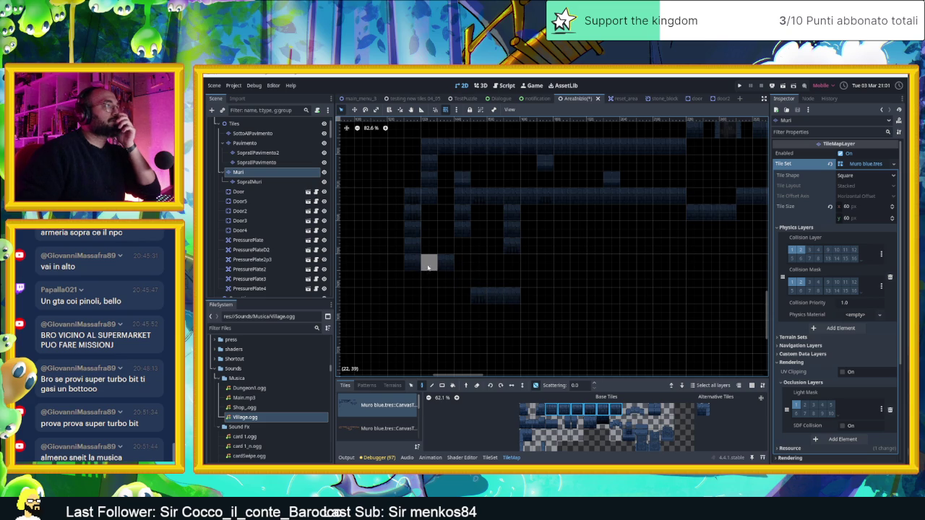
click(430, 231)
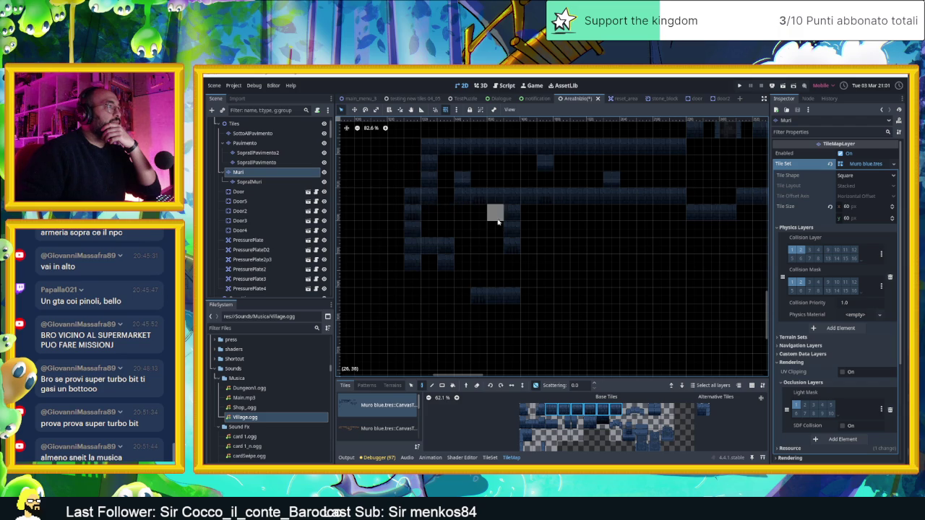
click(493, 261)
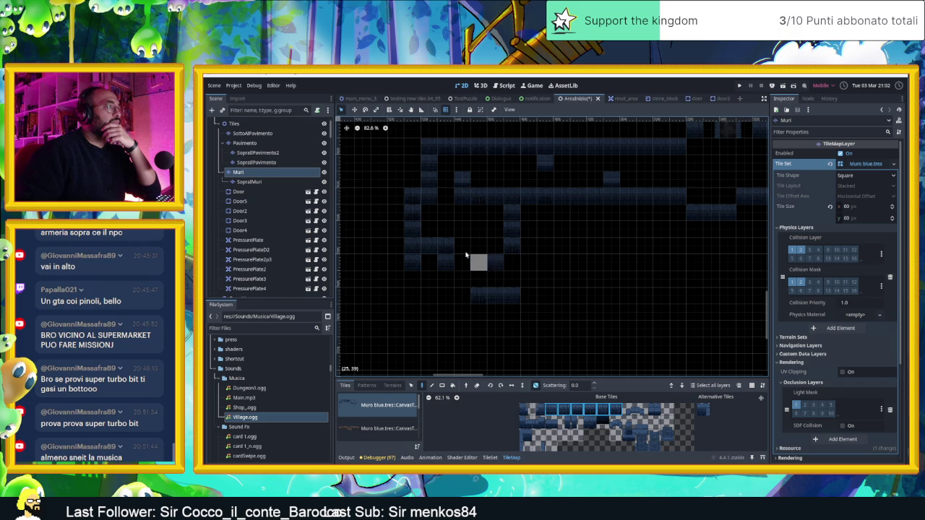
scroll(457, 282, down, 3)
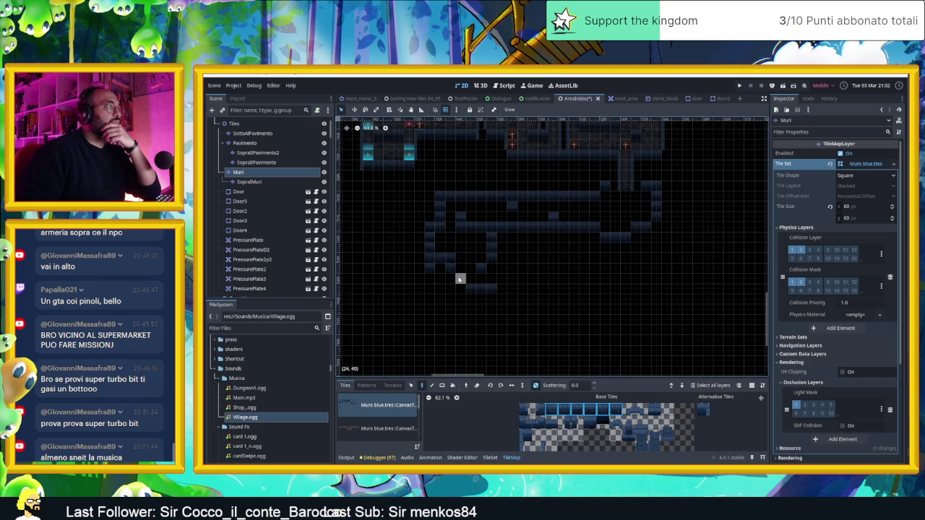
scroll(506, 283, up, 2)
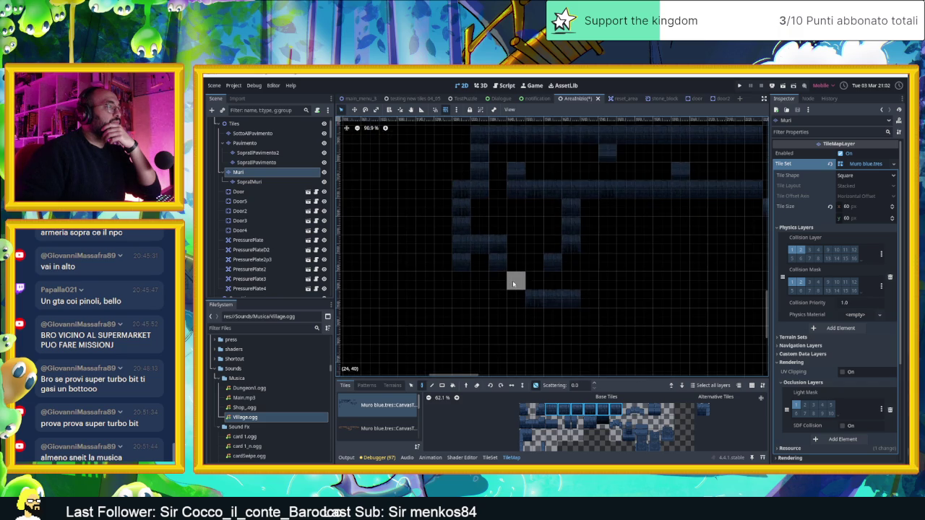
Paint two stacked wall tiles and a vertical wall column running downward
mouse_move(461, 281)
mouse_down()
mouse_move(462, 298)
mouse_move(514, 299)
mouse_up()
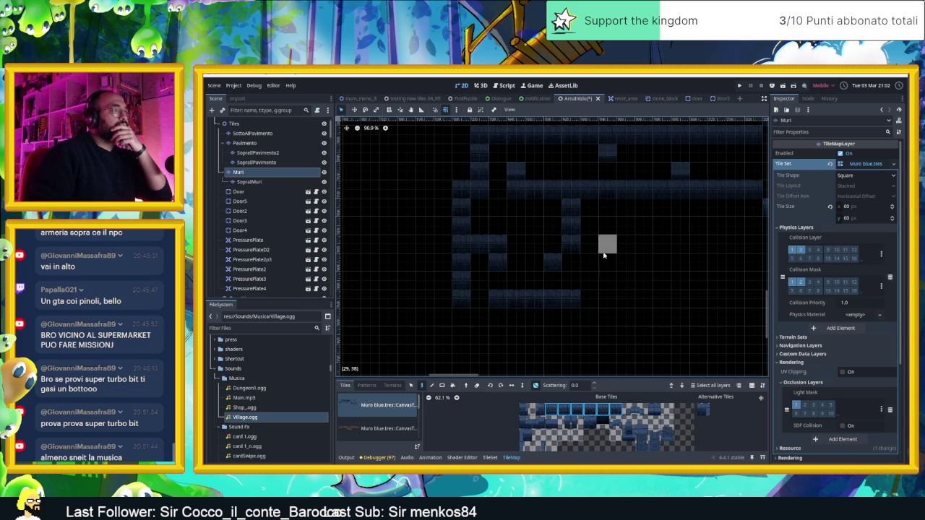
drag(605, 207, 608, 303)
scroll(611, 329, down, 2)
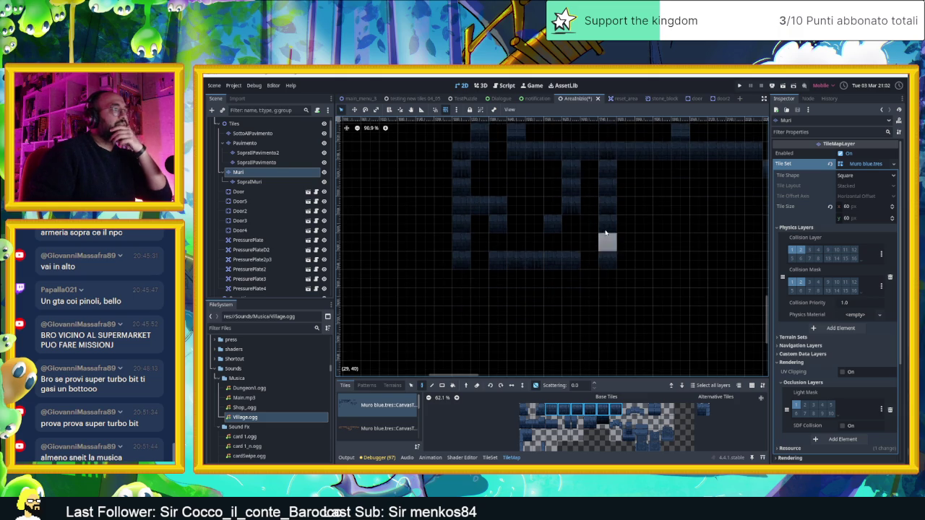
scroll(592, 296, down, 3)
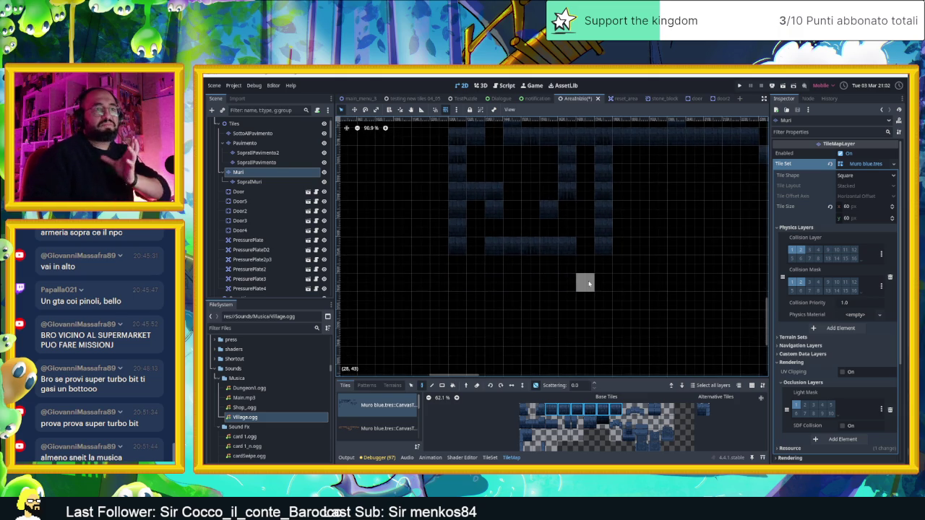
scroll(588, 284, down, 2)
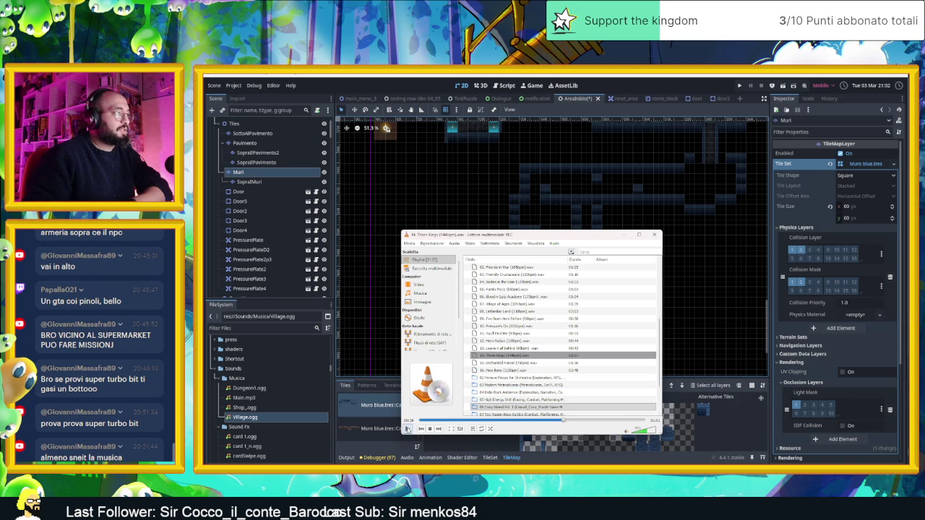
Skip ahead three tracks in the VLC playlist and minimize the player
click(438, 429)
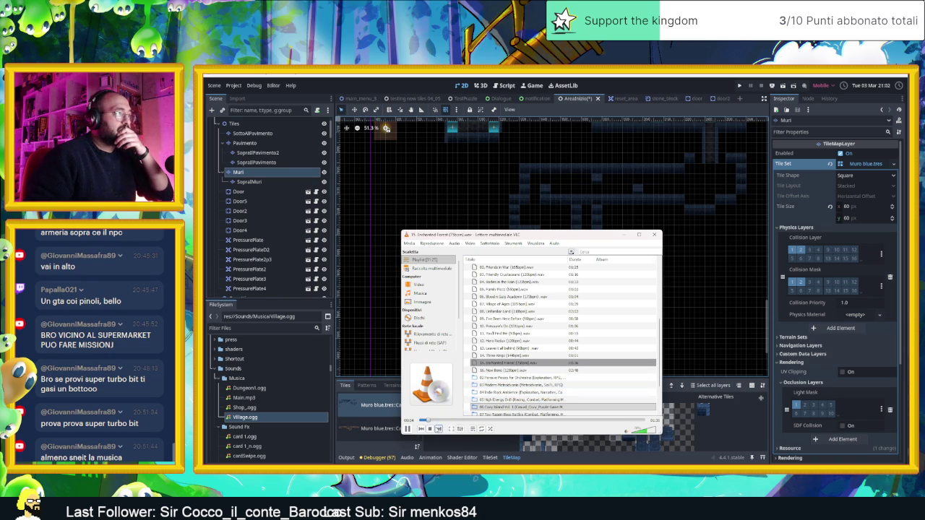
click(437, 429)
click(438, 428)
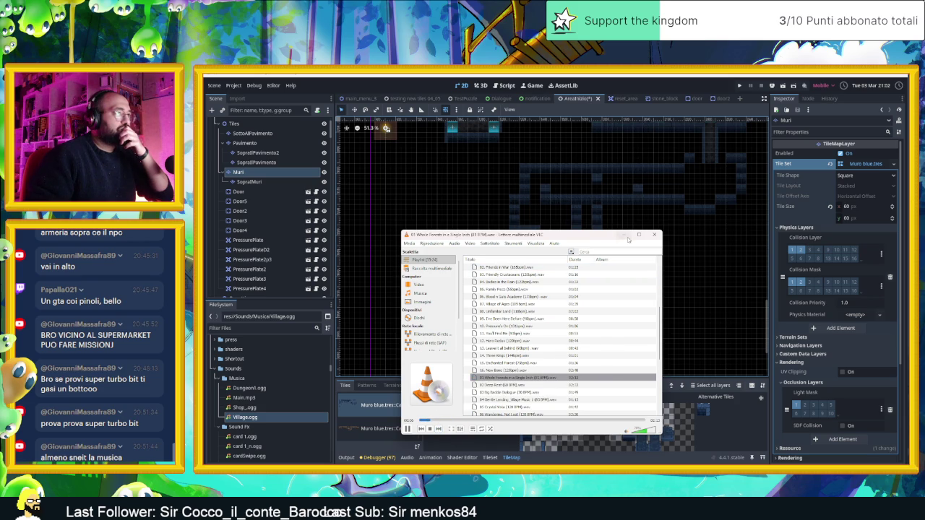
click(622, 235)
scroll(574, 295, up, 3)
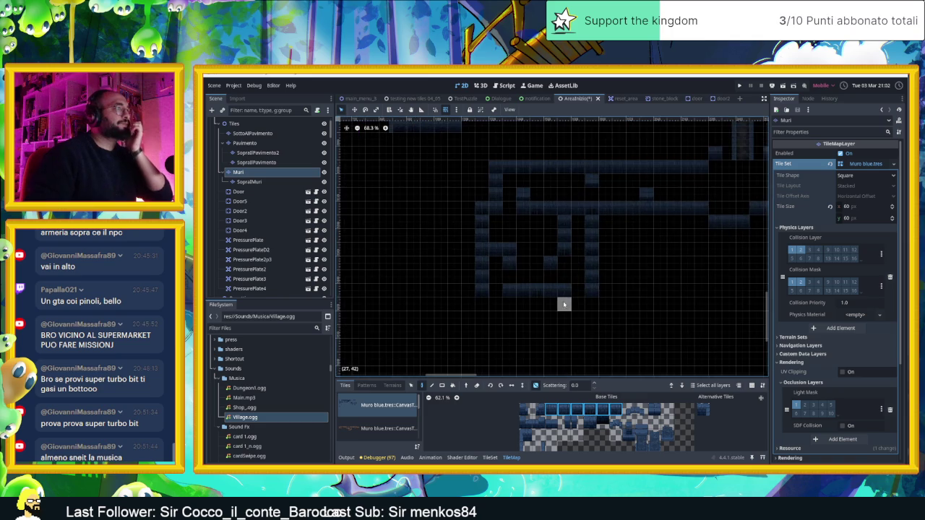
Extend the upper-corridor wall toward cell (27,35), then undo to drop the short row one cell
scroll(563, 304, up, 1)
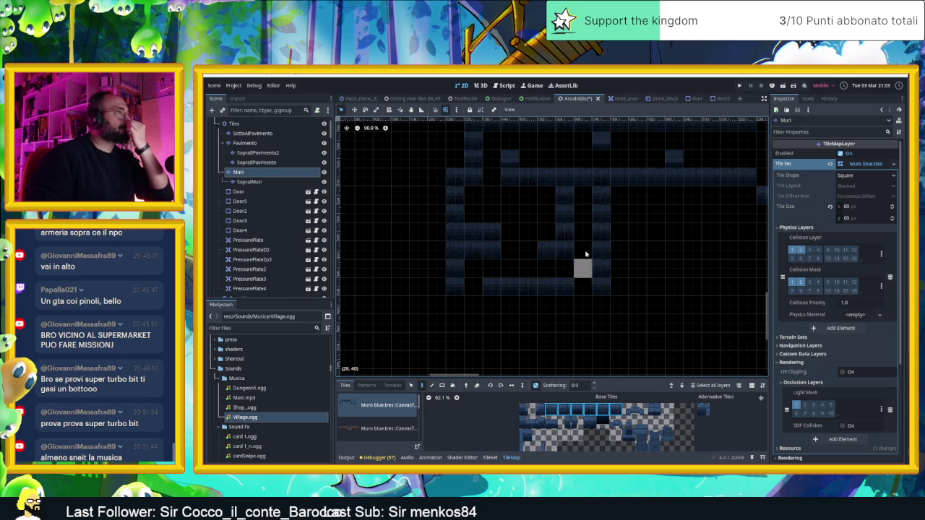
scroll(586, 268, up, 2)
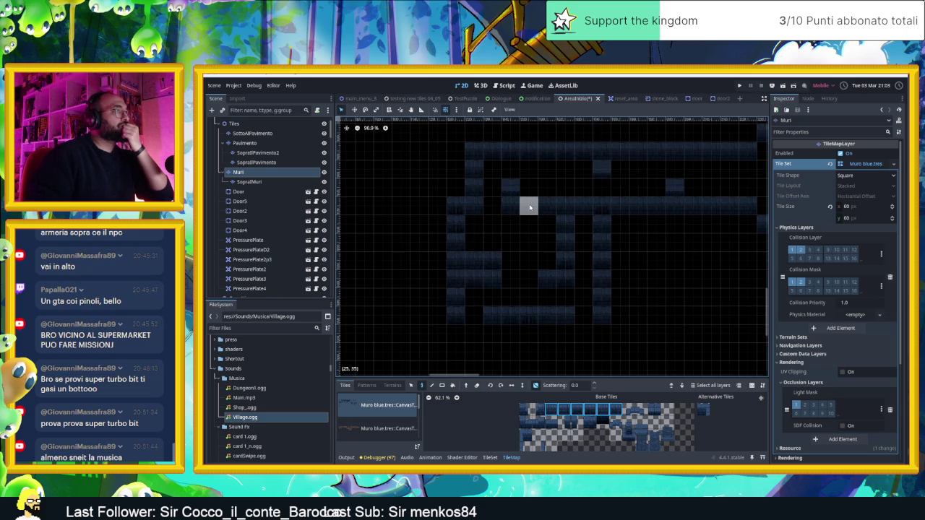
key(e)
mouse_move(556, 206)
mouse_down()
mouse_move(537, 192)
mouse_move(533, 210)
mouse_up()
key(ctrl+z)
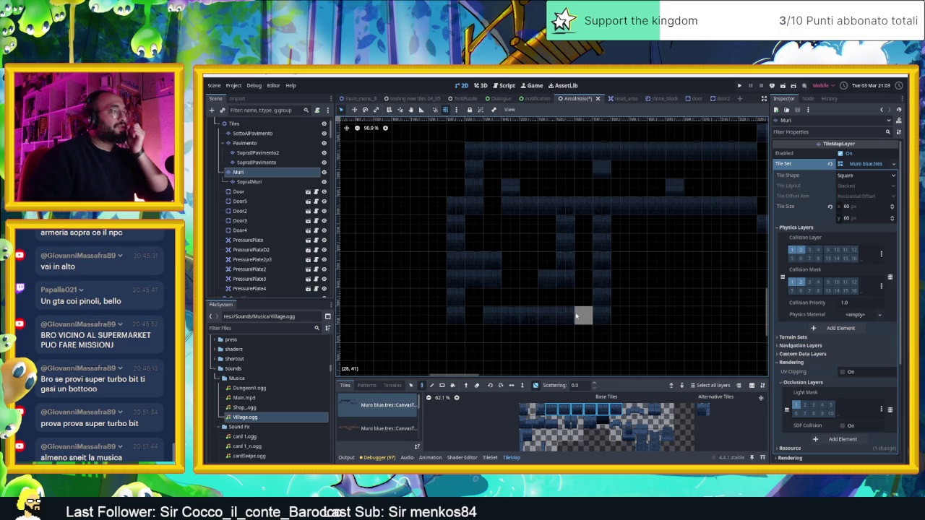
scroll(540, 322, down, 2)
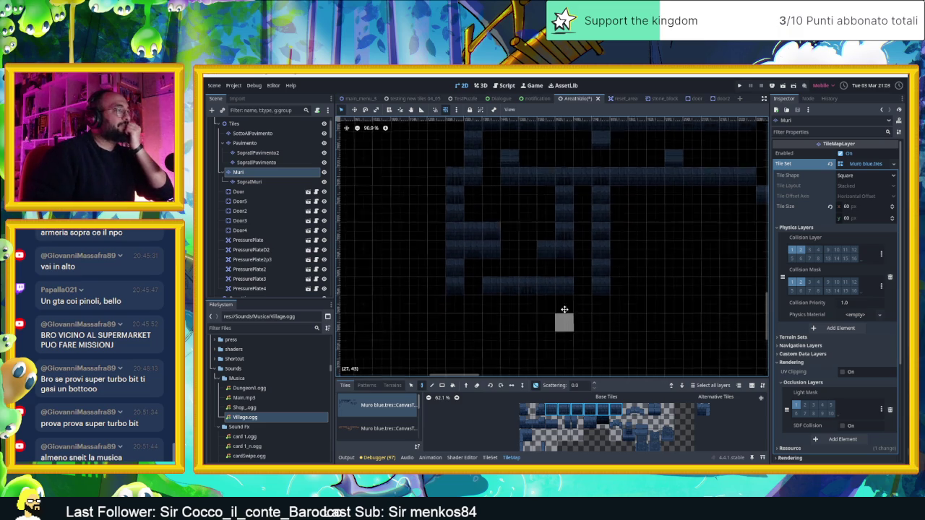
scroll(535, 260, down, 3)
scroll(528, 262, left, 3)
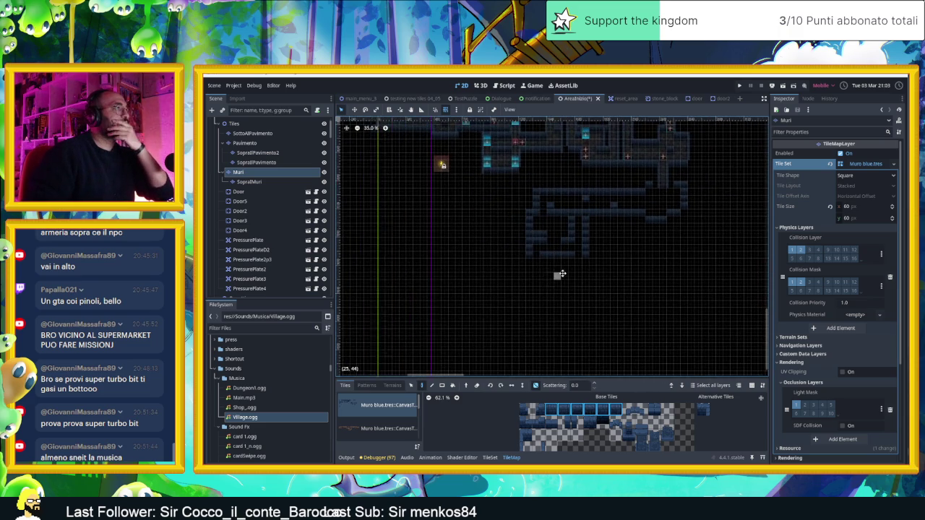
Extend the wall column down two tiles on the Muri layer
scroll(542, 266, up, 1)
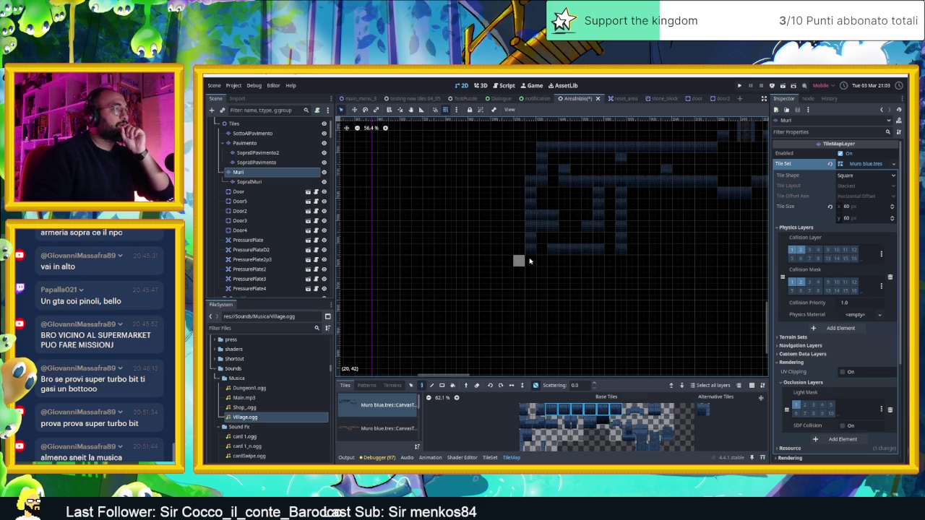
drag(529, 261, 526, 290)
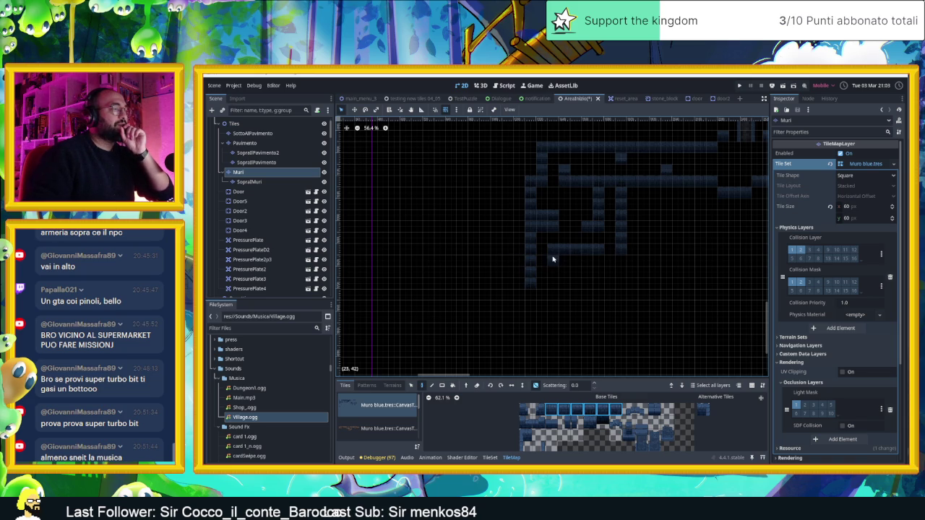
mouse_move(590, 283)
mouse_down()
mouse_move(584, 301)
mouse_move(559, 270)
mouse_up()
drag(515, 249, 584, 279)
drag(649, 293, 510, 269)
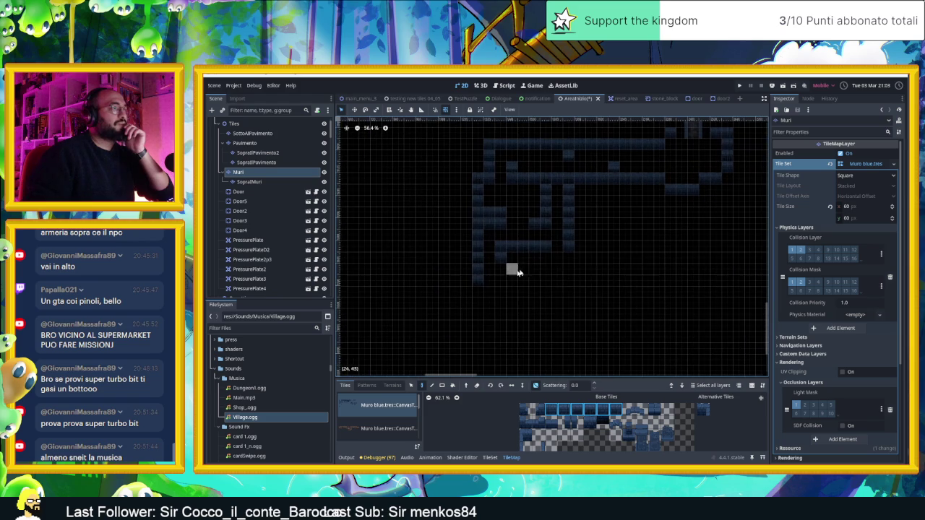
scroll(568, 281, up, 2)
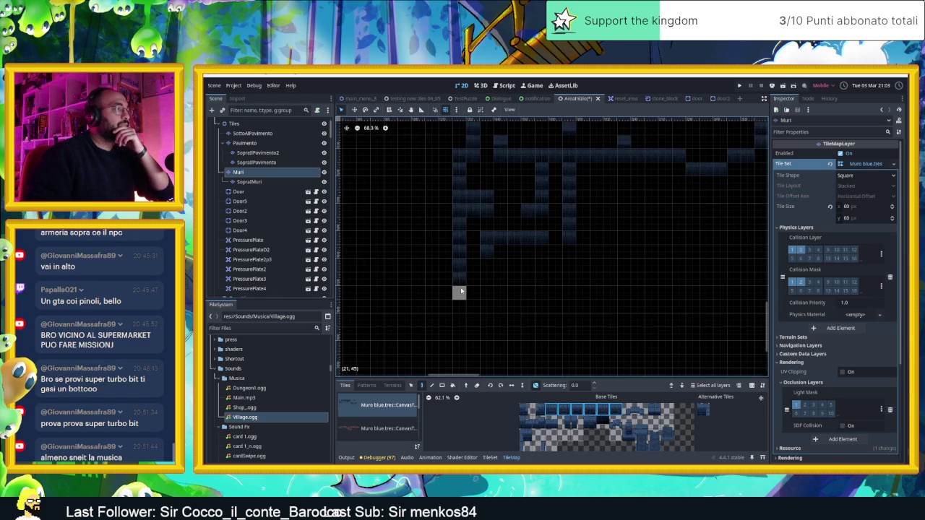
Paint a bottom wall row and single tiles, keeping a wall tile at (23,42), then pick a single-tile brush
drag(463, 293, 583, 295)
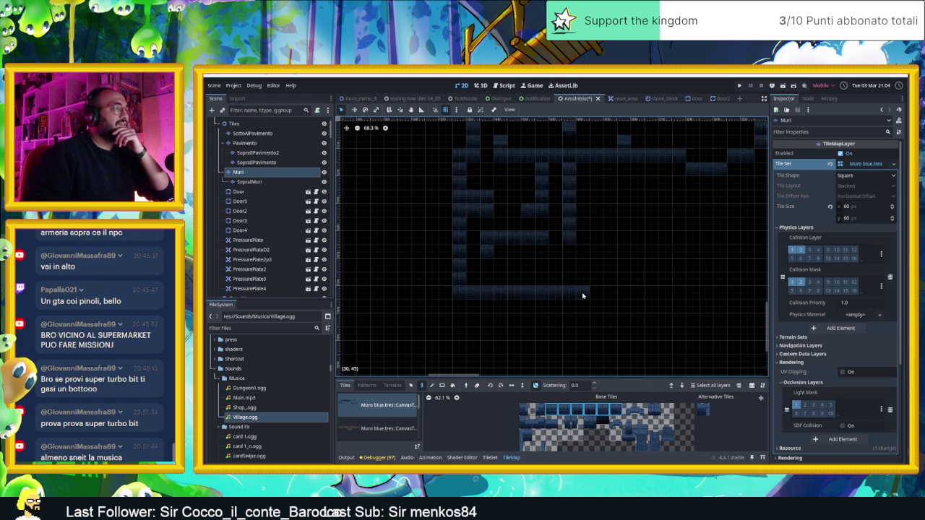
click(586, 241)
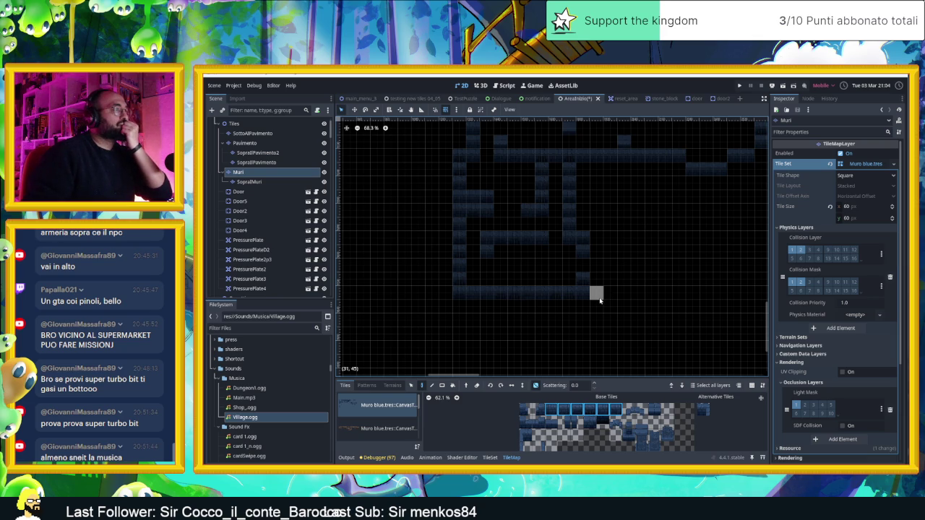
scroll(510, 258, up, 3)
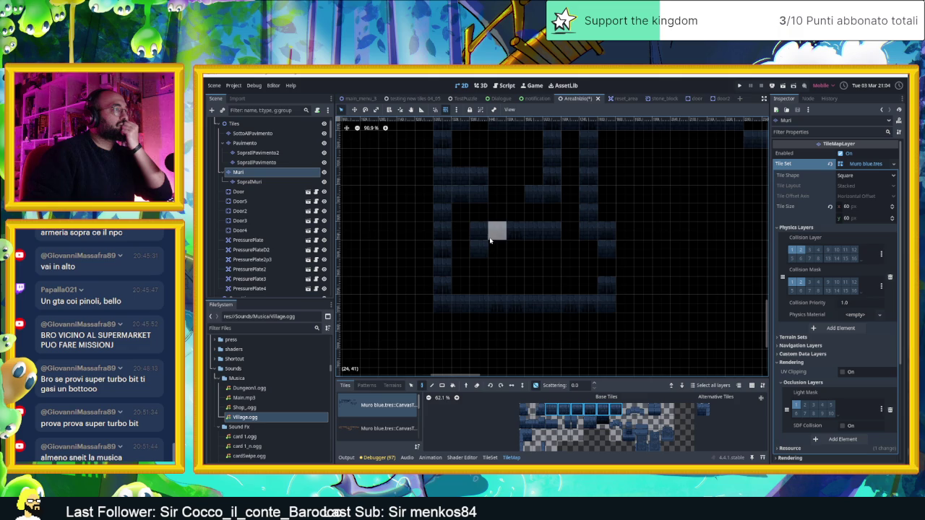
click(482, 255)
mouse_move(442, 304)
mouse_down()
mouse_move(610, 304)
mouse_move(442, 322)
mouse_move(442, 305)
mouse_up()
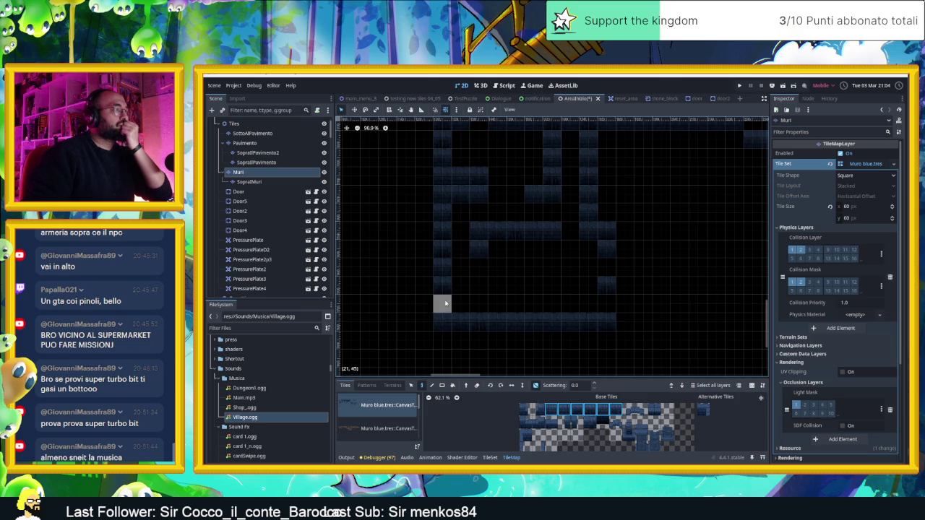
click(484, 255)
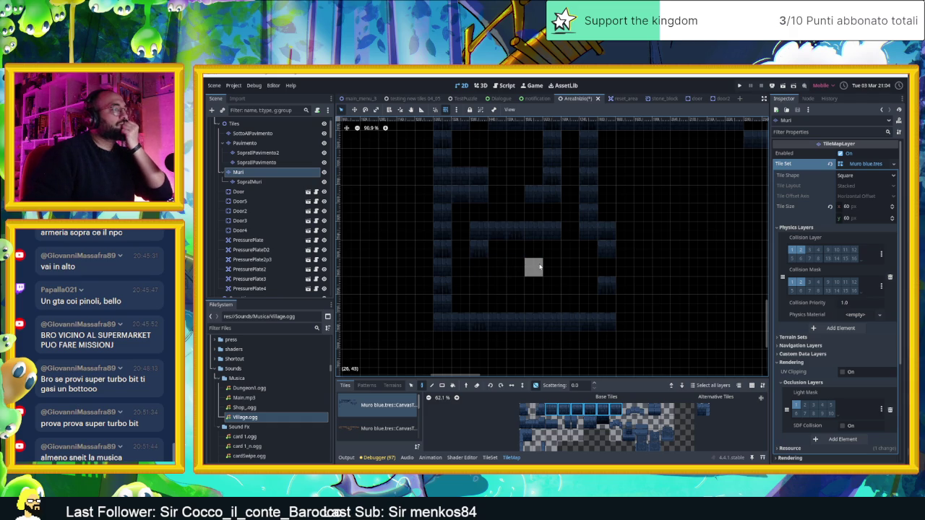
scroll(618, 269, down, 5)
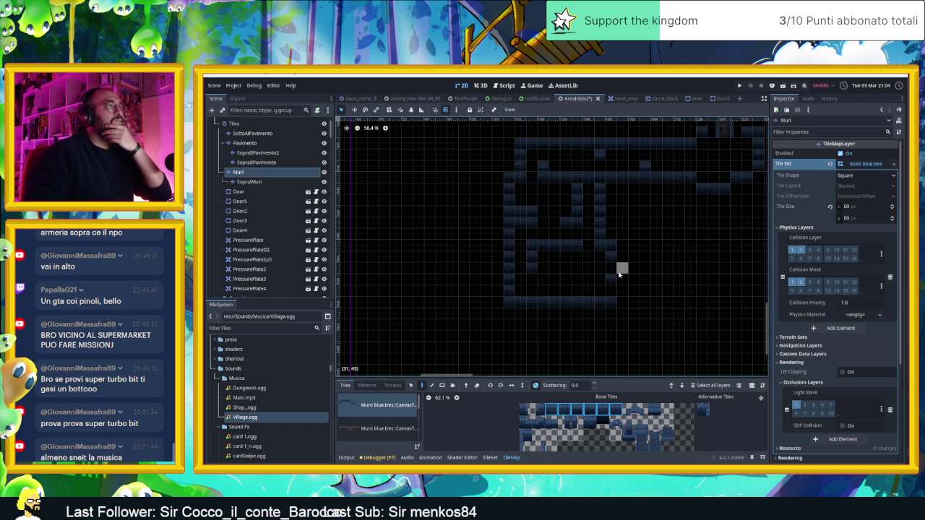
scroll(628, 276, right, 3)
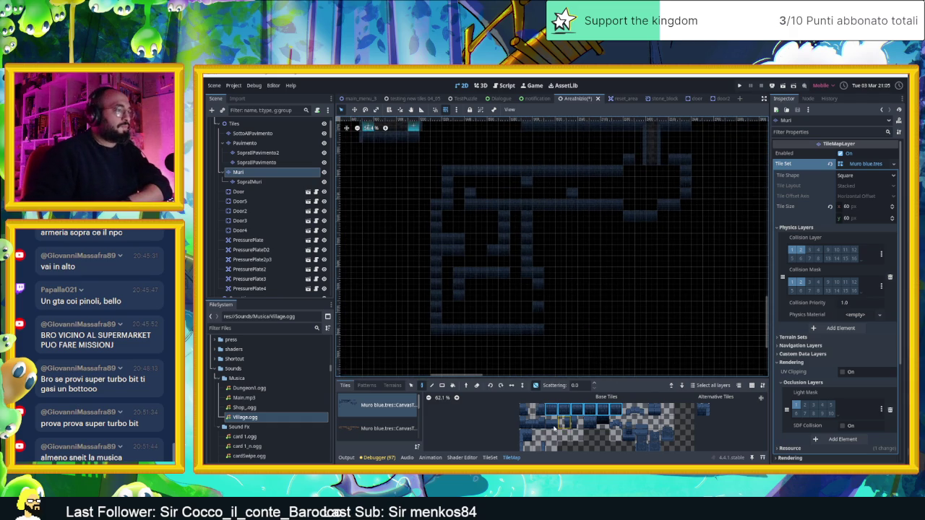
click(537, 445)
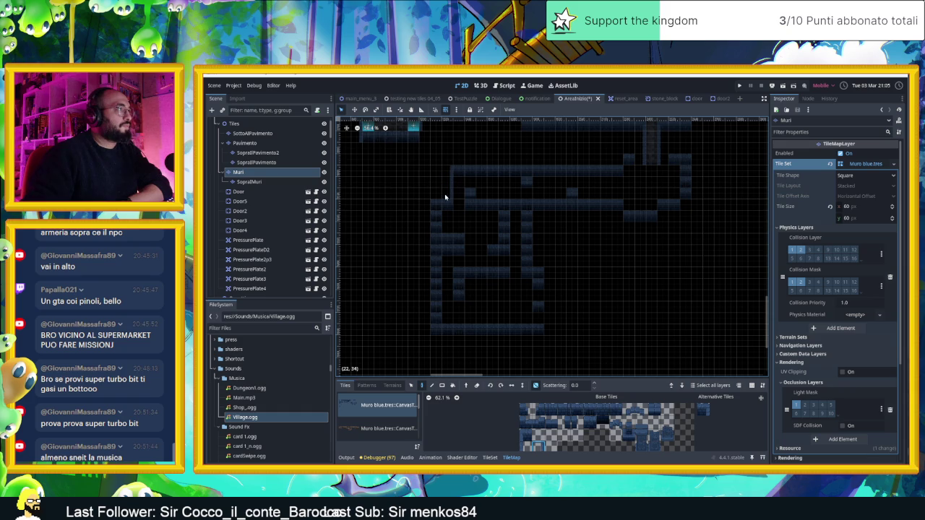
Place one Muri blue wall tile, then select a different tile from the Muri blue atlas
click(430, 231)
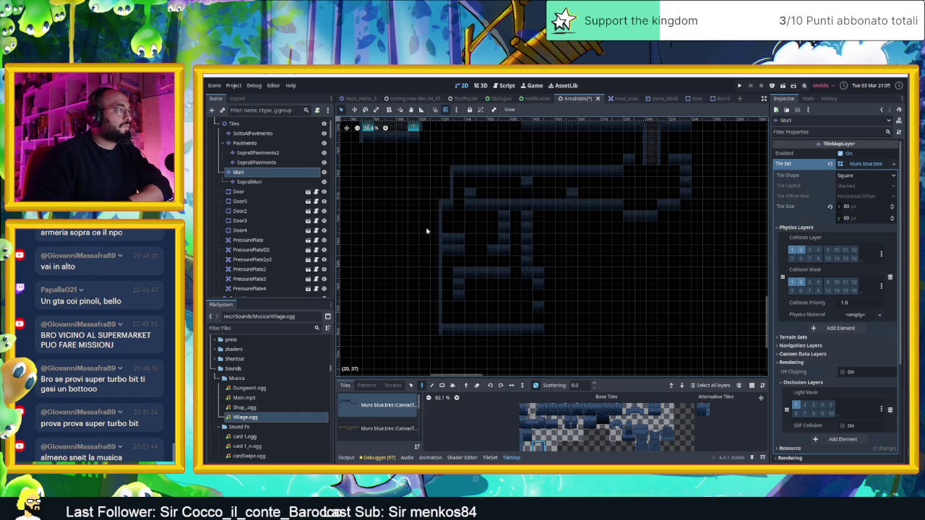
scroll(484, 260, up, 3)
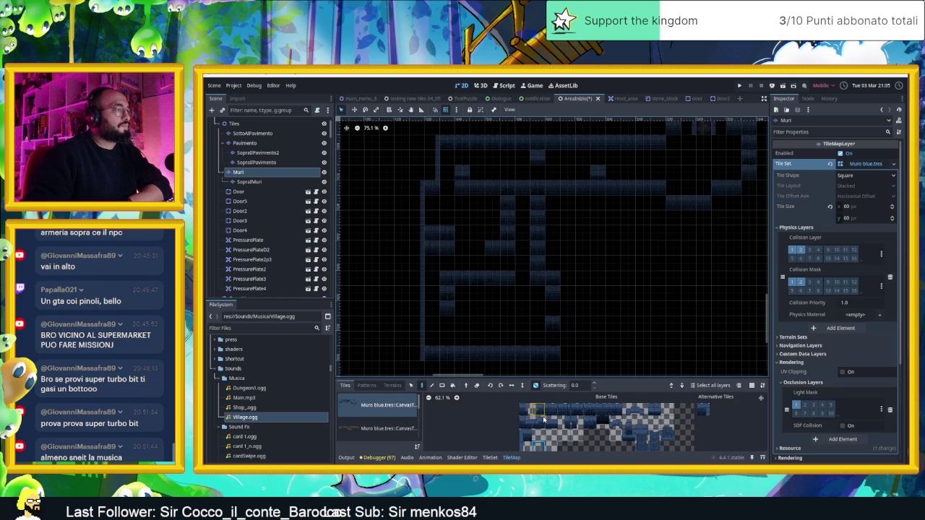
scroll(525, 444, down, 2)
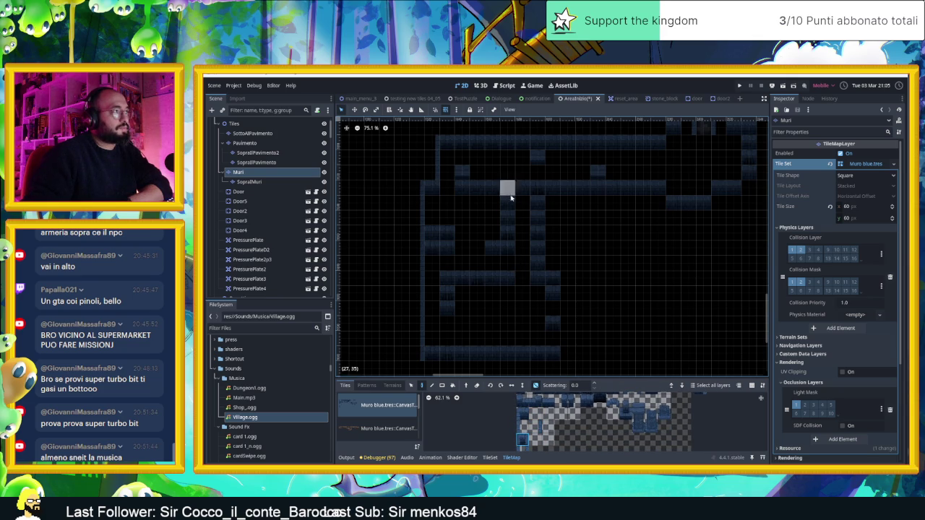
click(536, 414)
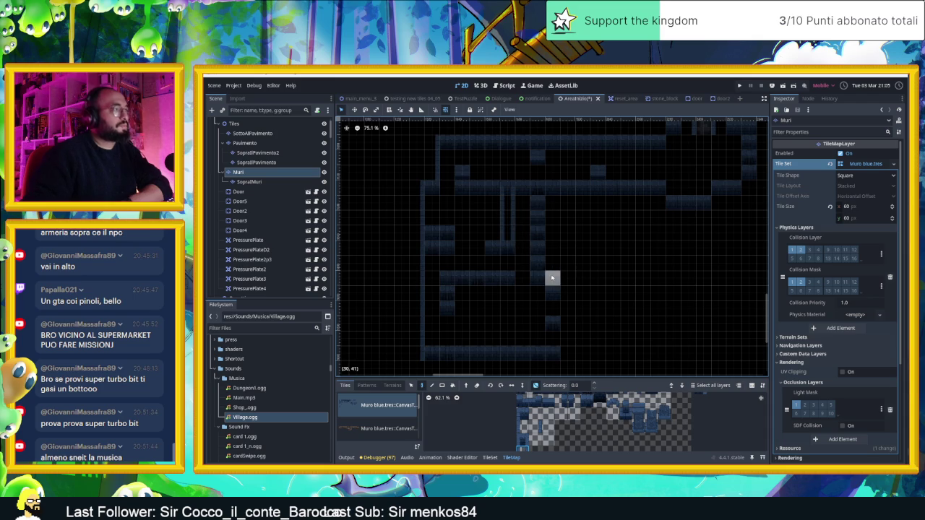
scroll(579, 268, down, 2)
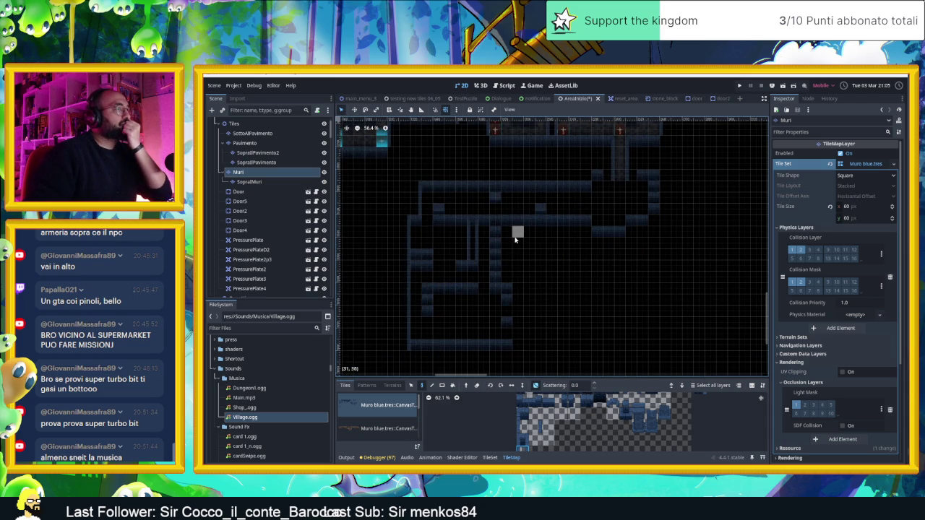
scroll(609, 206, up, 3)
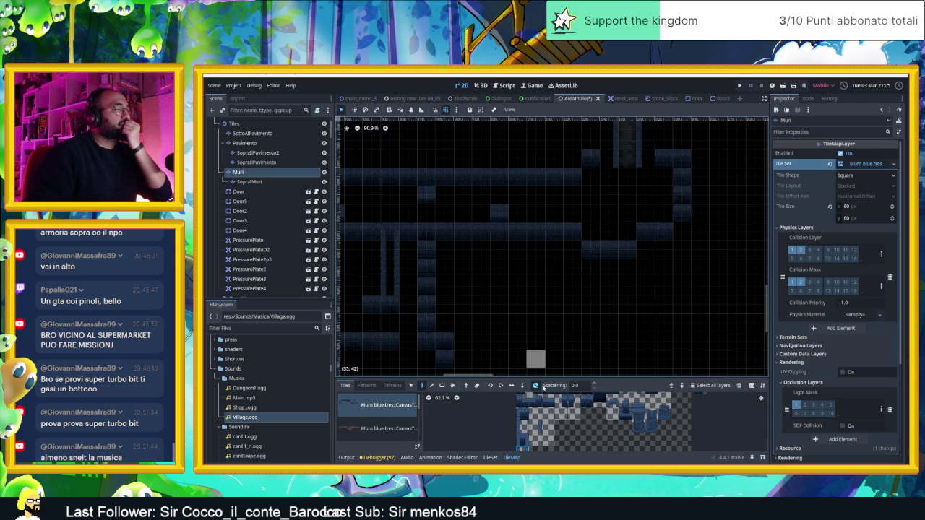
scroll(549, 419, up, 2)
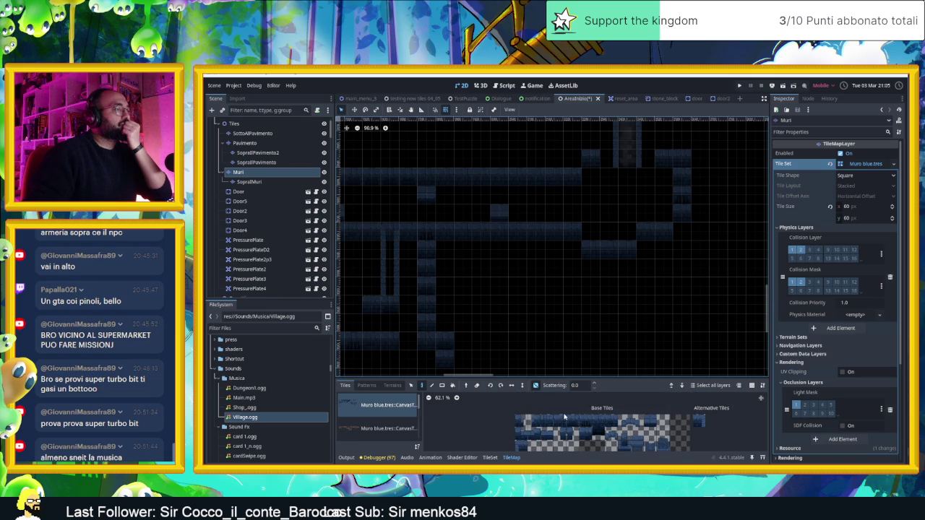
click(558, 422)
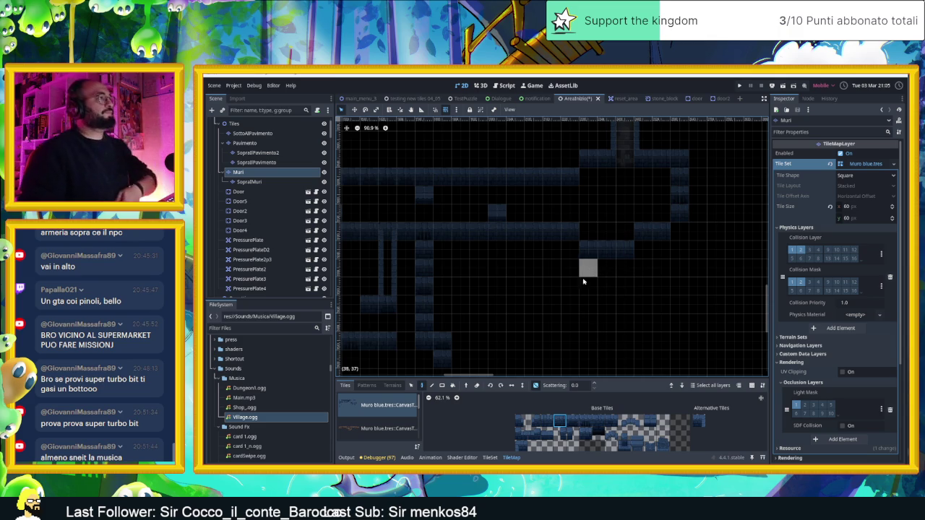
Place a wall tile one cell higher near the walls being edited
scroll(572, 289, down, 3)
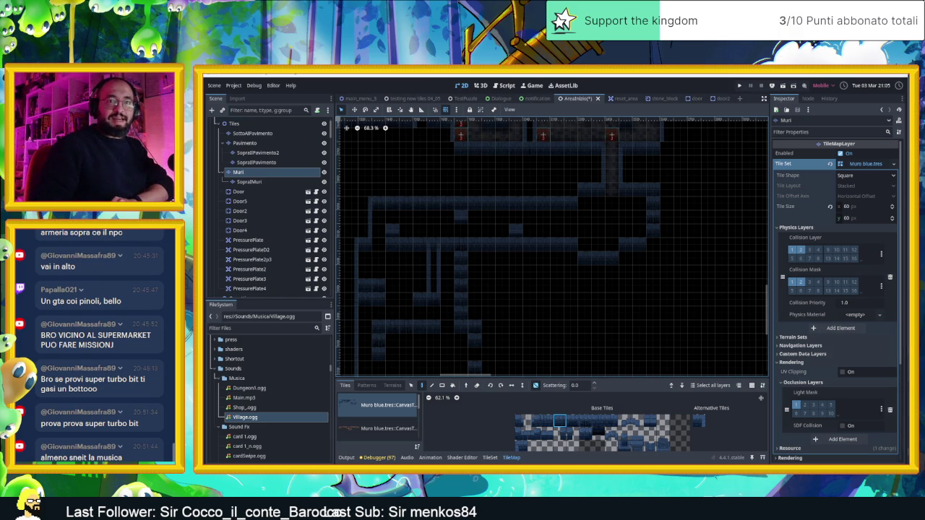
scroll(528, 256, down, 3)
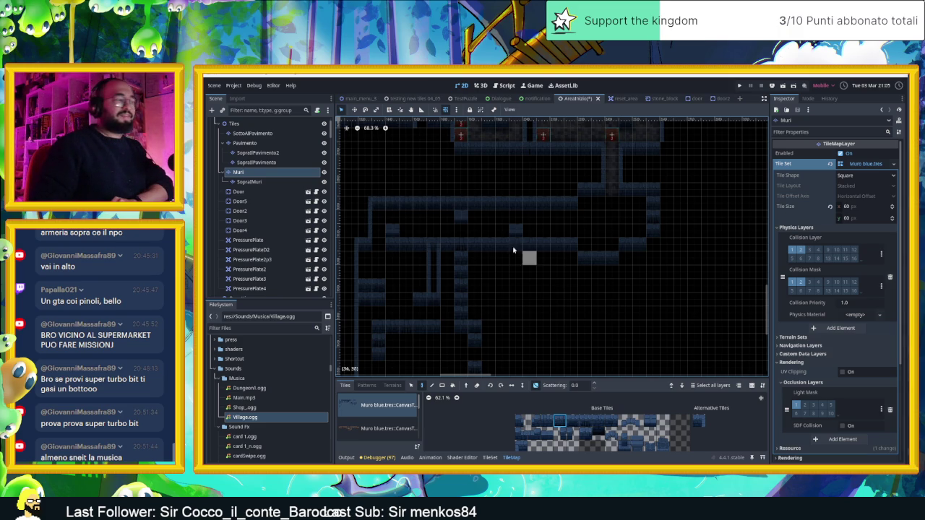
scroll(552, 231, up, 5)
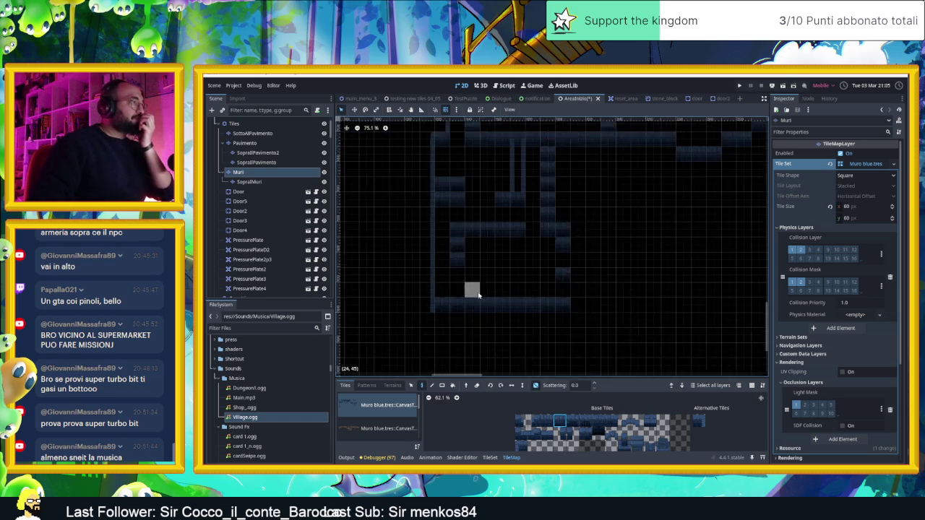
scroll(527, 248, up, 3)
mouse_move(520, 194)
mouse_down()
mouse_move(559, 325)
mouse_move(557, 234)
mouse_up()
scroll(587, 293, down, 1)
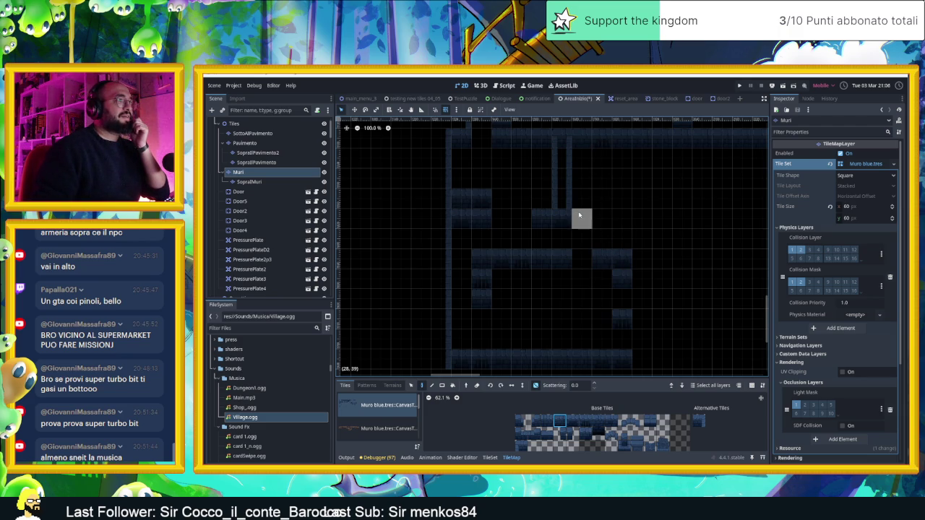
click(575, 191)
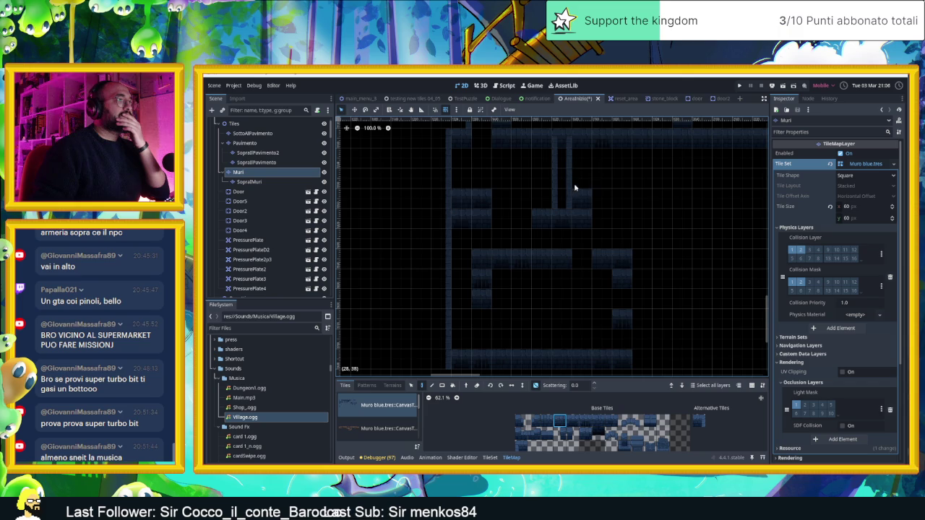
Paint a vertical wall column, then repaint it with a darker wall tile variant
drag(643, 178, 642, 245)
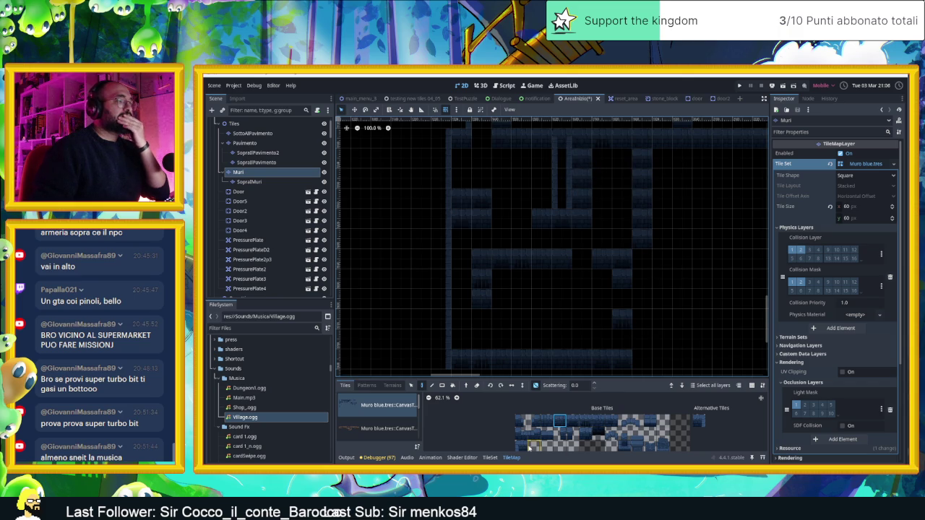
scroll(580, 337, down, 2)
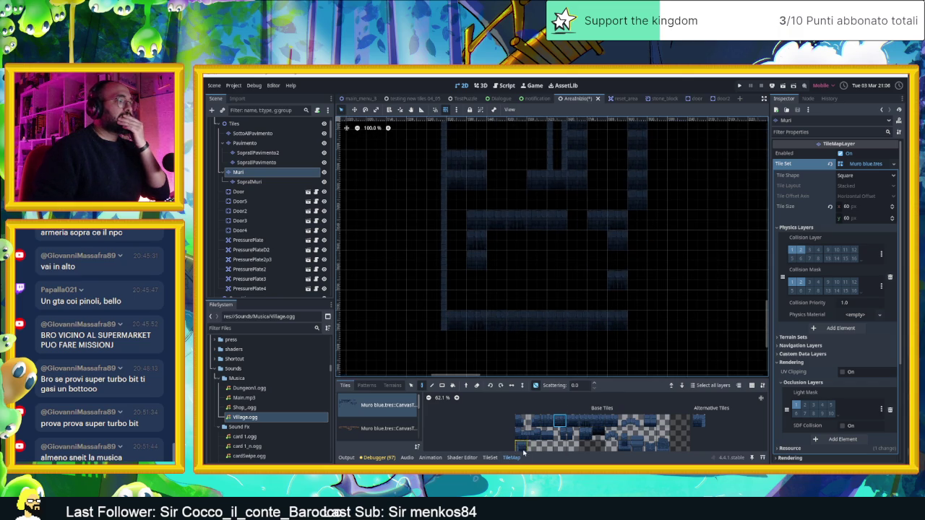
scroll(532, 418, down, 1)
click(532, 417)
scroll(636, 189, up, 2)
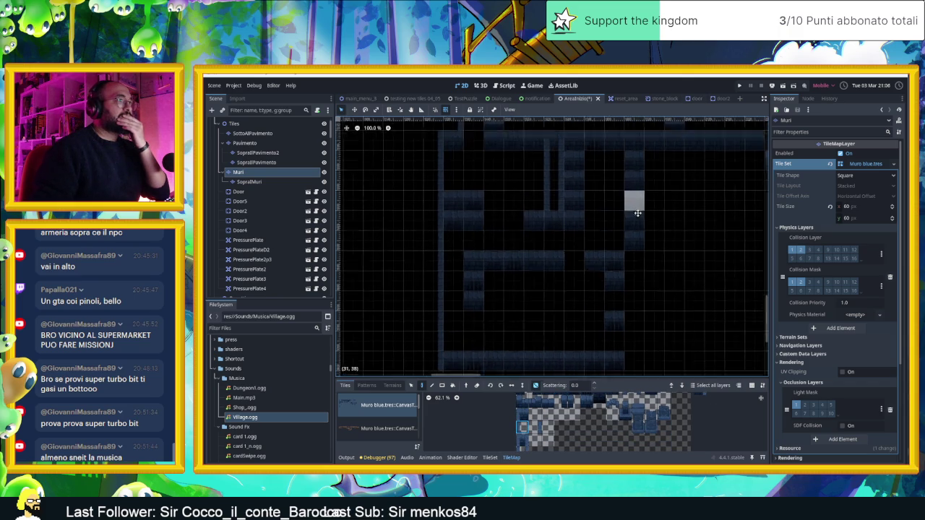
drag(638, 158, 636, 254)
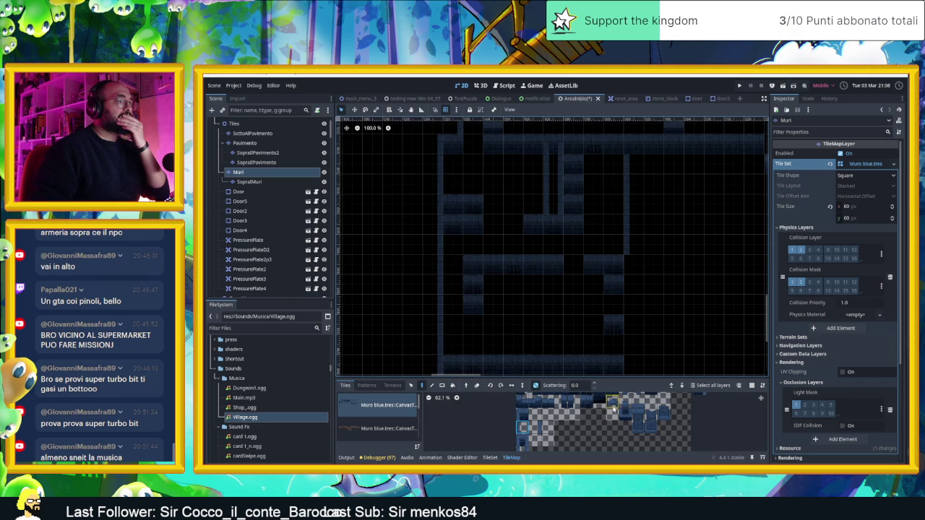
Extend the dark wall bar by one tile in another part of the level
scroll(664, 430, up, 1)
click(518, 438)
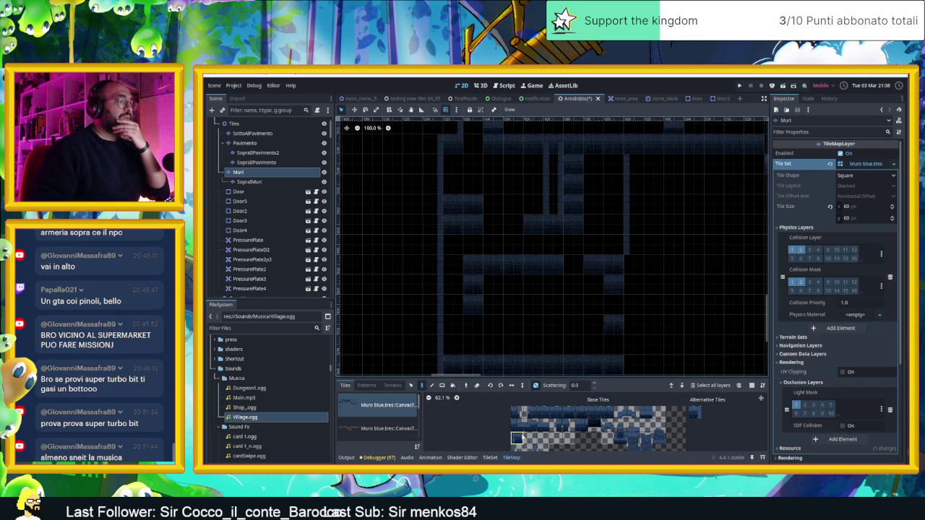
scroll(685, 245, left, 1)
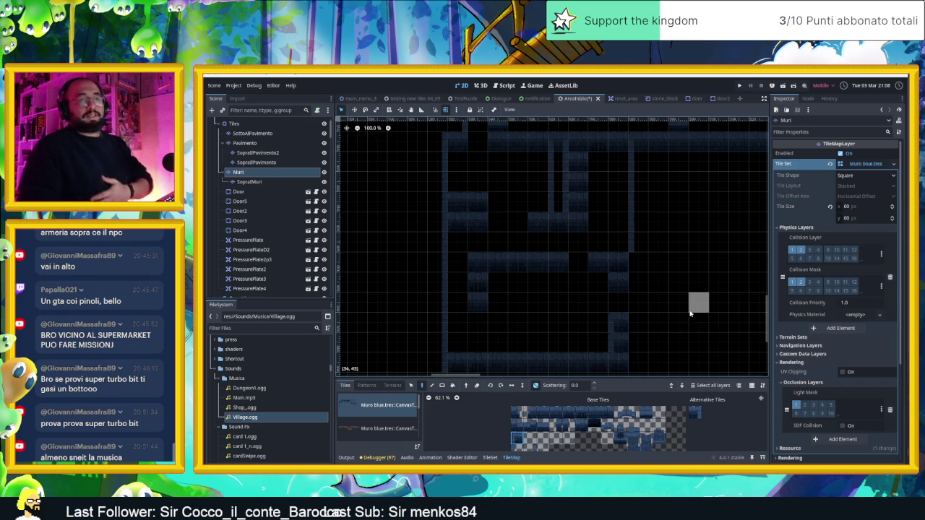
scroll(628, 316, down, 1)
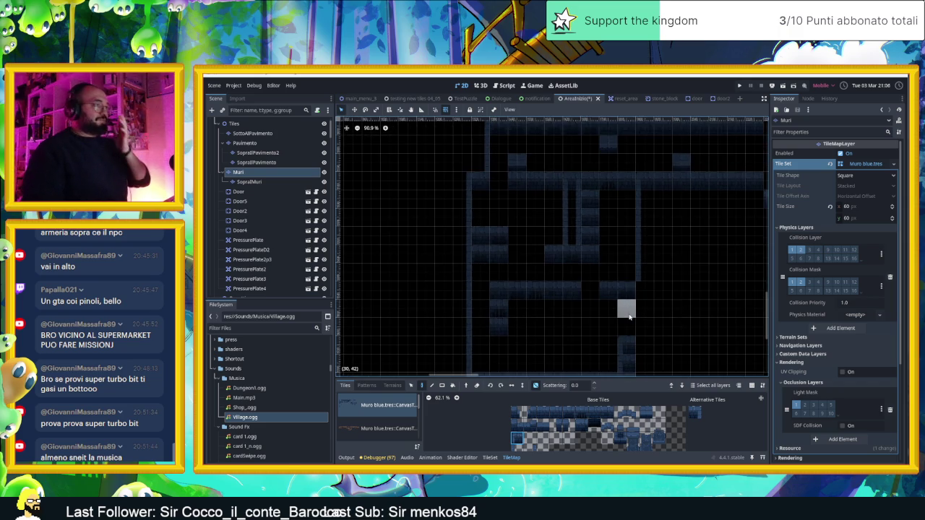
scroll(628, 312, down, 1)
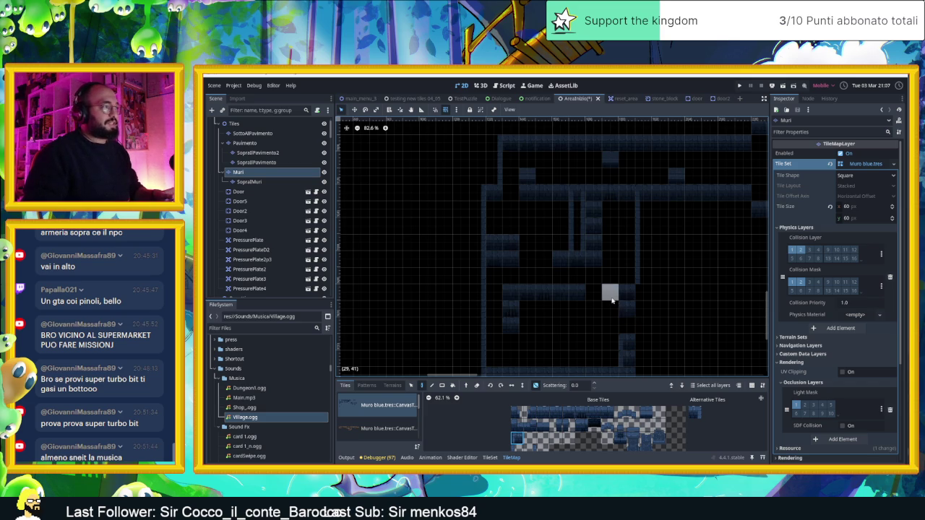
mouse_move(626, 275)
mouse_down()
mouse_move(584, 316)
mouse_move(611, 312)
mouse_move(565, 302)
mouse_up()
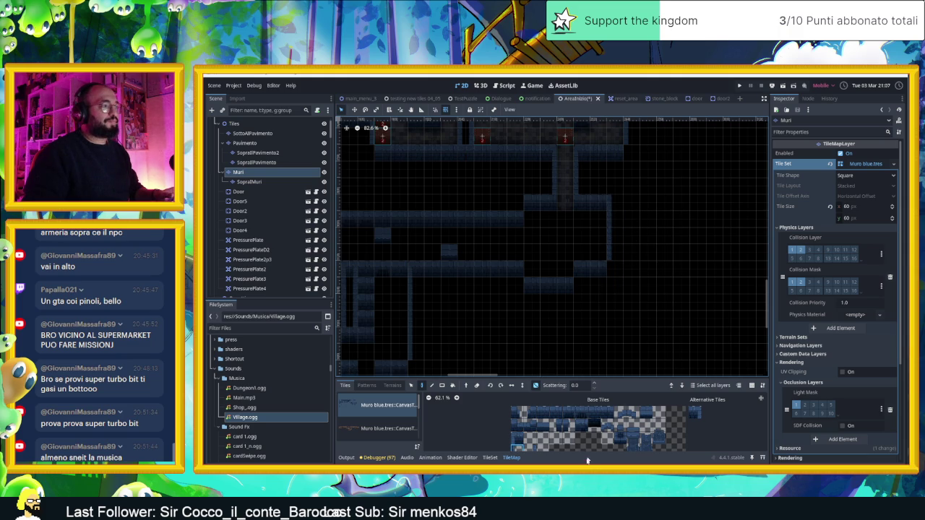
click(567, 426)
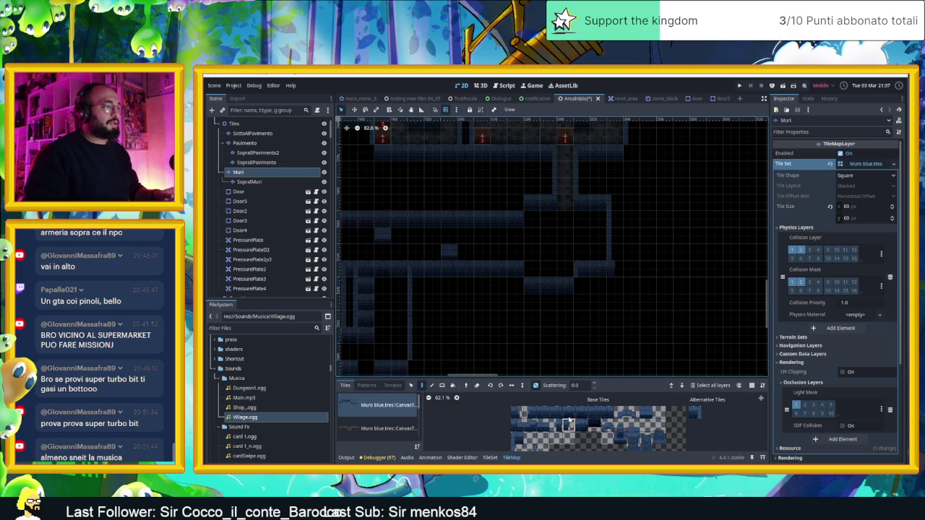
click(582, 286)
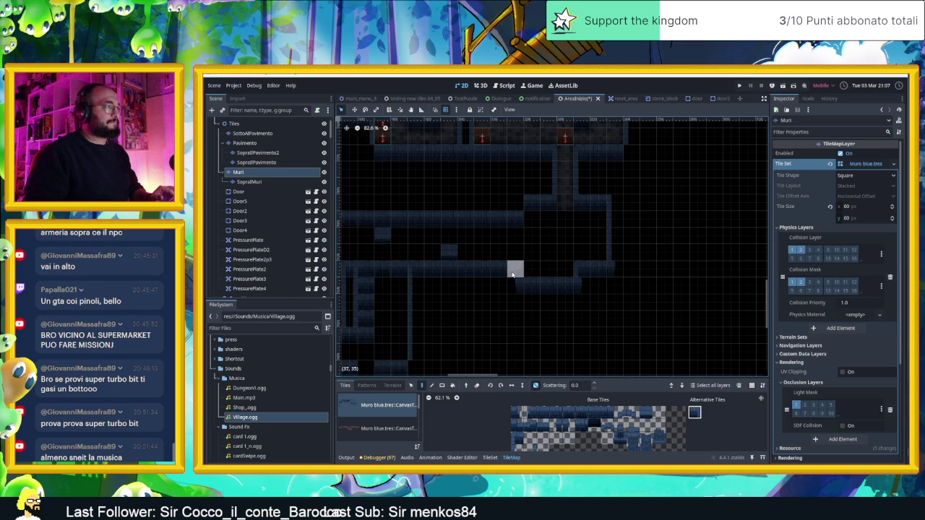
Bring the lower part of the level into view and stop editing the Muri wall layer
scroll(474, 328, down, 1)
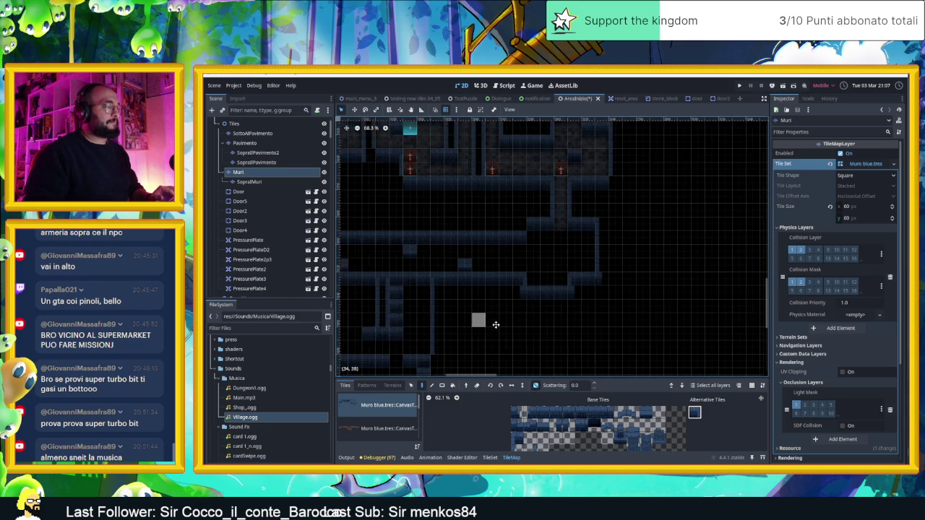
drag(466, 328, 533, 322)
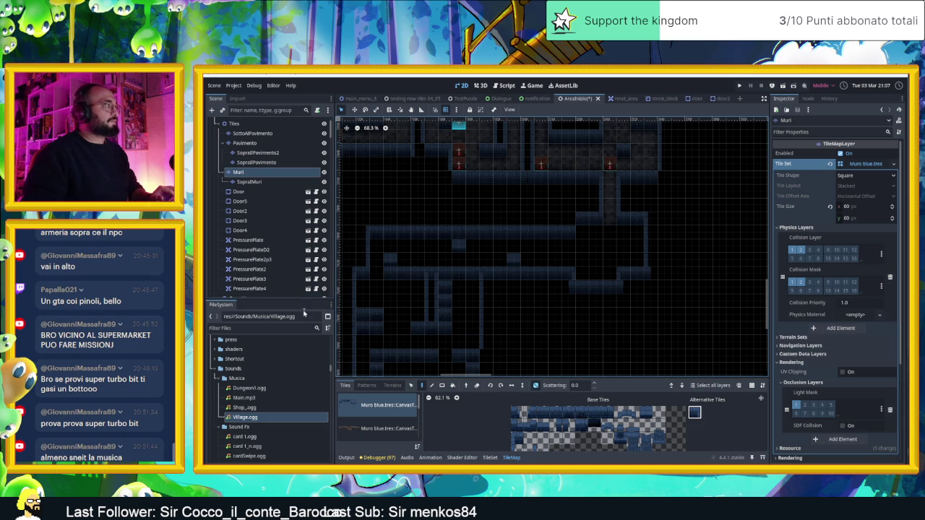
drag(470, 229, 460, 303)
click(234, 123)
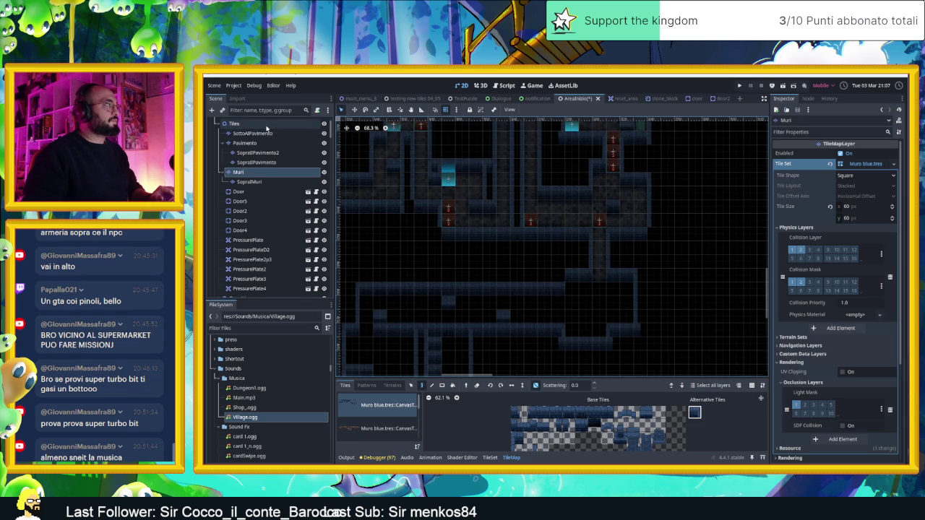
drag(572, 124, 570, 168)
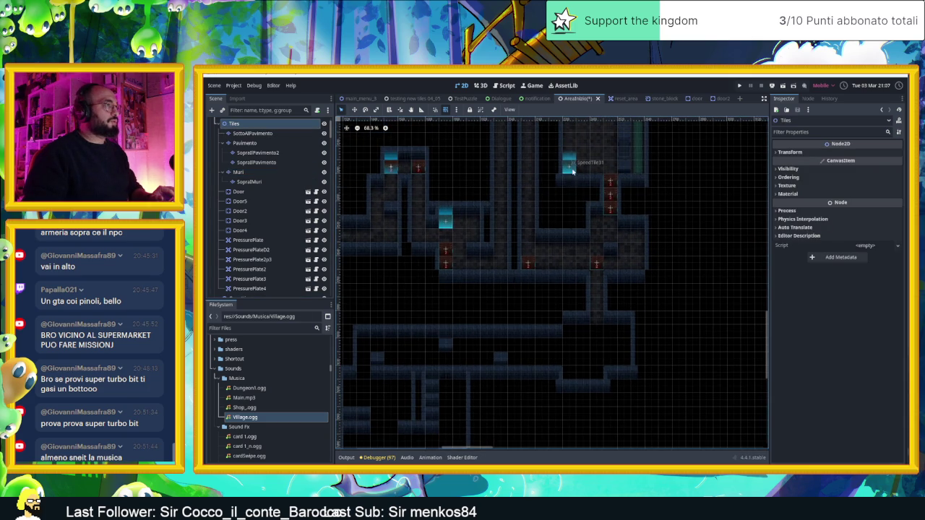
Duplicate SpeedTile31 from the upper room, moving the copy 600 px down
click(569, 168)
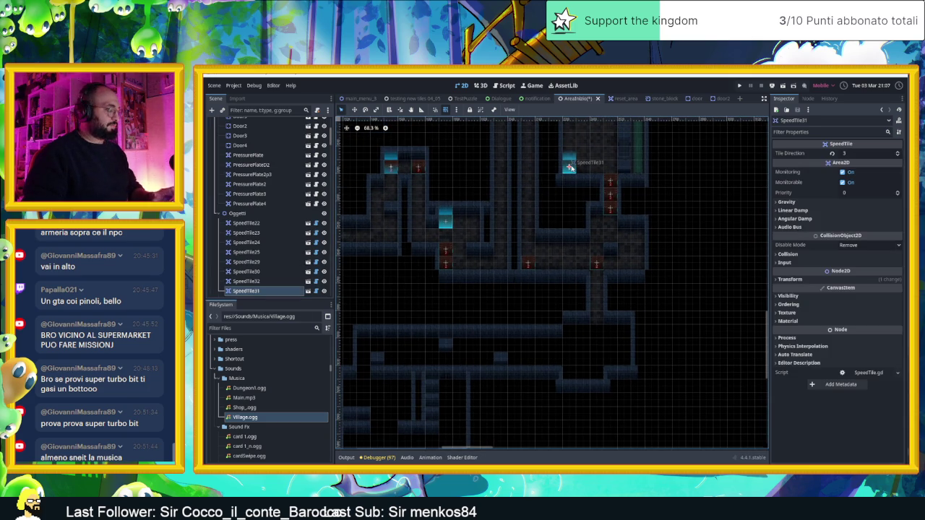
key(ctrl+d)
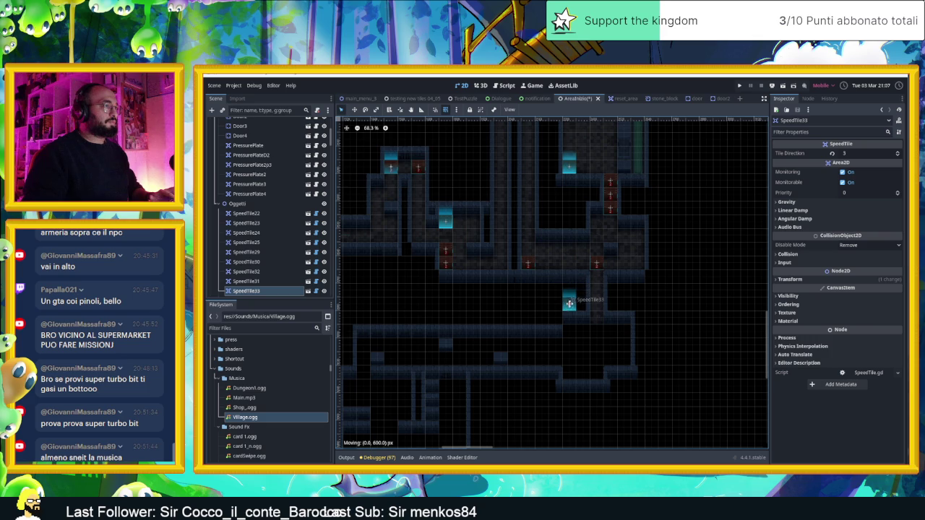
scroll(671, 320, down, 4)
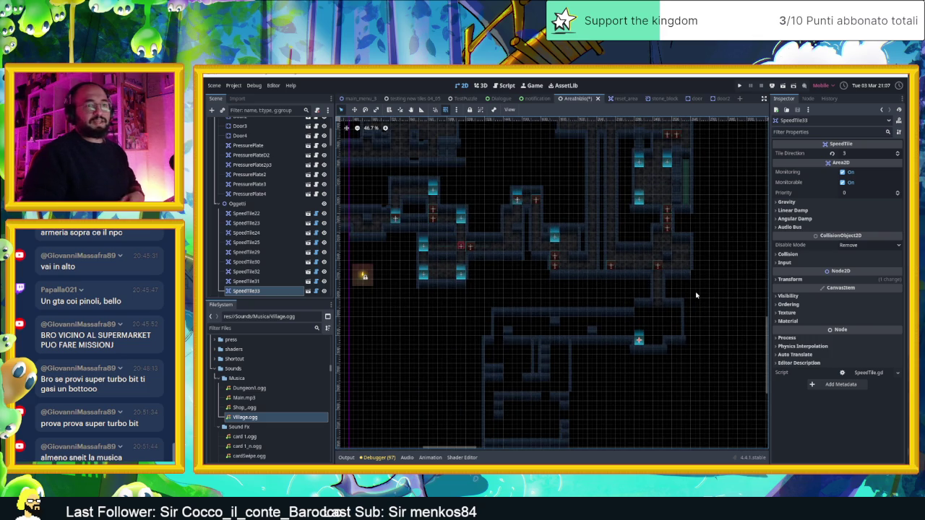
scroll(274, 227, up, 10)
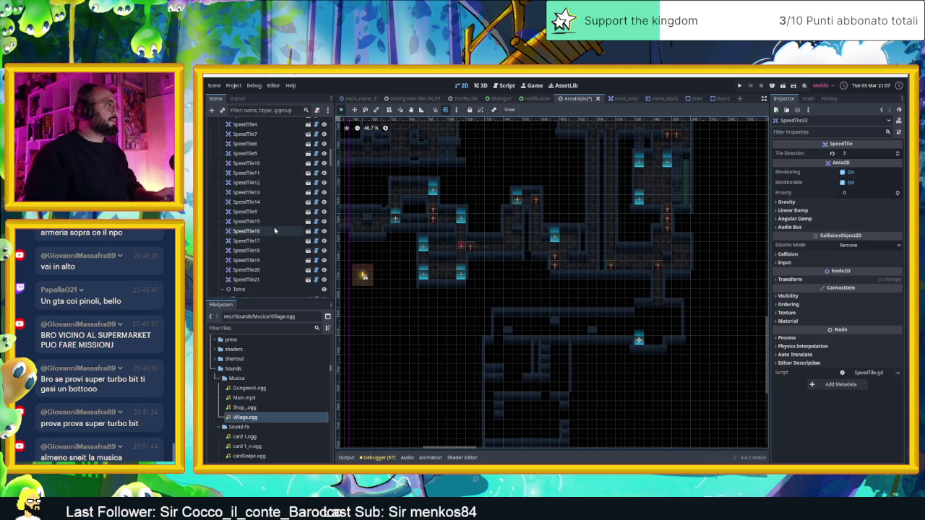
scroll(273, 245, down, 10)
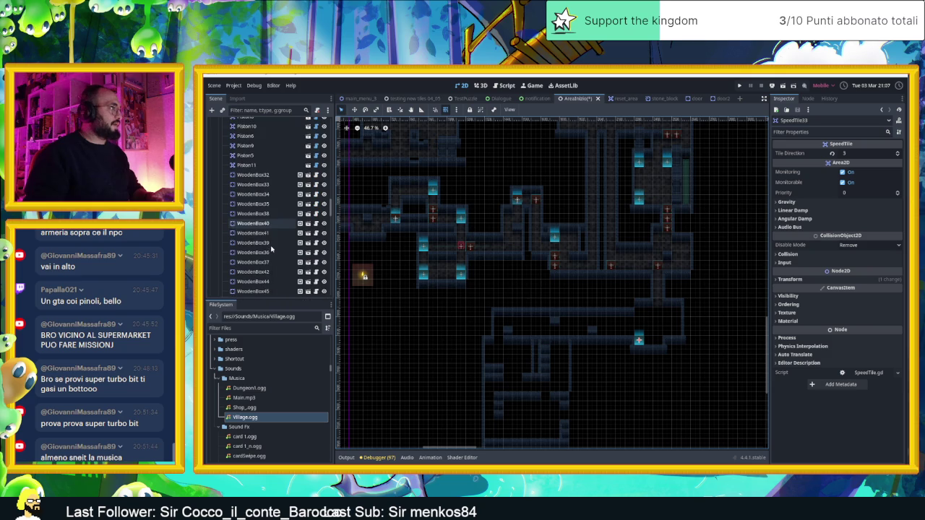
scroll(272, 248, down, 5)
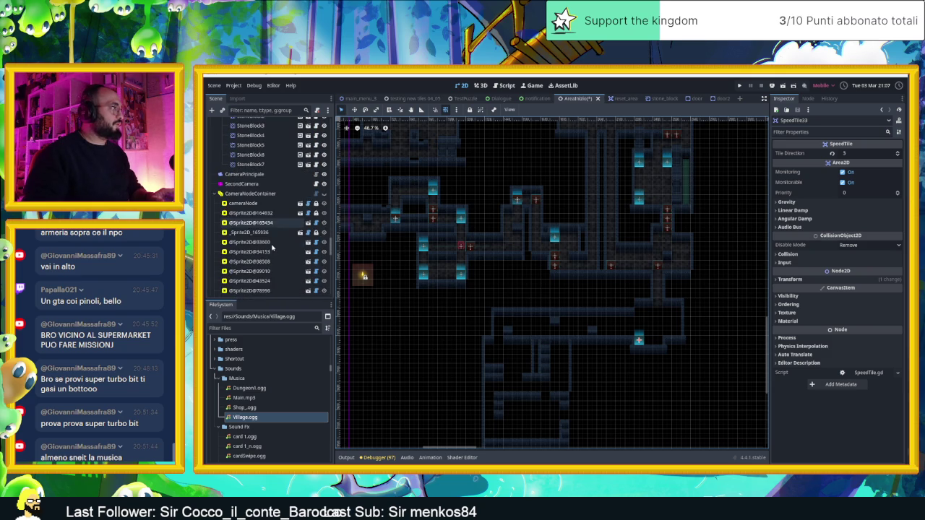
Move a CameraNodeContainer room area over the new speed tile, then save and play-test
click(270, 195)
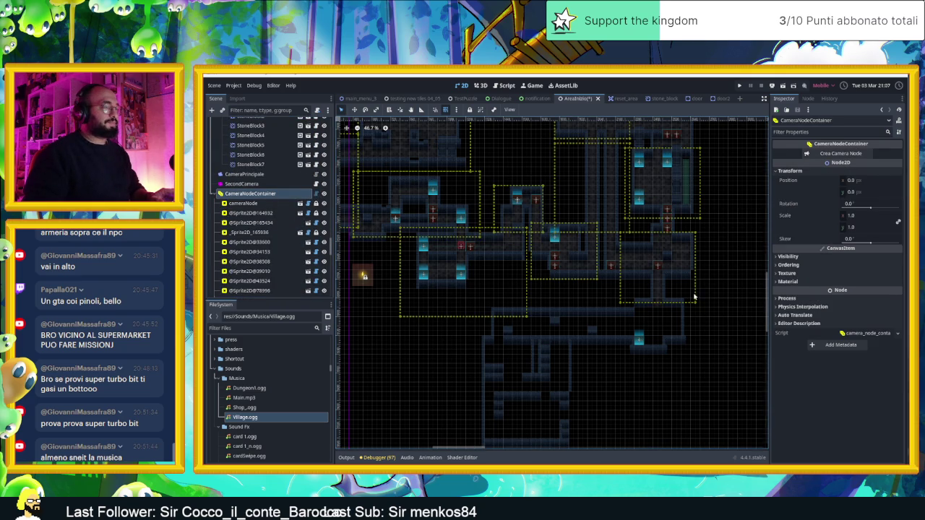
scroll(694, 296, down, 6)
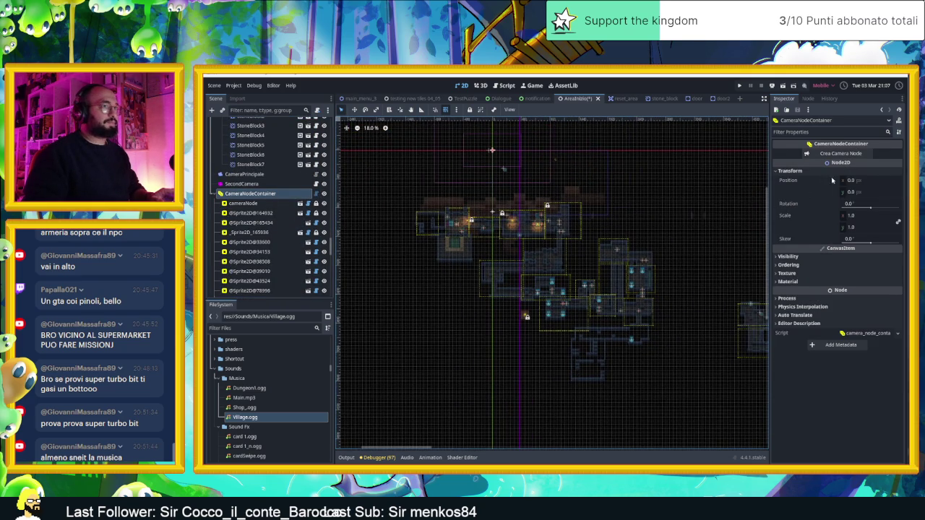
drag(526, 222, 543, 281)
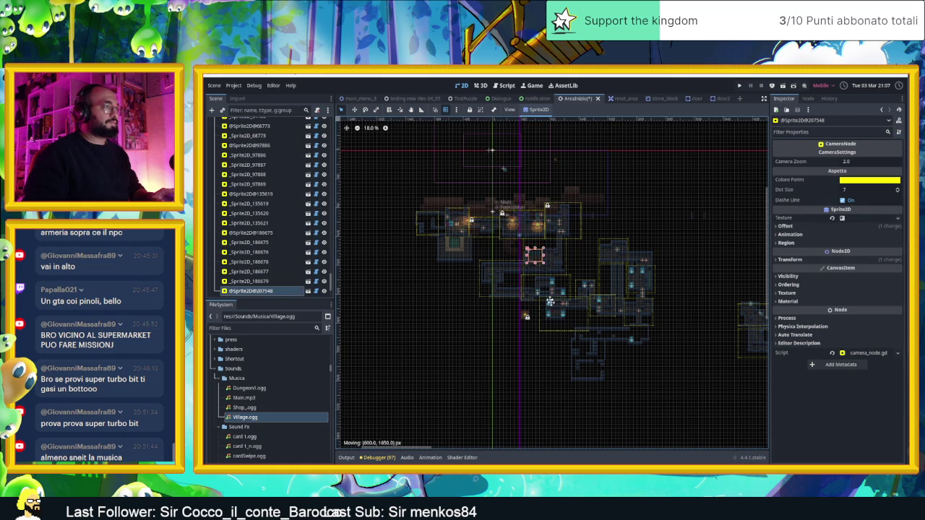
scroll(630, 354, up, 6)
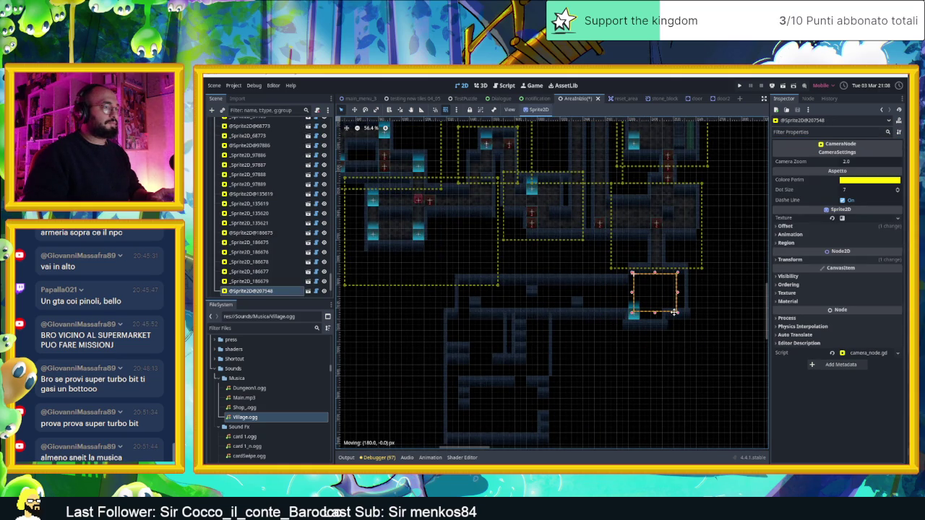
click(711, 316)
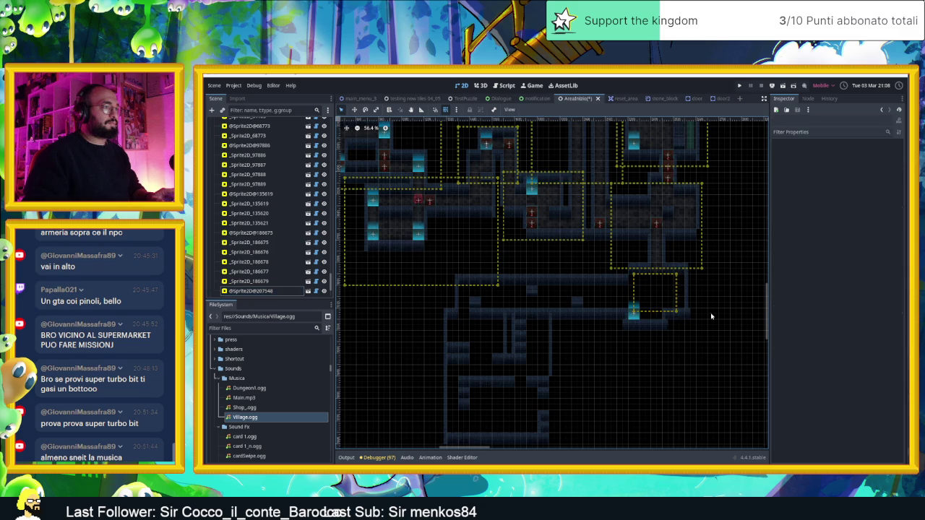
click(785, 85)
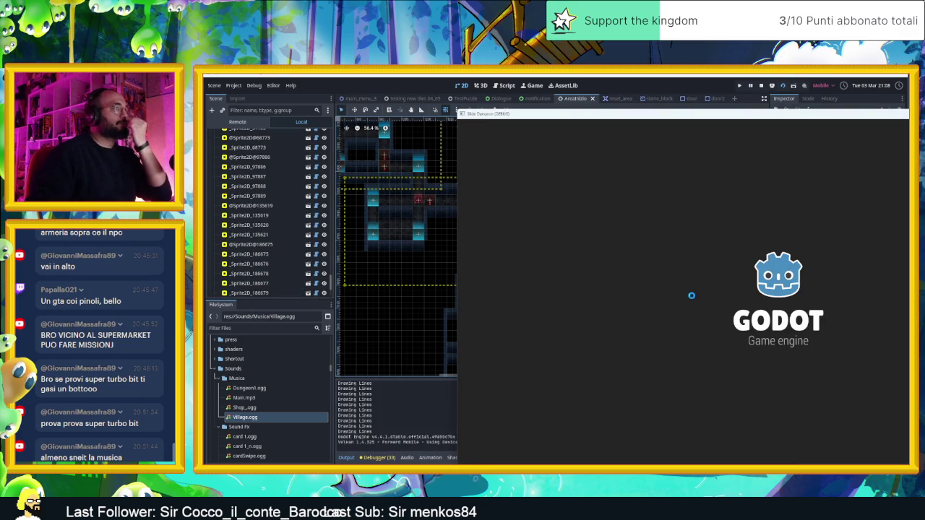
Play-test by moving the player through the top room, past the 1 crate, into the cyan-pad room
key(Right)
key(Up)
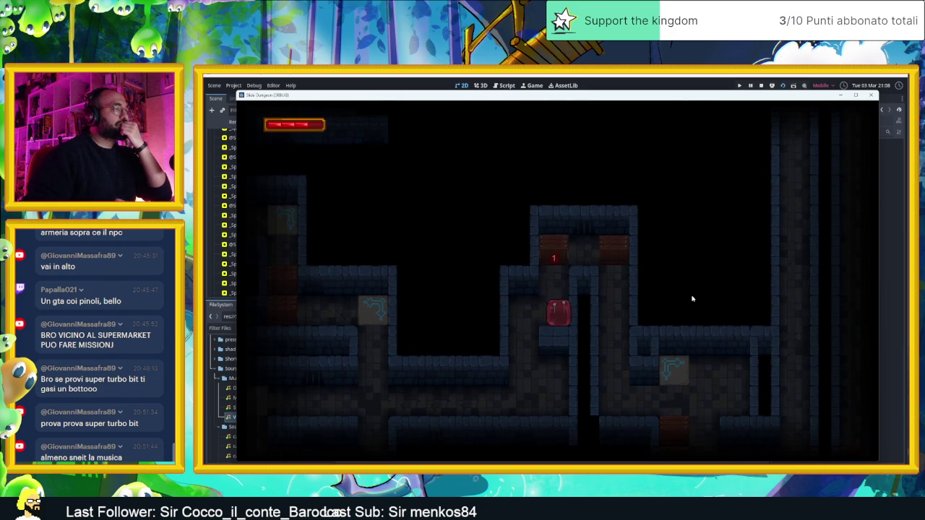
key(Up)
key(Right)
key(Up)
key(Right)
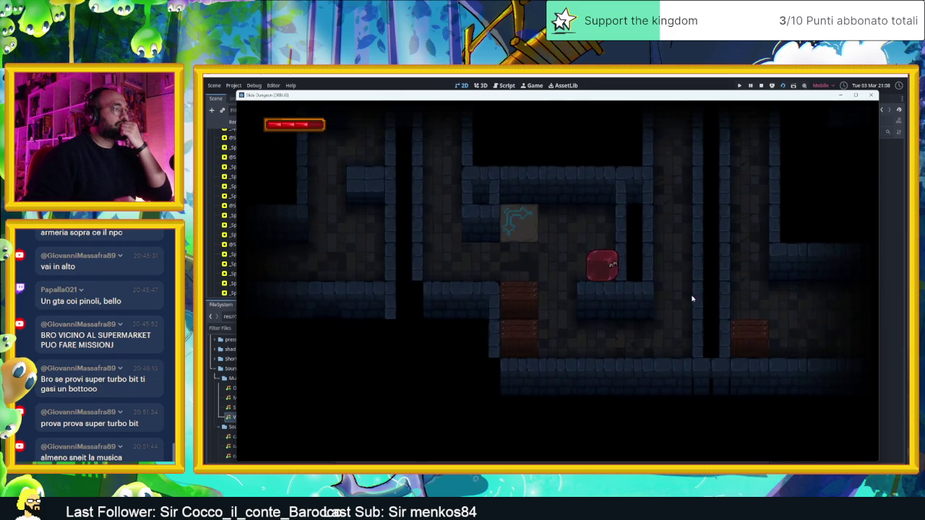
key(Left)
key(Down)
key(Right)
key(Down)
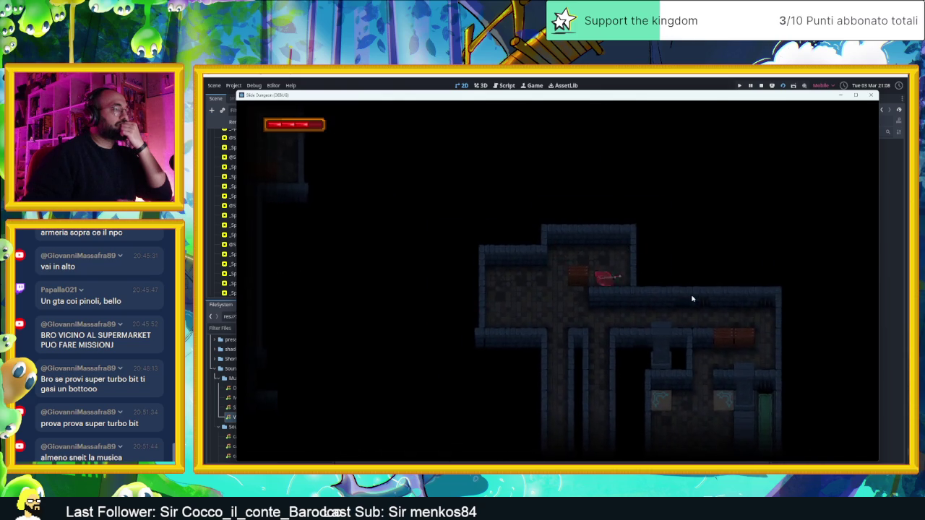
key(Down)
key(Right)
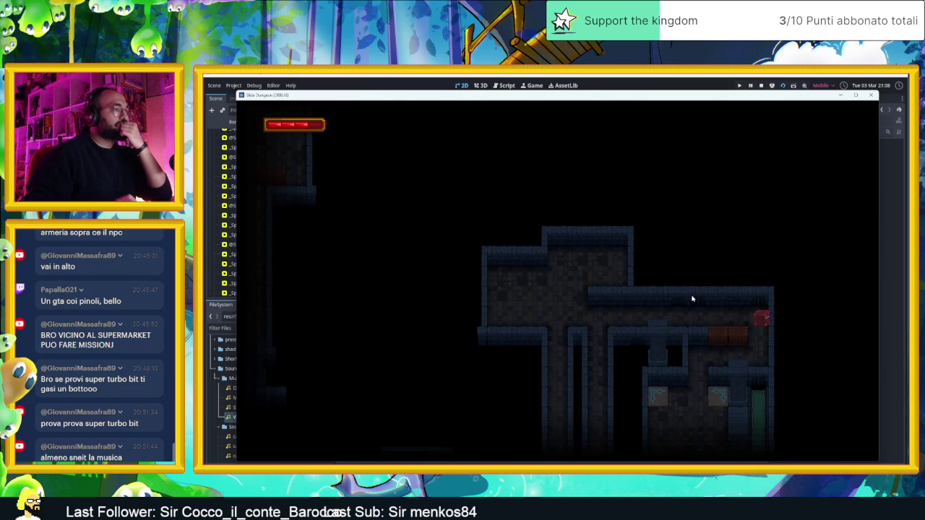
key(Down)
key(Up)
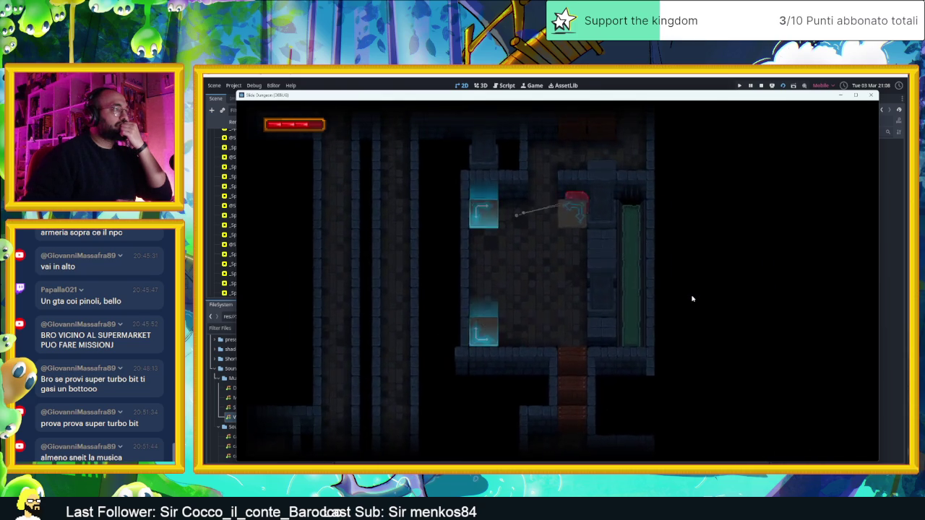
key(Right)
Slide the player around the arrow-tile room onto the 2 and 1 blocks and out the top exit
key(Down)
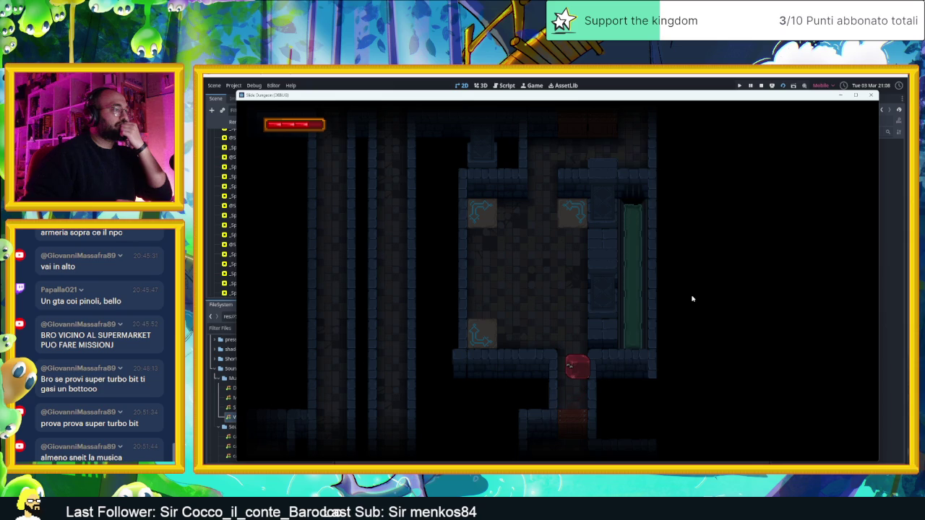
key(Down)
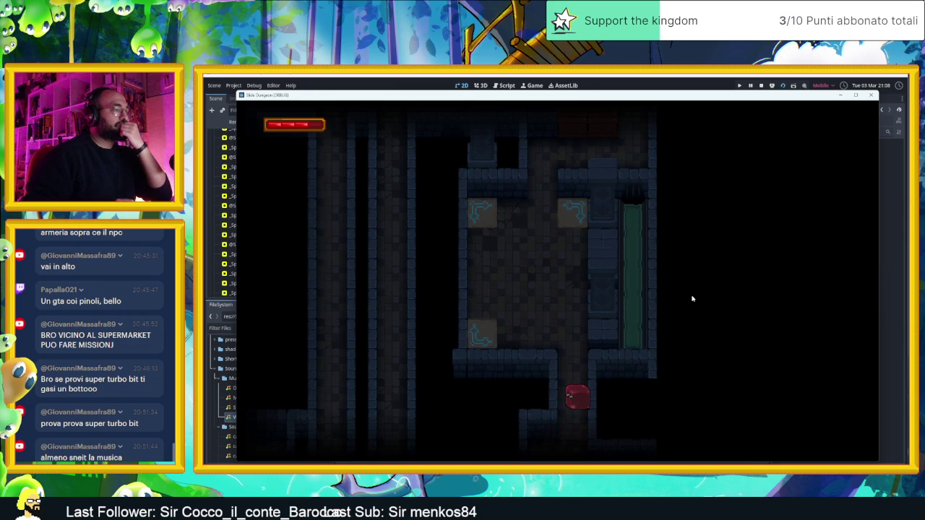
key(Right)
key(Down)
key(Left)
key(Left)
key(Right)
key(Up)
key(Left)
key(Up)
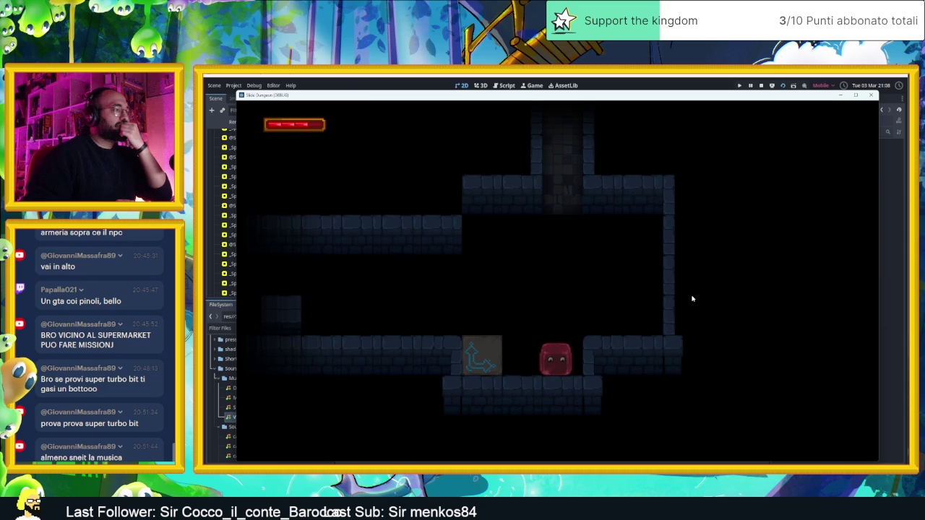
key(Left)
key(Right)
key(Down)
key(Left)
key(Up)
key(Left)
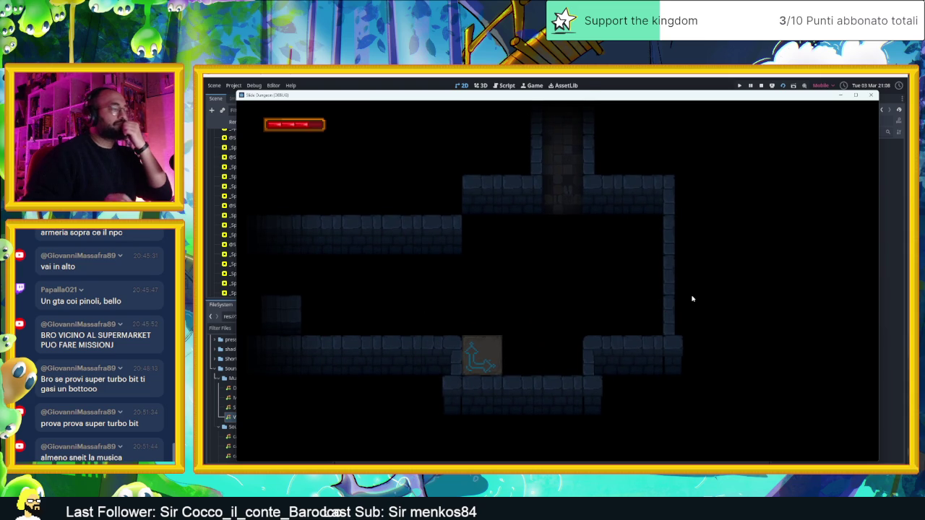
key(Down)
key(Right)
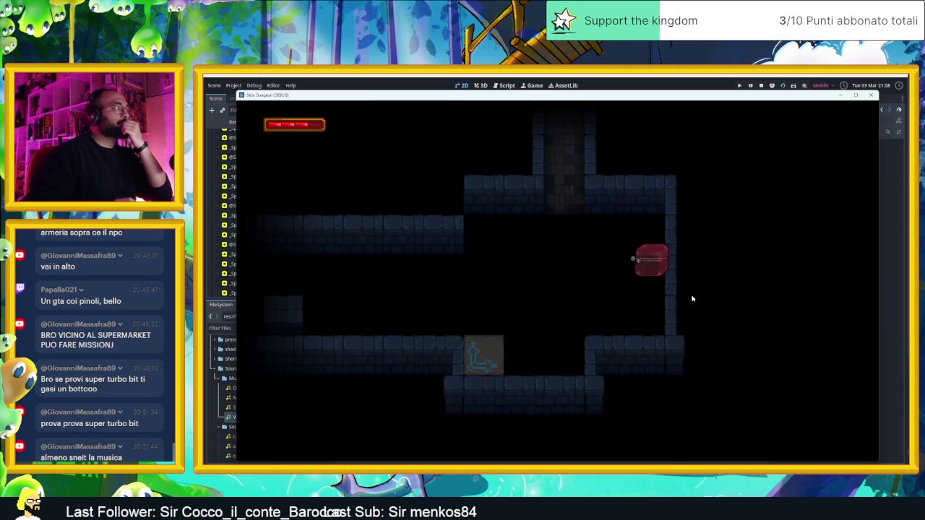
key(Up)
key(Left)
key(Down)
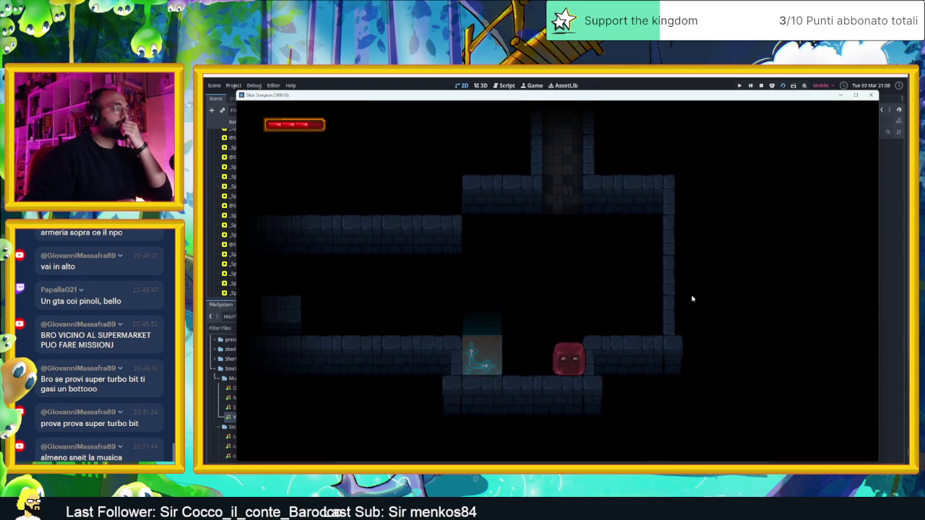
key(Down)
key(Right)
key(Down)
key(Left)
key(Right)
key(Left)
key(Right)
key(Up)
key(Left)
Take the player through the bottom gap and further rooms to the arrow tiles, then stop with F8
key(Down)
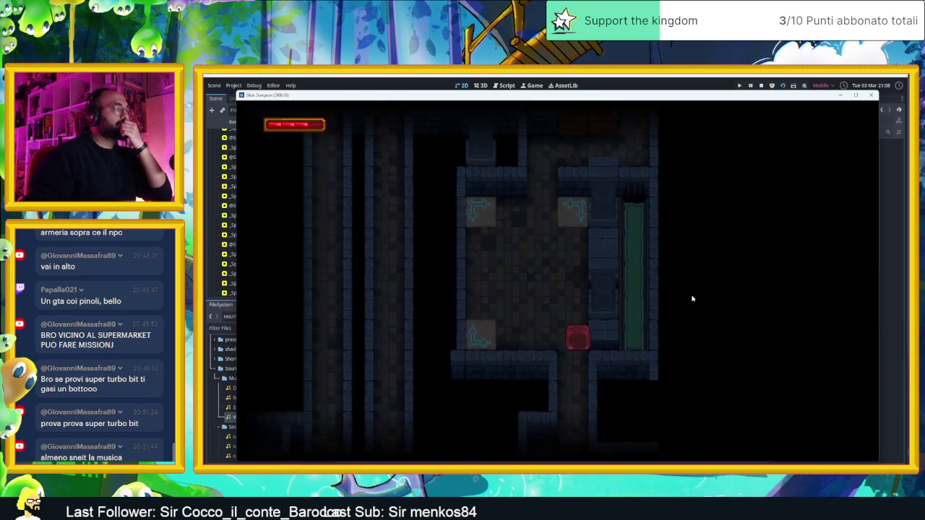
key(Down)
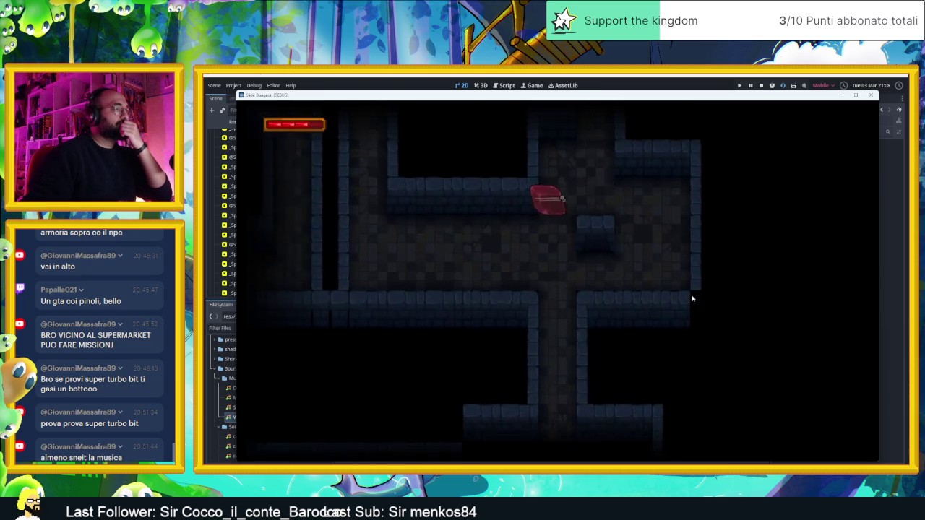
key(Left)
key(Right)
key(Down)
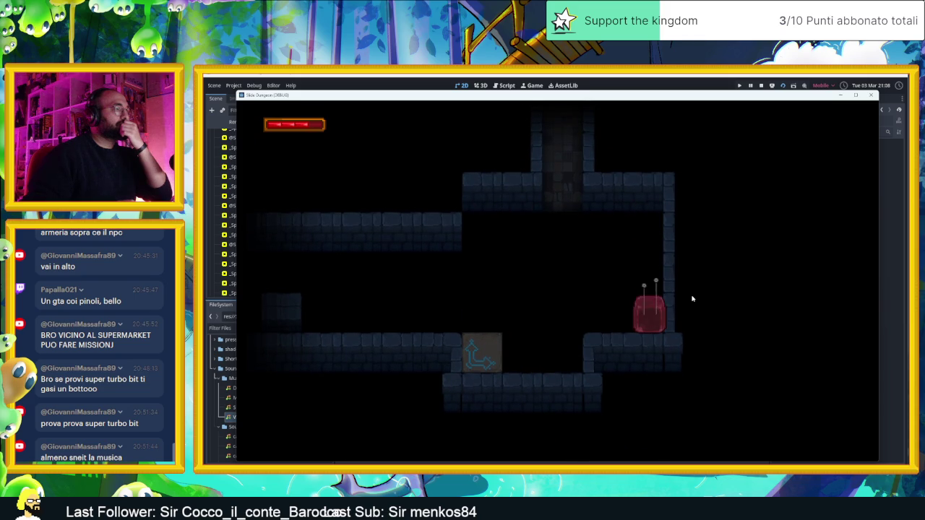
key(Left)
key(Right)
key(Up)
key(Left)
key(Down)
key(Up)
key(Right)
key(Down)
key(Right)
key(Left)
key(Up)
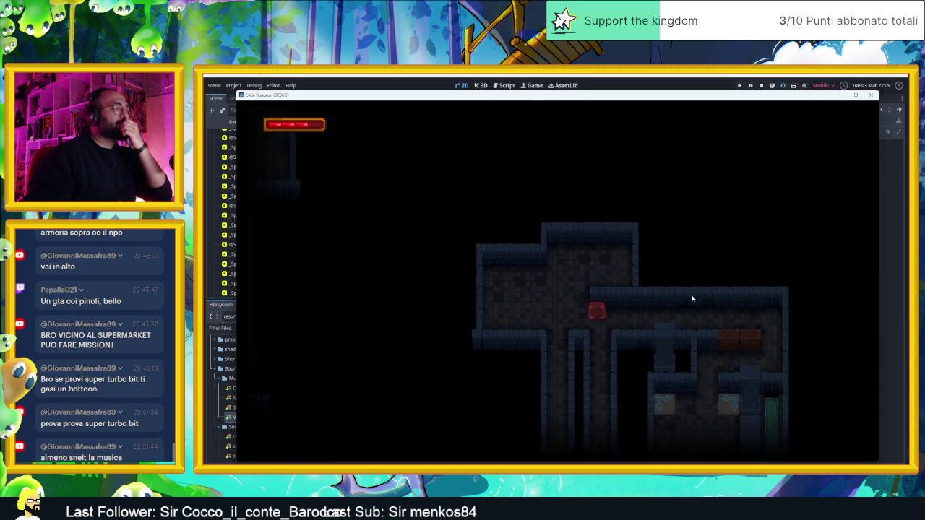
key(Right)
key(Down)
key(Left)
key(Down)
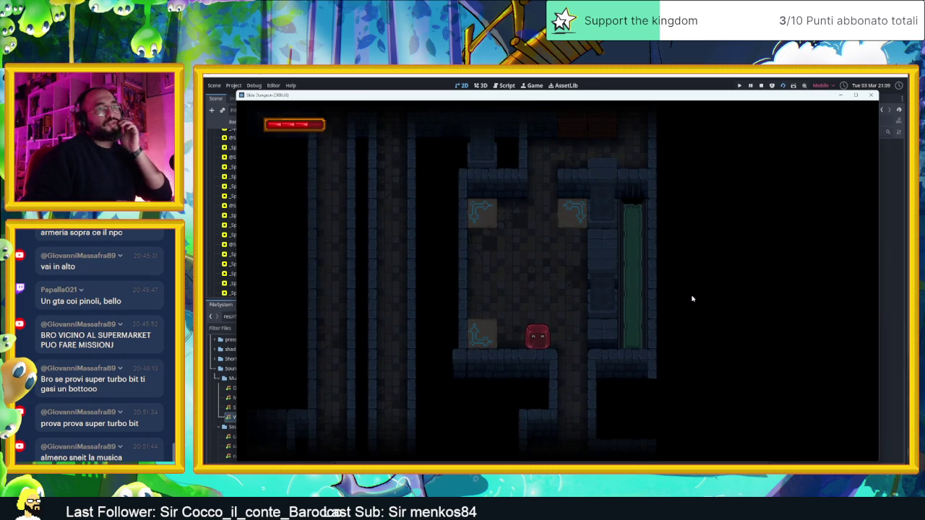
key(Left)
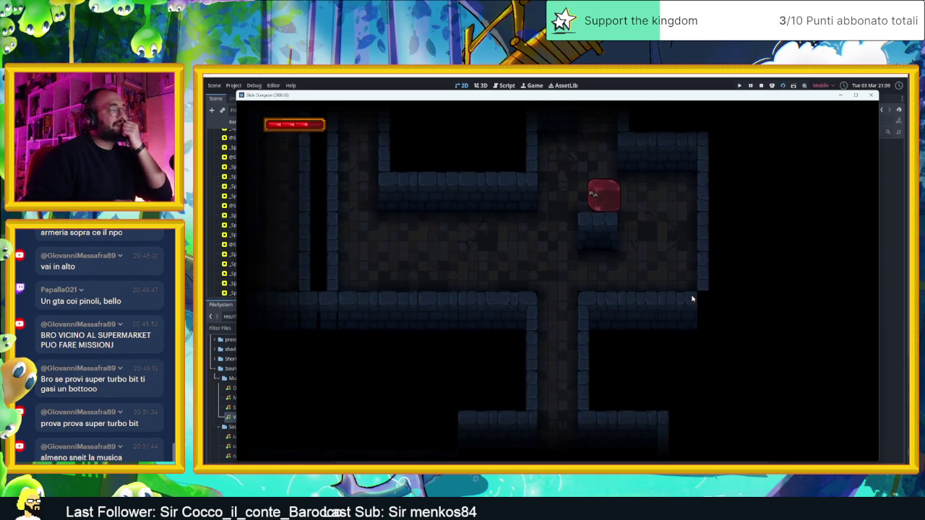
key(F8)
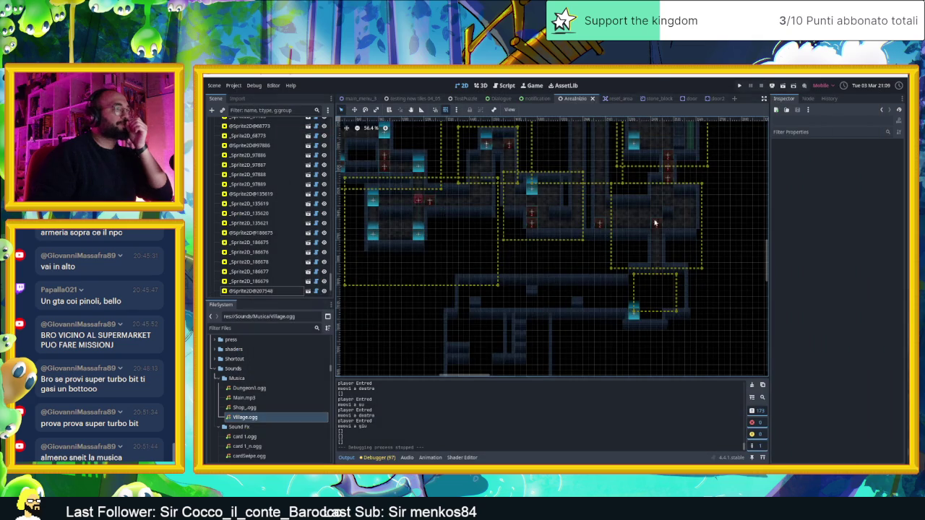
Shorten the large room's camera zone by pulling its bottom edge up
drag(530, 293, 561, 268)
click(521, 262)
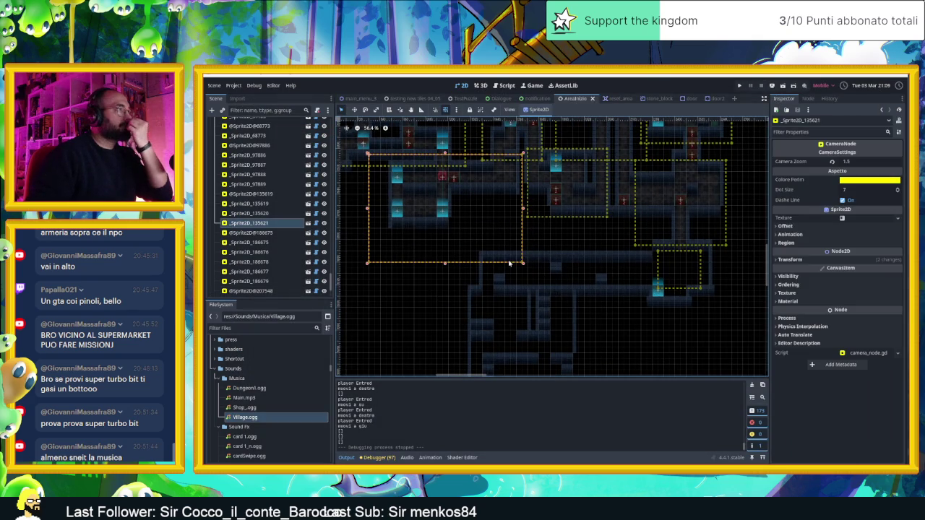
drag(445, 264, 445, 250)
Duplicate the small camera zone, stretch it along the corridor with Camera Zoom 1.5, and run
click(678, 269)
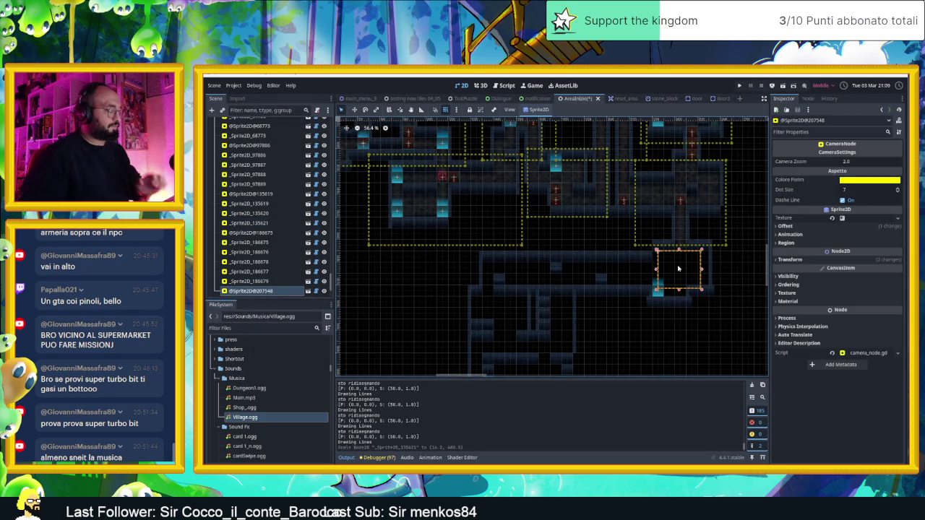
key(ctrl+d)
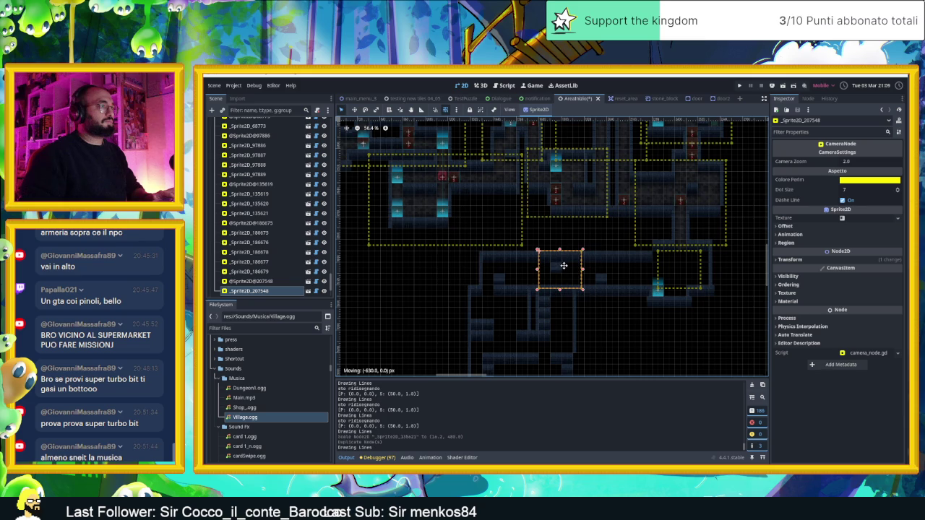
drag(566, 266, 647, 269)
click(539, 273)
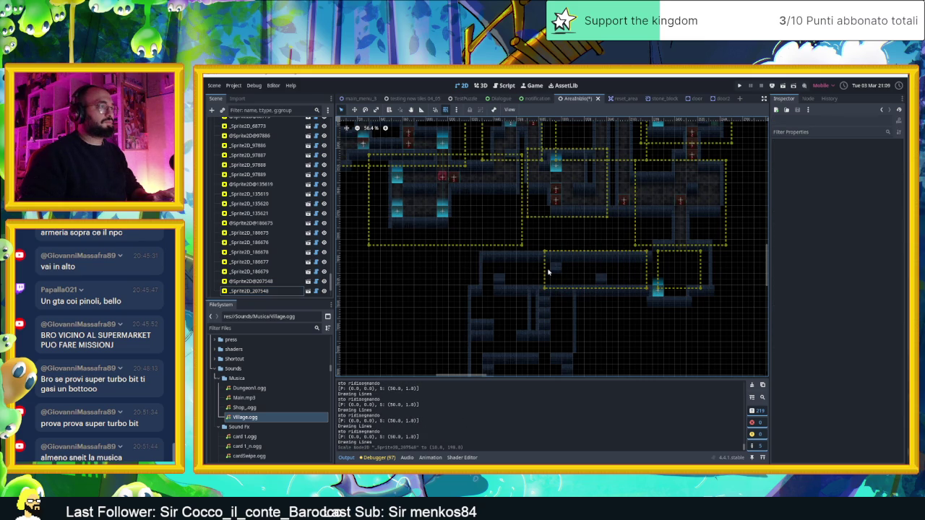
click(546, 272)
drag(543, 269, 480, 268)
click(845, 162)
text(1.5)
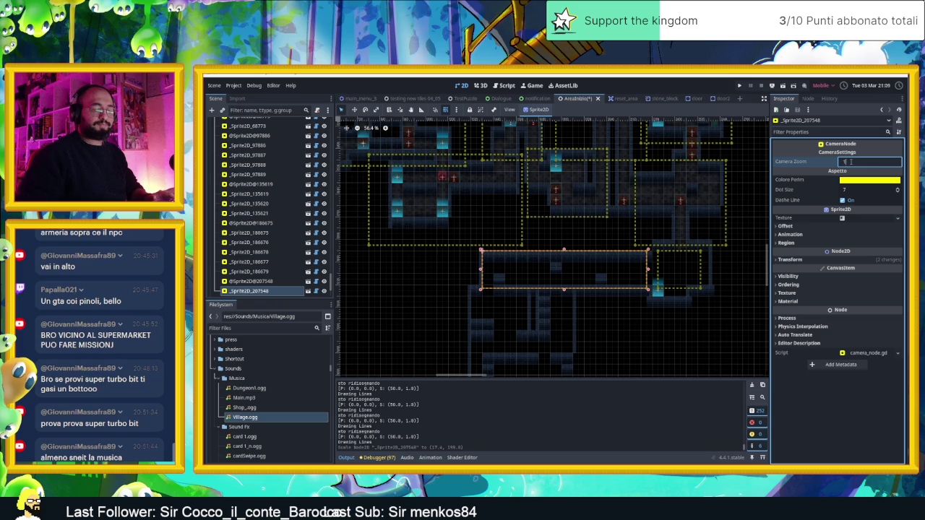
key(Return)
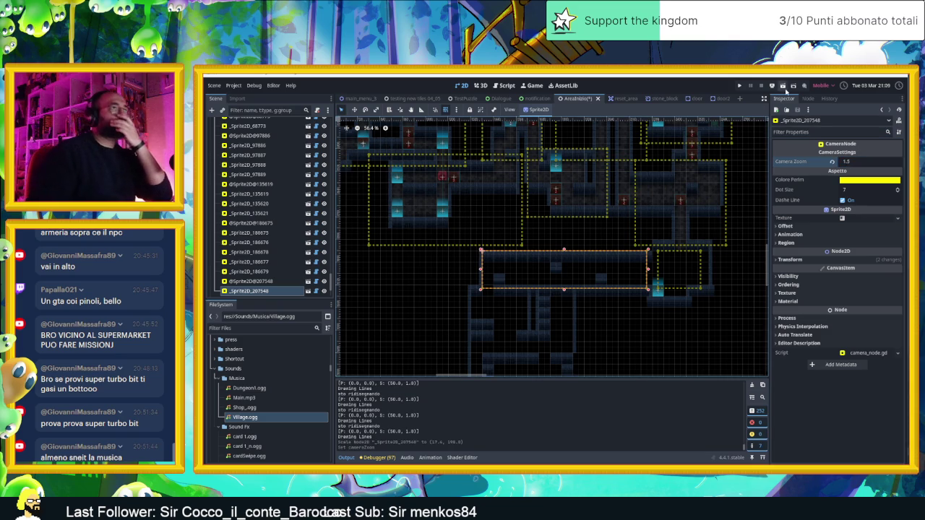
click(783, 88)
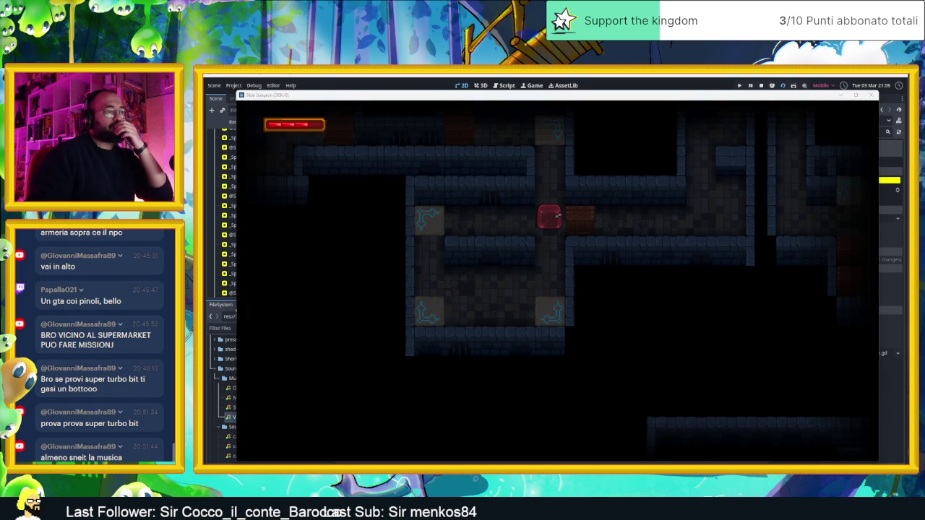
Play-test by moving the player through the corridor rooms up, down and into the left room
key(Down)
key(Up)
key(Right)
key(Up)
key(Left)
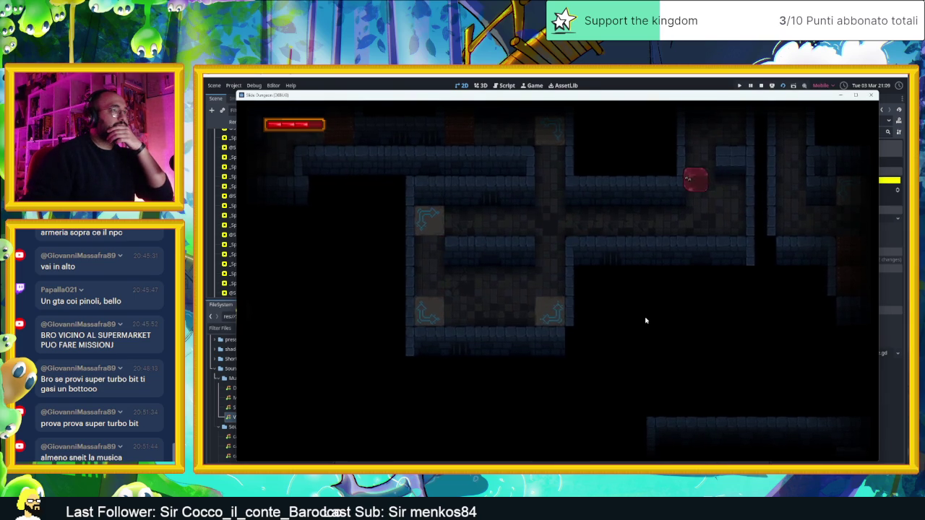
key(Up)
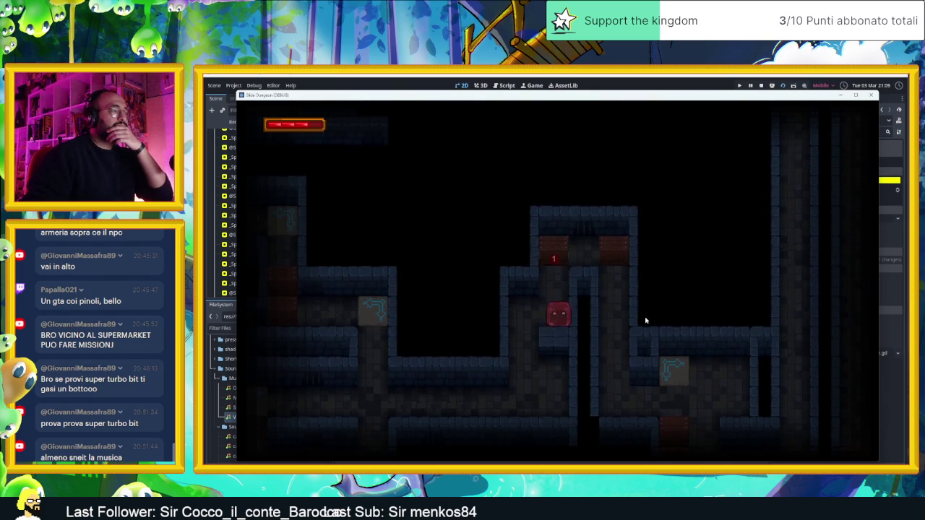
key(Up)
key(Right)
key(Up)
key(Left)
key(Down)
key(Down)
key(Right)
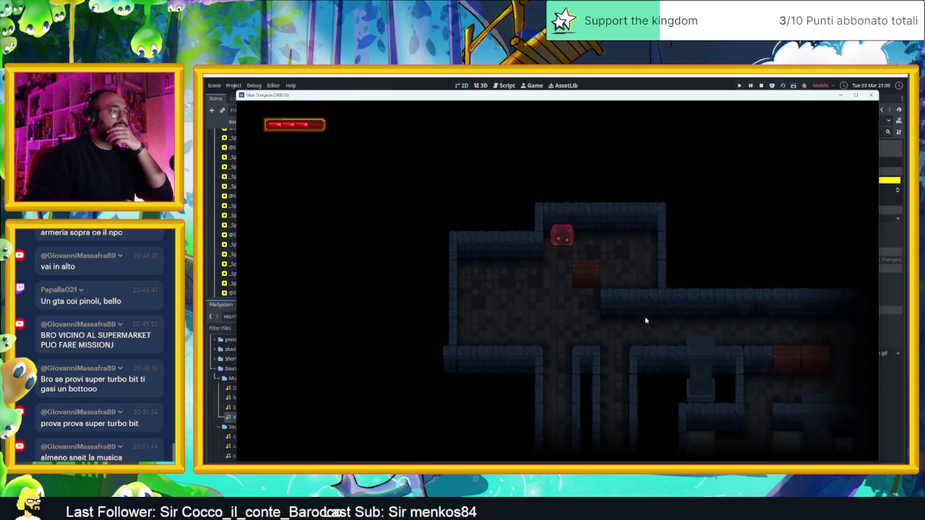
key(Up)
key(Left)
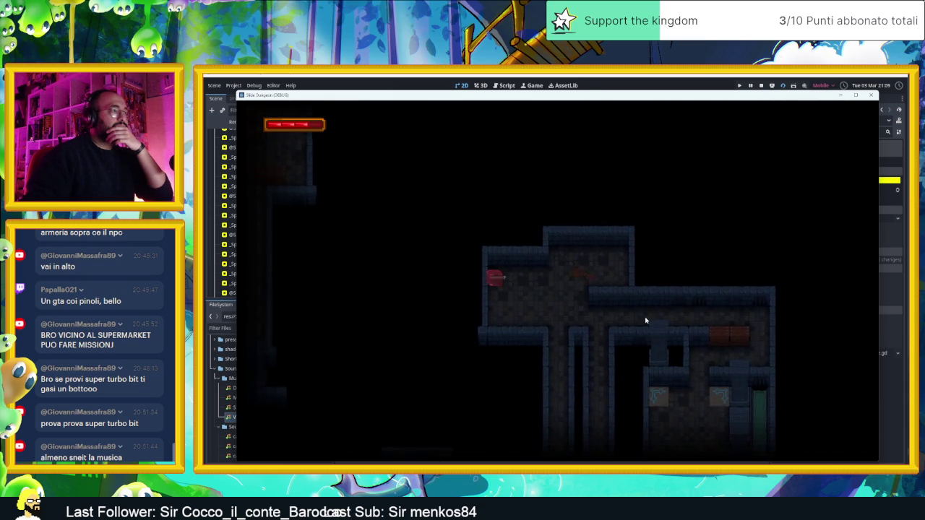
key(Left)
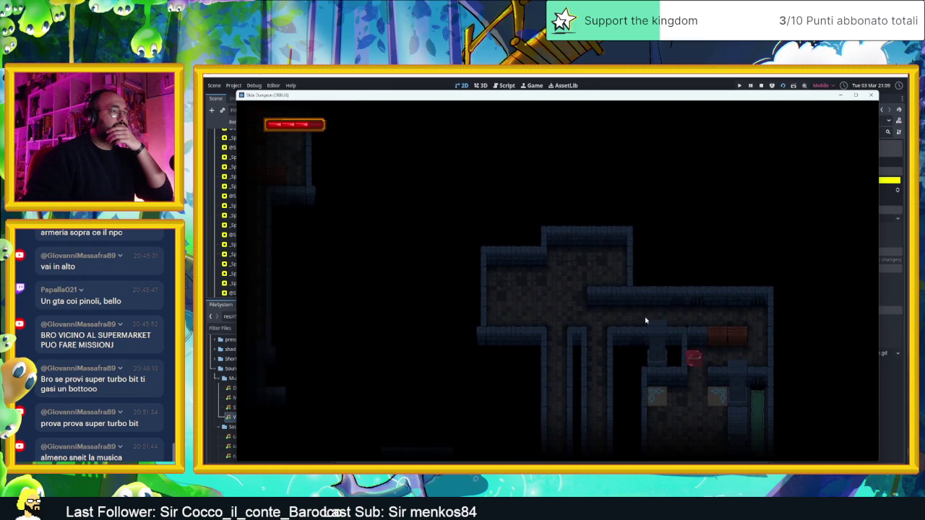
Slide the player over the arrow tile to the upper-left and through the floor gap, then stop
key(Right)
key(Down)
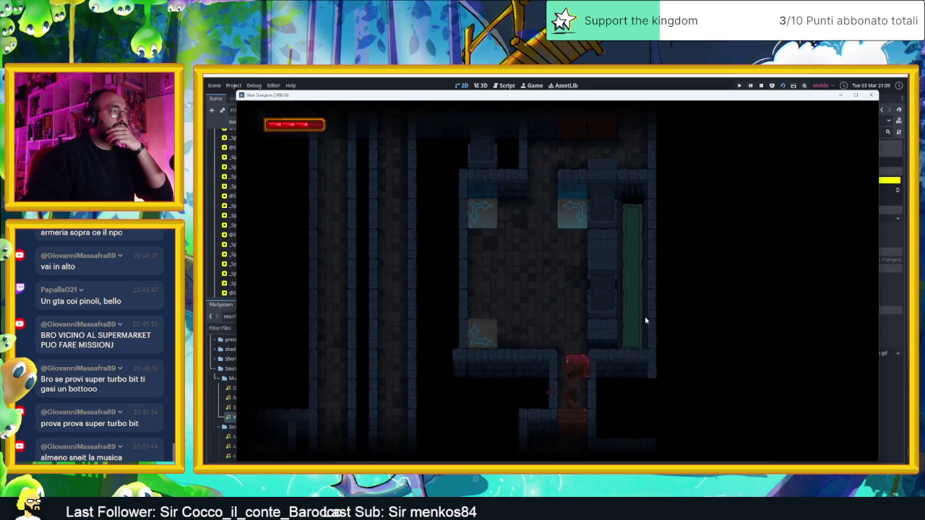
key(Up)
key(Down)
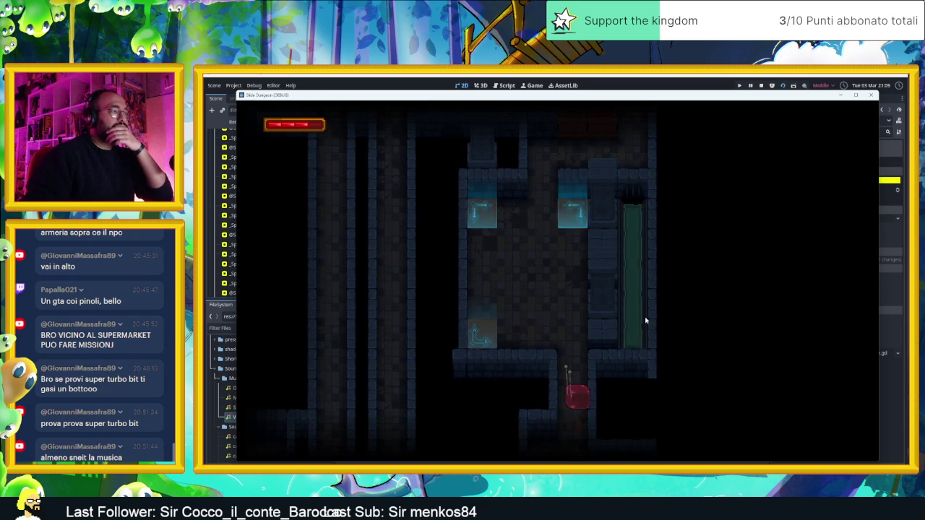
key(Up)
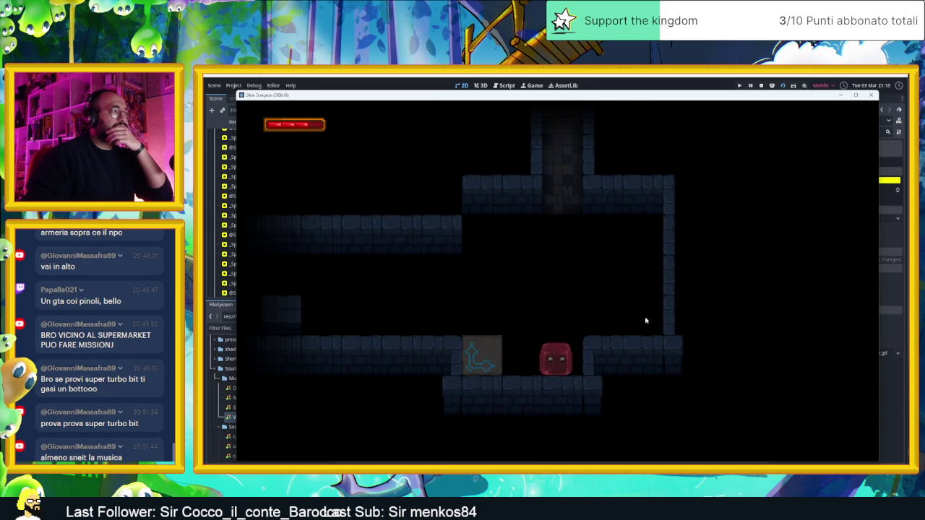
key(Left)
key(Right)
key(Down)
key(Up)
key(Left)
key(Down)
key(Left)
key(Up)
key(Left)
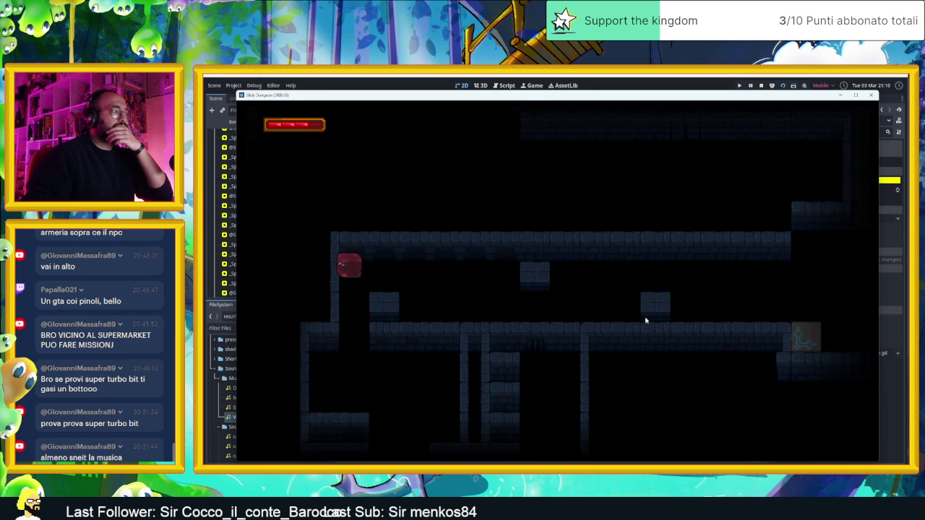
key(Down)
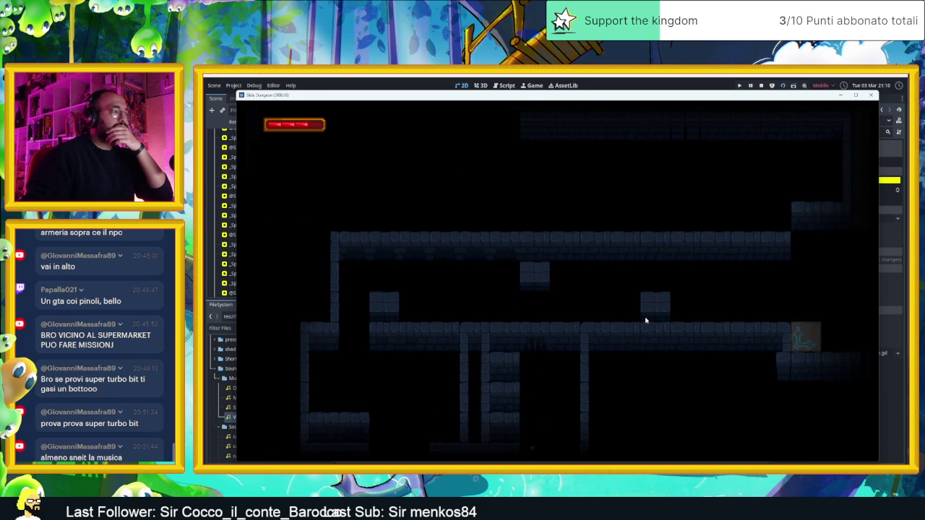
click(762, 85)
Duplicate the corridor camera zone, fit it over the tall lower room, then save and run
mouse_move(524, 313)
mouse_down()
mouse_move(547, 247)
mouse_move(588, 212)
mouse_up()
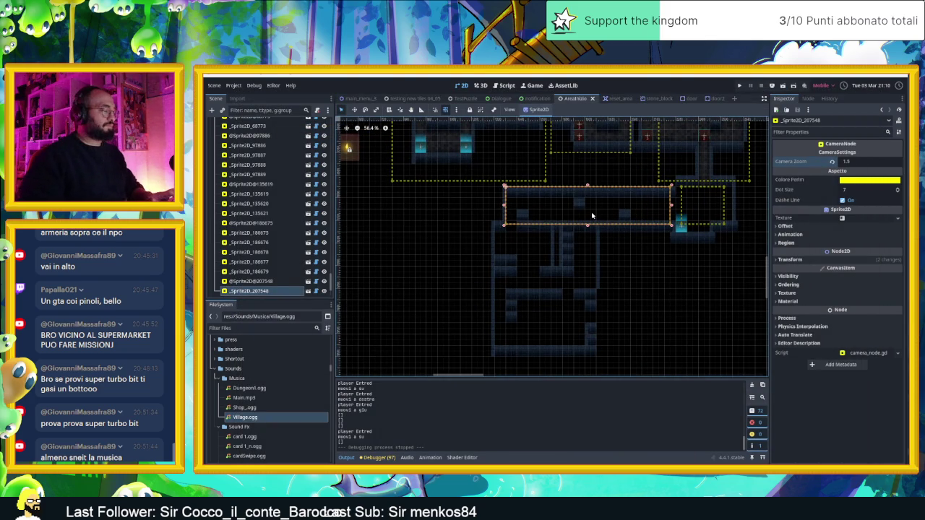
key(ctrl+d)
mouse_move(611, 211)
mouse_down()
mouse_move(596, 258)
mouse_move(575, 247)
mouse_up()
drag(637, 266, 614, 363)
drag(469, 298, 476, 294)
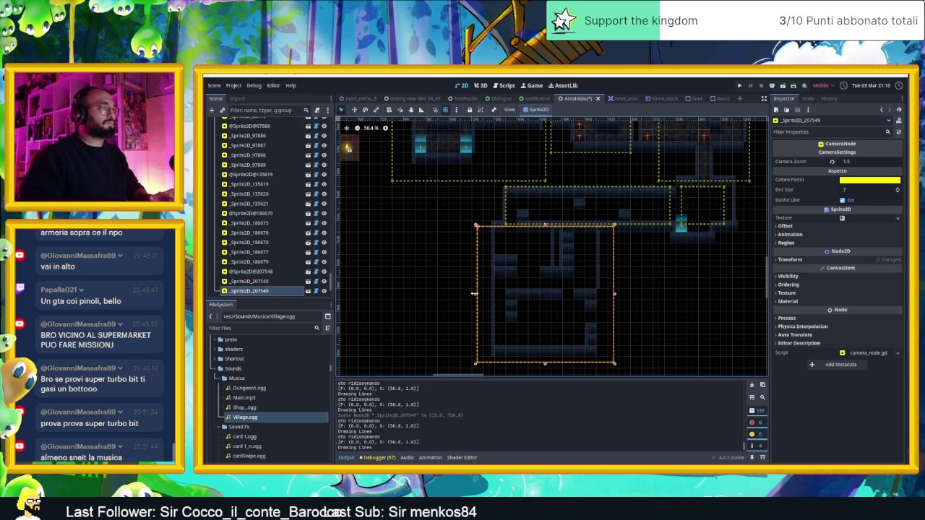
click(781, 86)
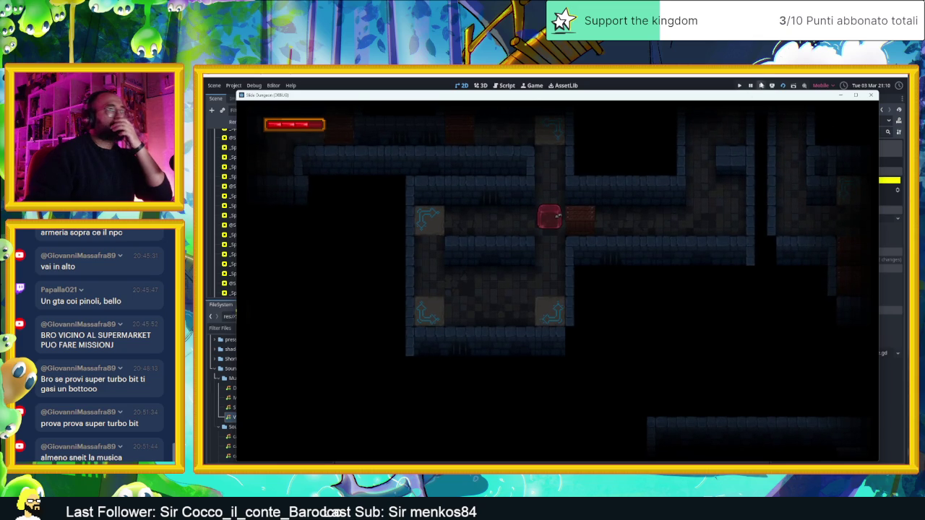
Stop the test run, scroll through the scene, and bring up VLC's playlist with a track's options
click(761, 85)
scroll(539, 229, down, 3)
scroll(527, 224, up, 1)
scroll(286, 188, up, 10)
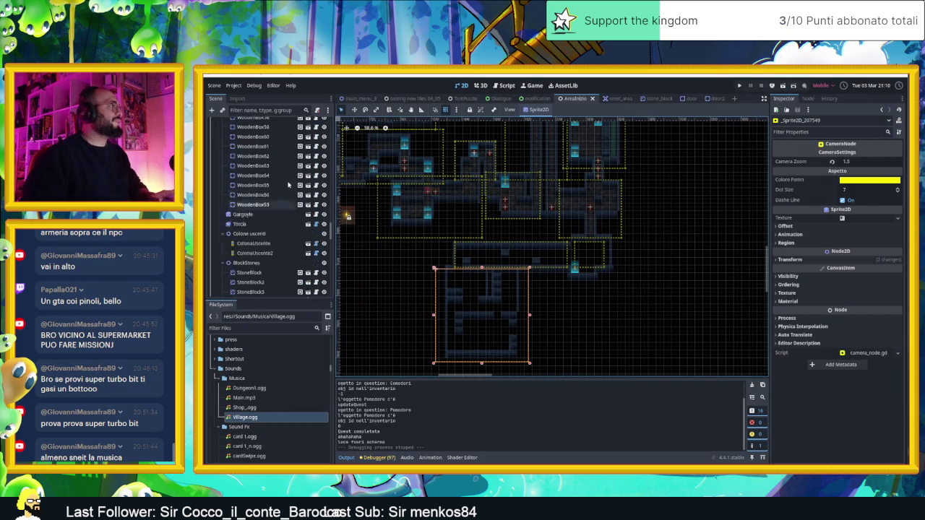
scroll(279, 181, up, 10)
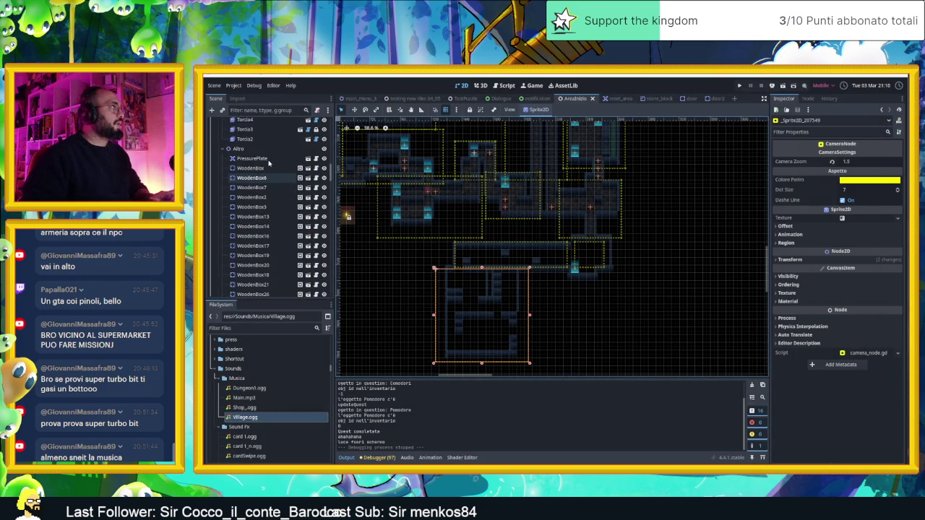
scroll(267, 158, up, 2)
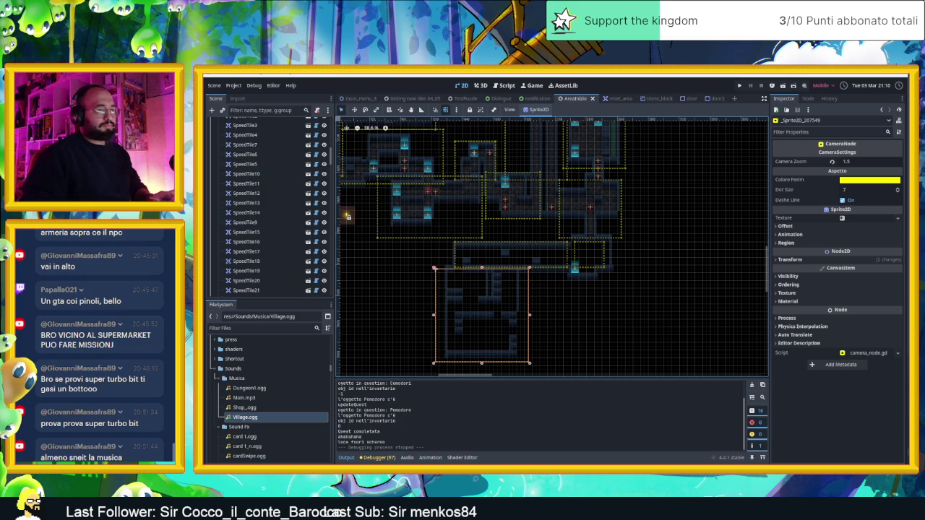
click(805, 461)
right_click(593, 348)
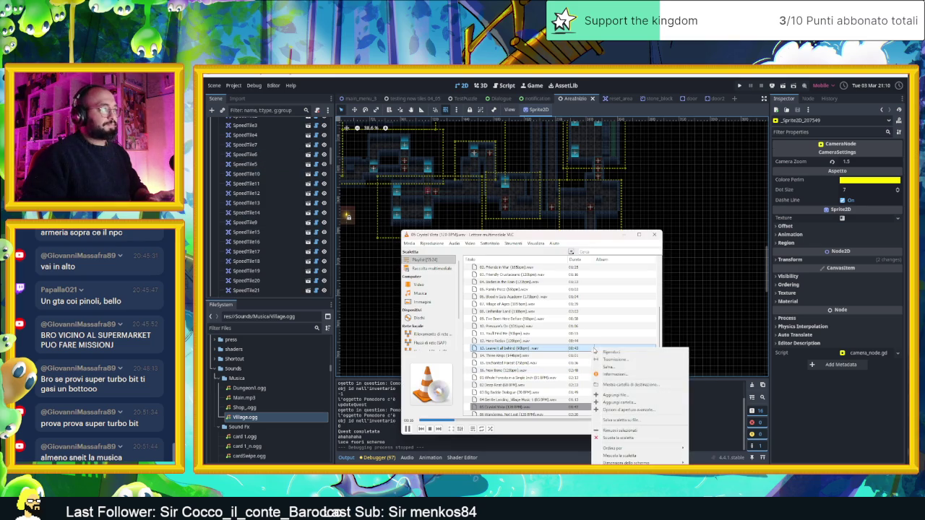
Clear the VLC playlist and go up to the Download folder in File Explorer
click(624, 436)
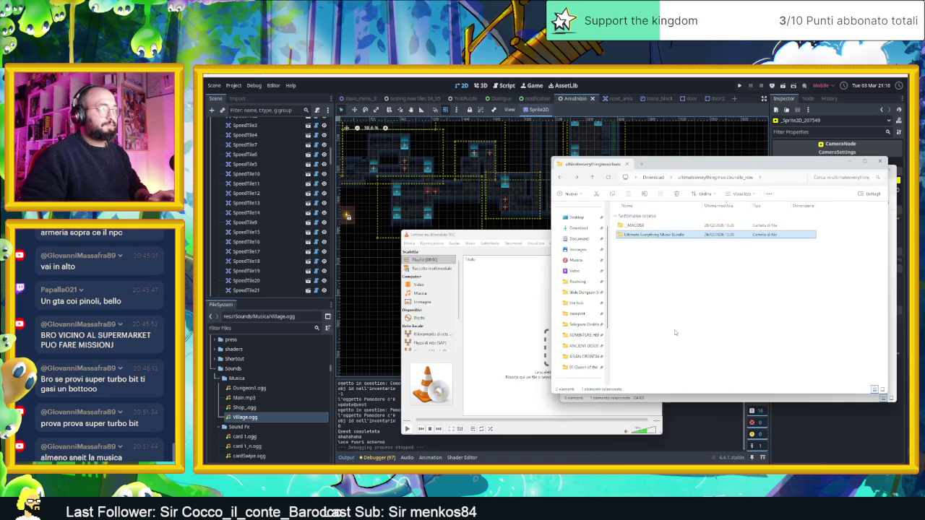
key(alt+Up)
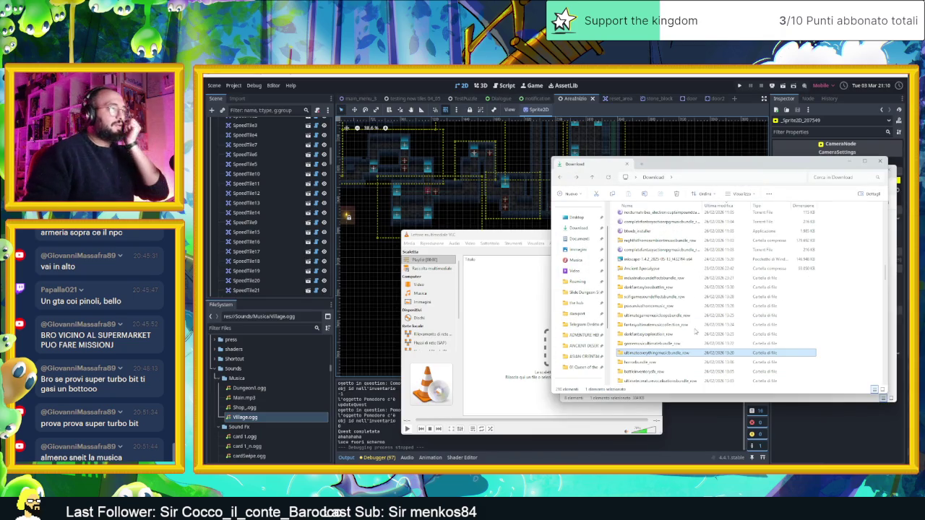
Browse bitTorrentDownload into the Fantasy Action RPG Music bundle's Exploration folder
scroll(686, 343, down, 1)
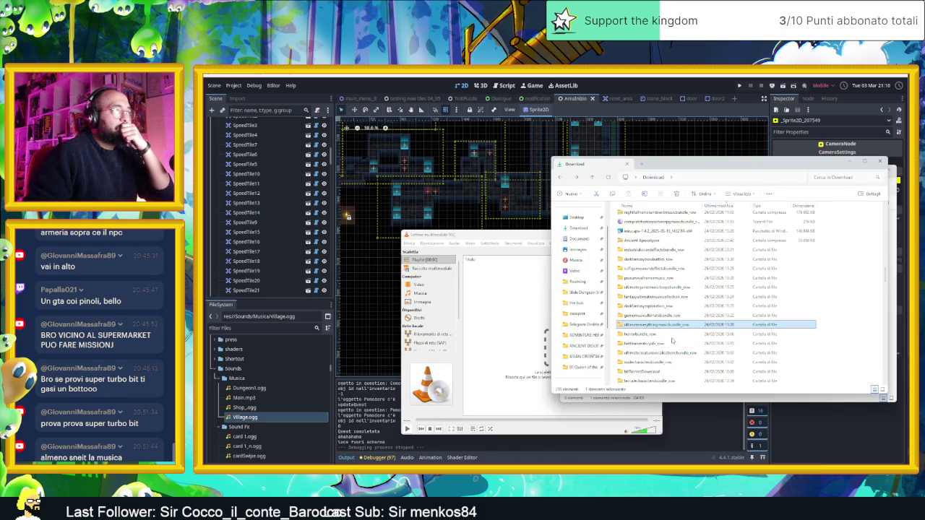
click(679, 356)
scroll(679, 356, down, 1)
click(666, 336)
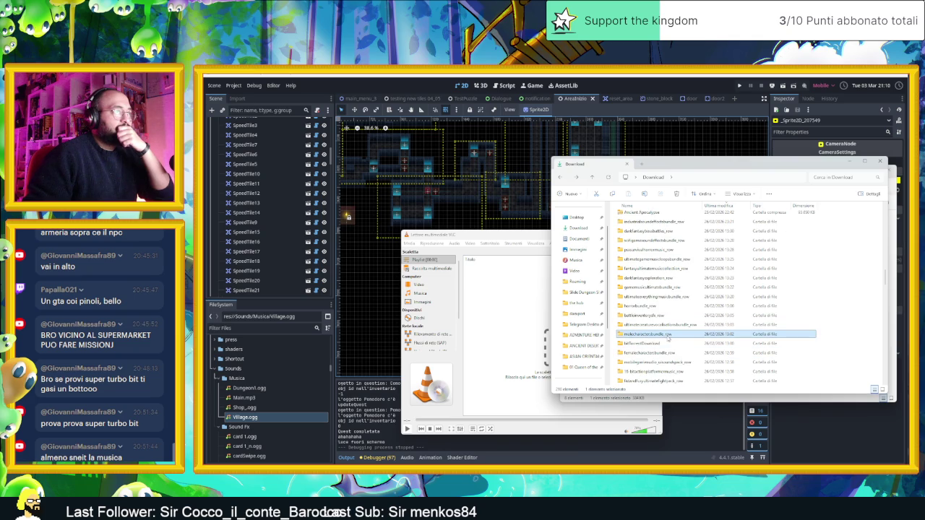
scroll(665, 345, down, 1)
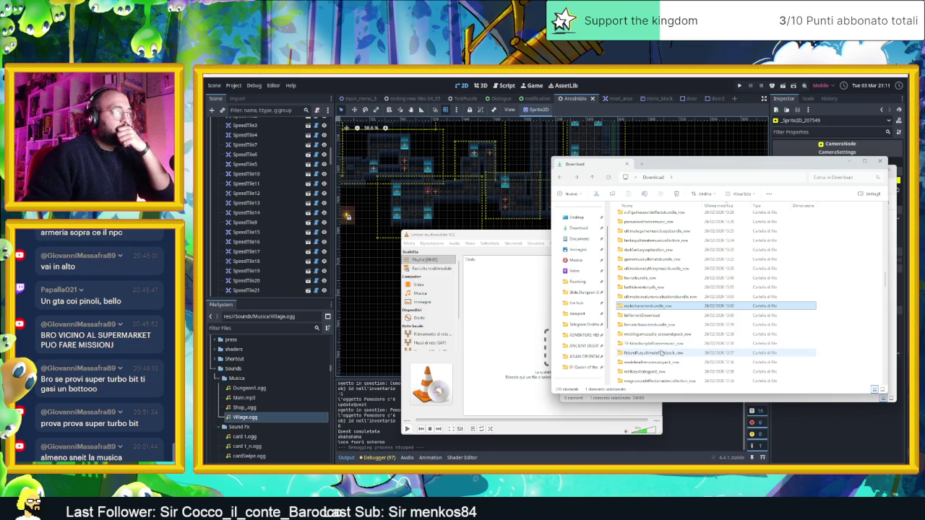
double_click(664, 316)
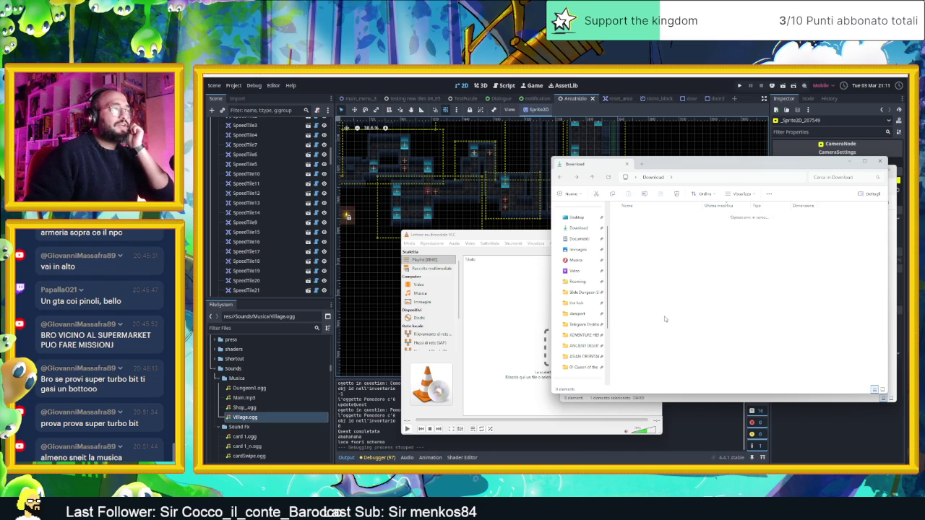
click(662, 236)
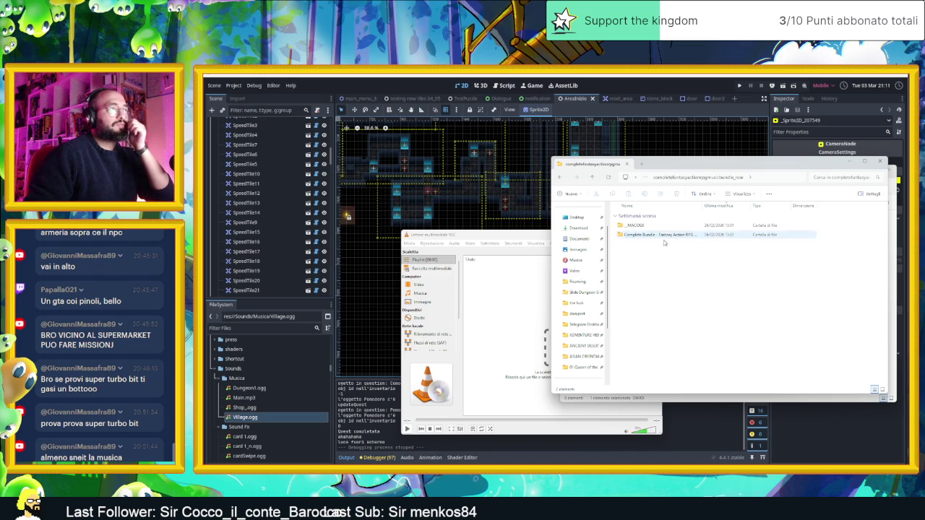
double_click(666, 240)
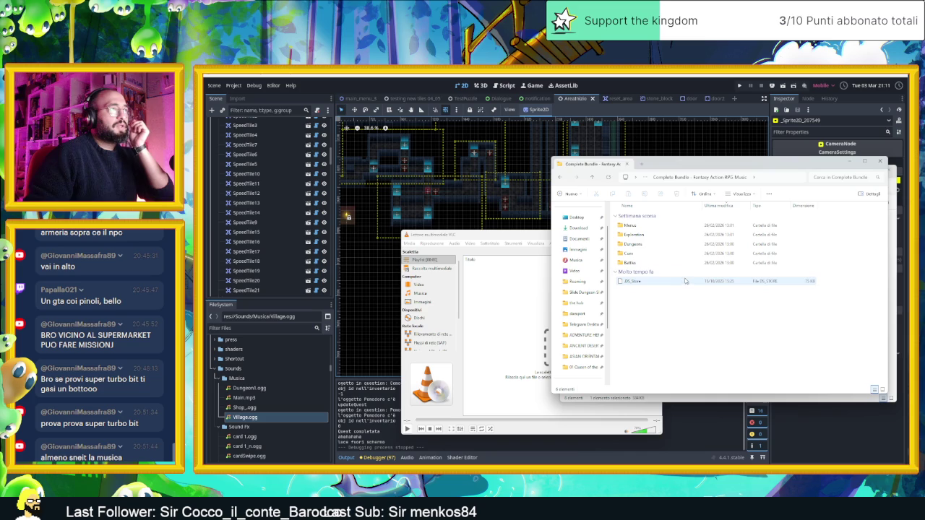
double_click(650, 234)
Drag the Exploration folder into VLC to play it, then minimize VLC and File Explorer
key(alt+Left)
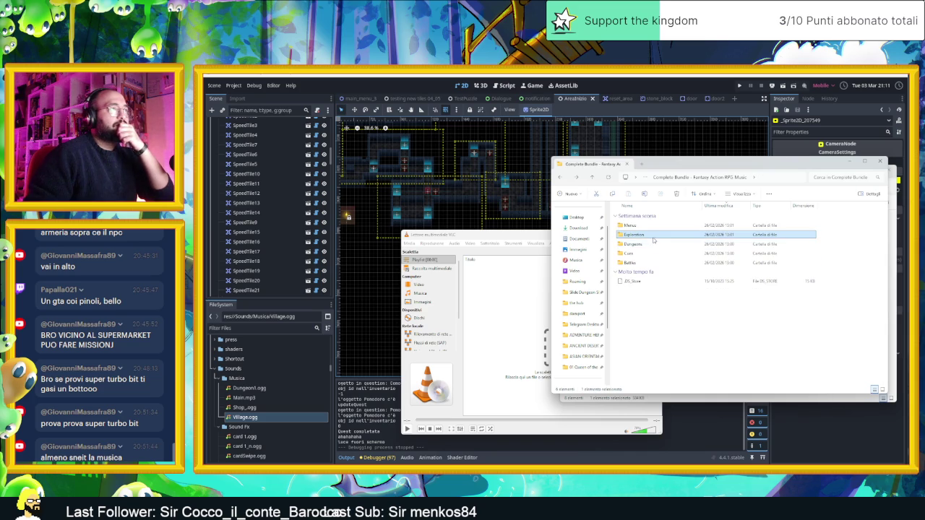
mouse_move(646, 236)
mouse_down()
mouse_move(514, 303)
mouse_move(519, 291)
mouse_move(495, 269)
mouse_up()
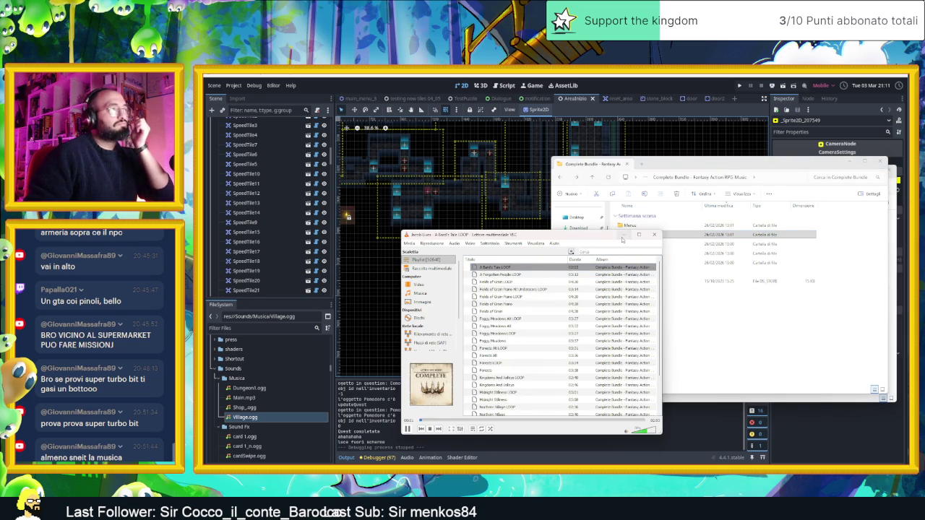
click(622, 236)
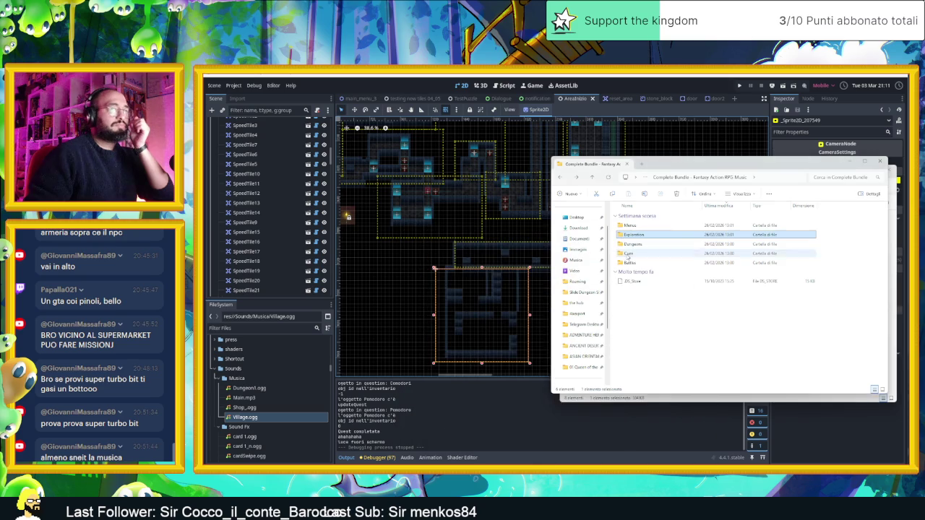
click(865, 161)
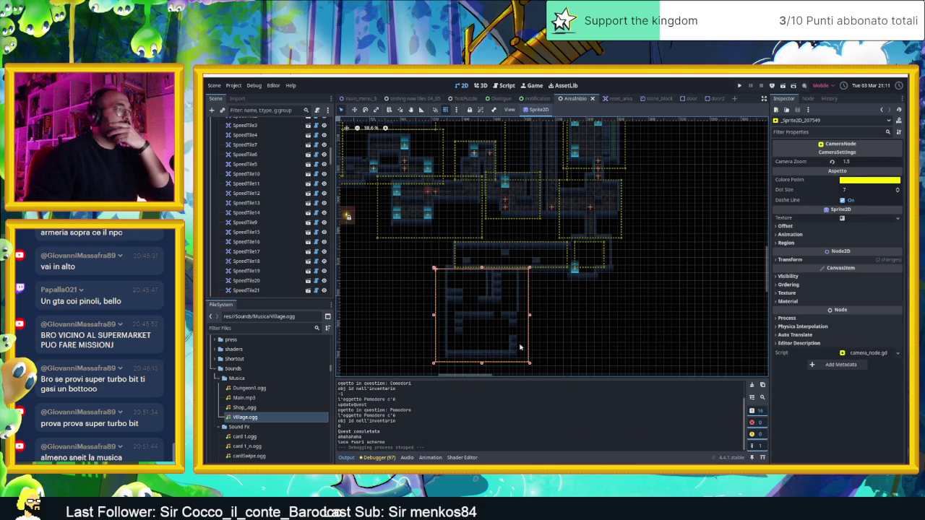
Move the Player node into the small room at the right end of the middle corridor and save
scroll(249, 152, up, 10)
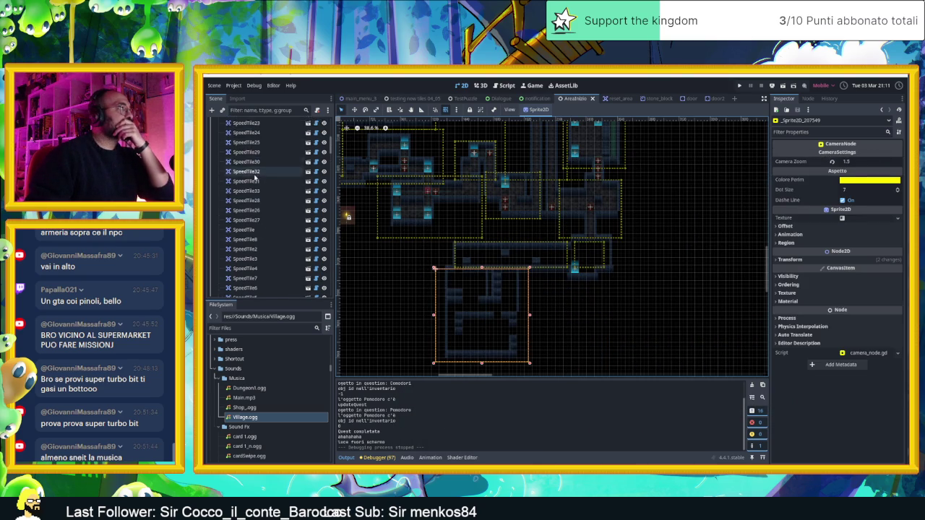
click(249, 141)
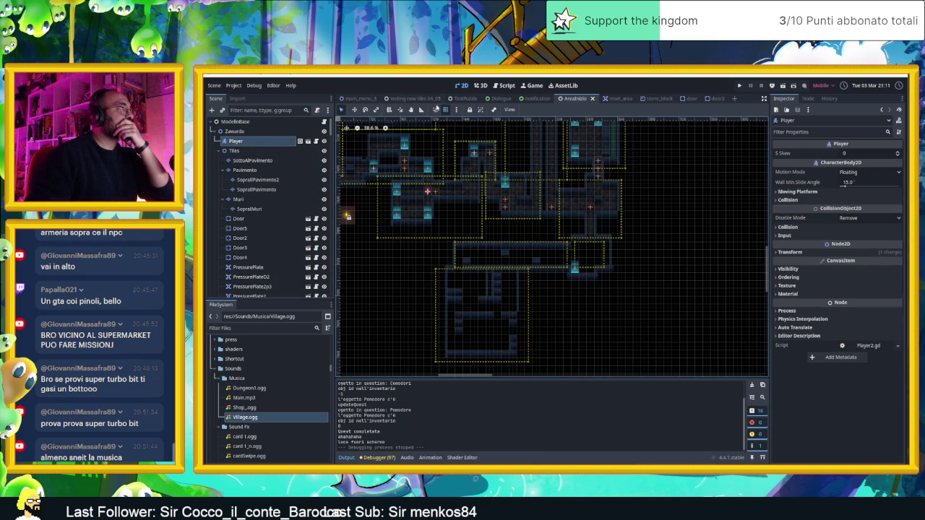
click(355, 110)
drag(470, 215, 470, 214)
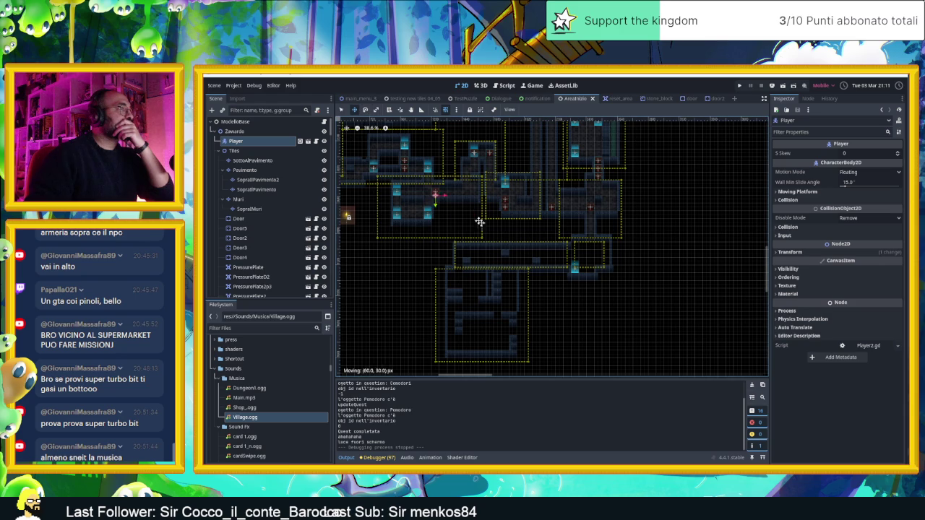
drag(612, 264, 612, 263)
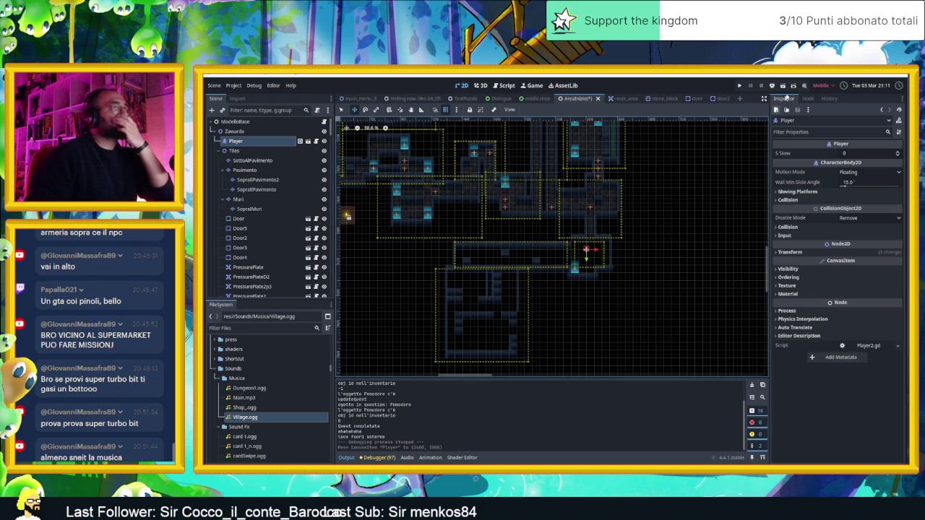
key(ctrl+s)
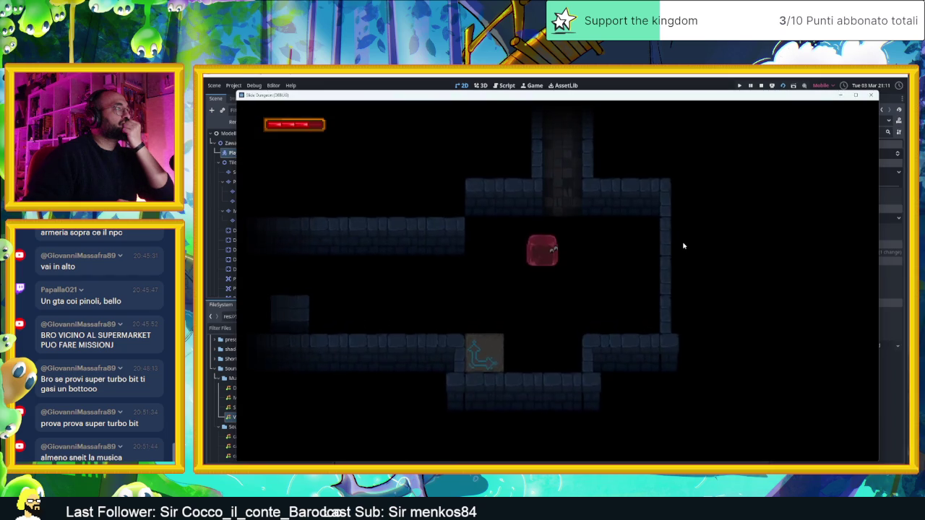
key(Up)
key(Right)
key(Left)
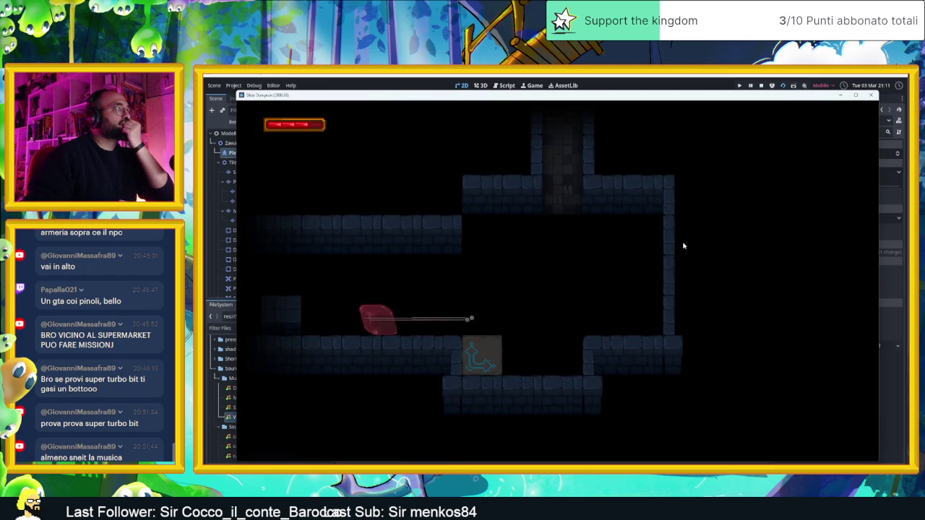
key(Left)
key(Up)
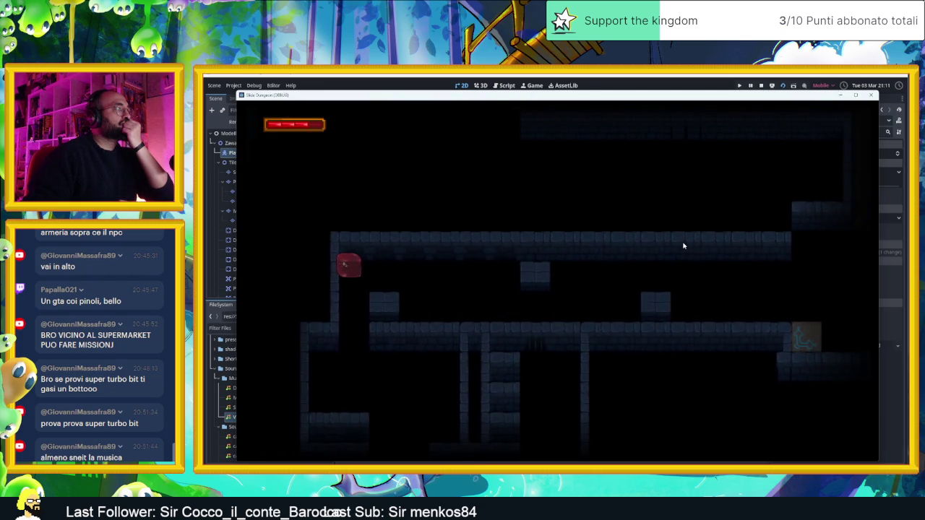
key(Up)
key(Right)
key(Up)
key(Left)
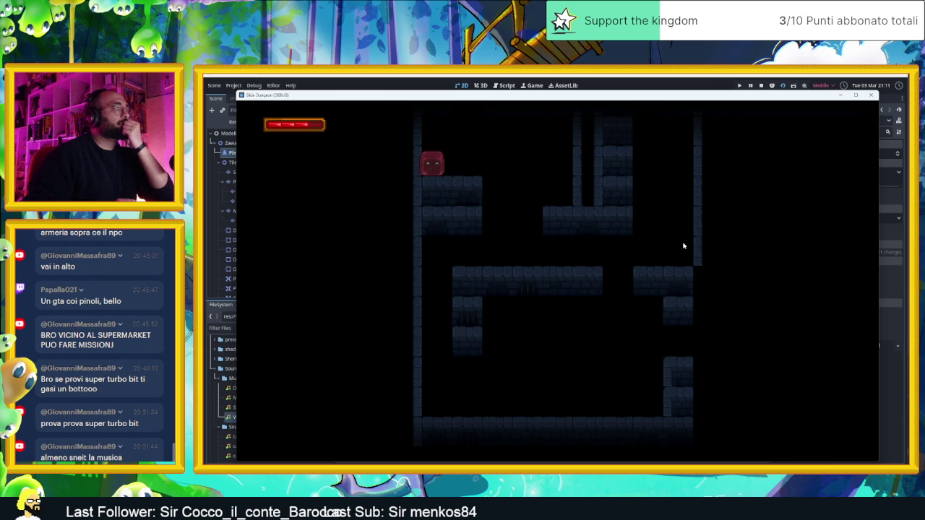
key(Right)
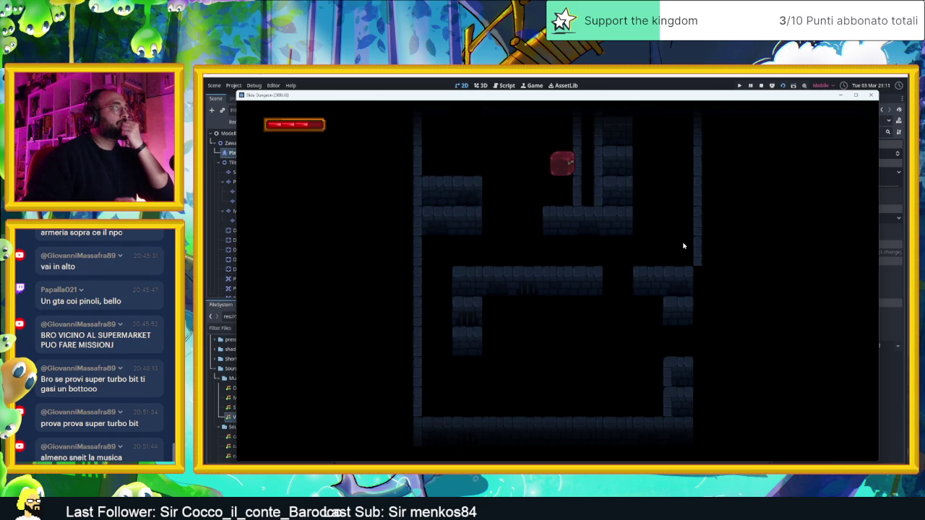
click(760, 85)
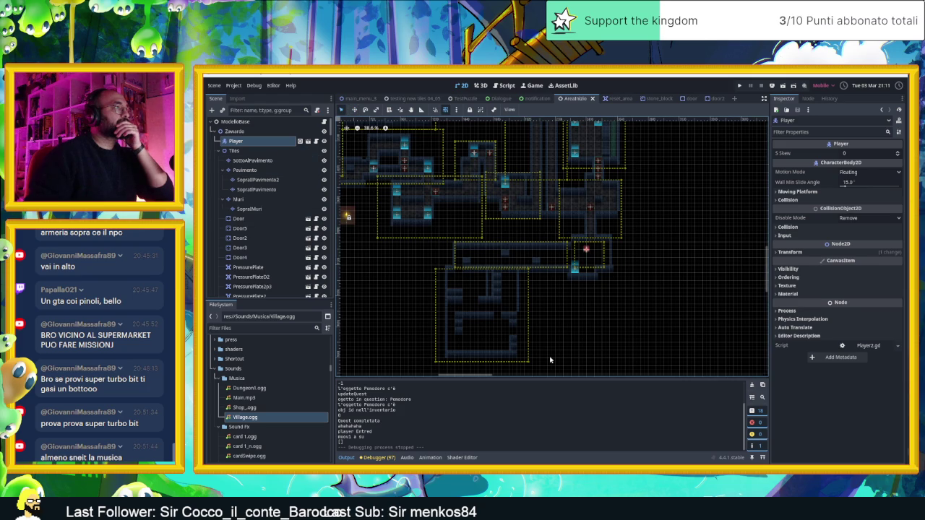
Give the large bottom room's camera area a Camera Zoom of 1.0 and save the scene
click(523, 343)
click(865, 162)
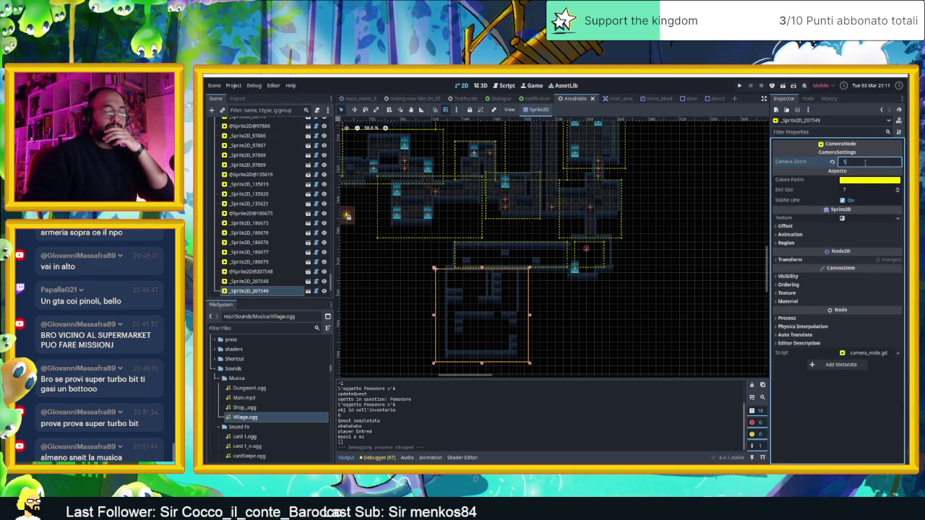
key(Return)
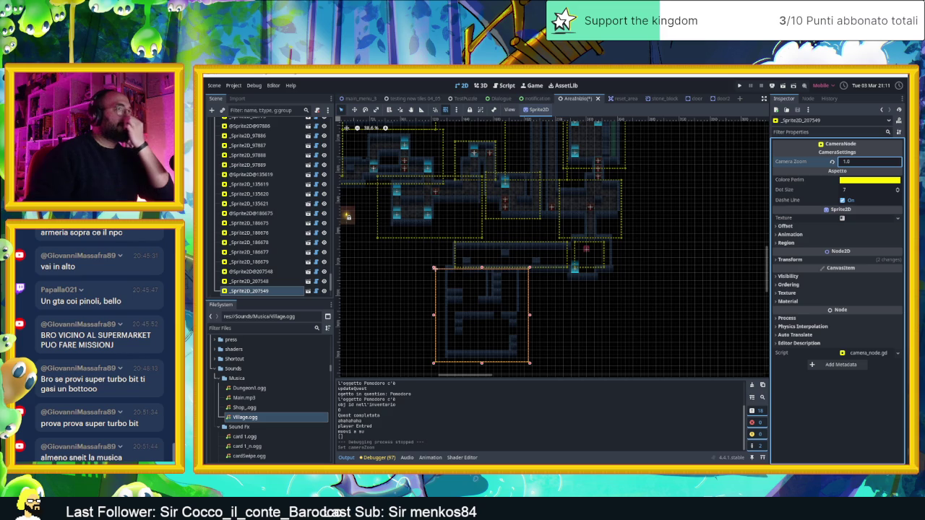
key(ctrl+s)
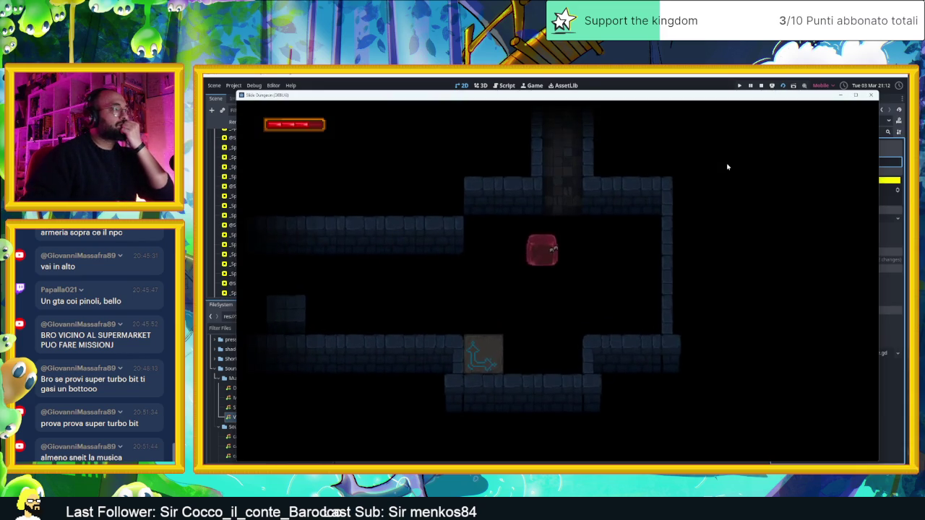
Move the slime right out of the start room and jump it up through the rooms to the upper corridor
key(Right)
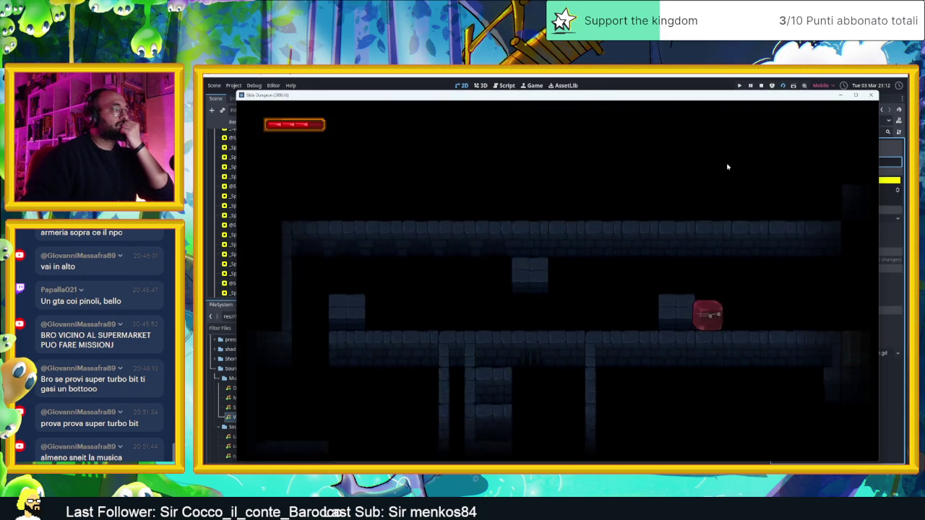
key(Left)
key(Up)
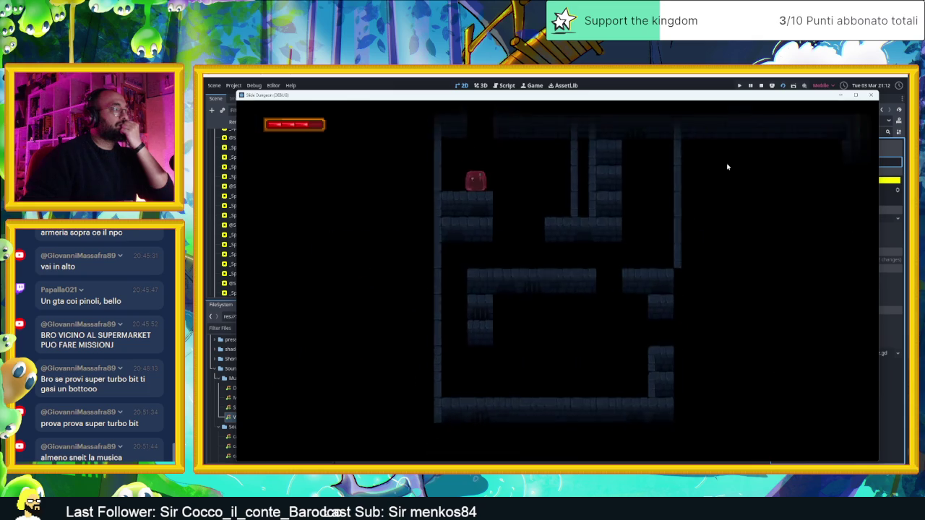
key(Right)
key(Left)
key(Right)
key(Up)
key(Left)
Move the slime between the bottom floor and middle ledges, ending on the left-side ledge by the wall
key(Left)
key(Down)
key(Right)
key(Up)
key(Down)
key(Left)
key(Right)
key(Up)
key(Left)
key(Down)
key(Right)
key(Up)
key(Down)
key(Left)
key(Right)
key(Up)
key(Left)
key(Down)
key(Left)
key(Down)
key(Right)
key(Up)
key(Left)
key(Down)
key(Right)
key(Left)
key(Up)
key(Right)
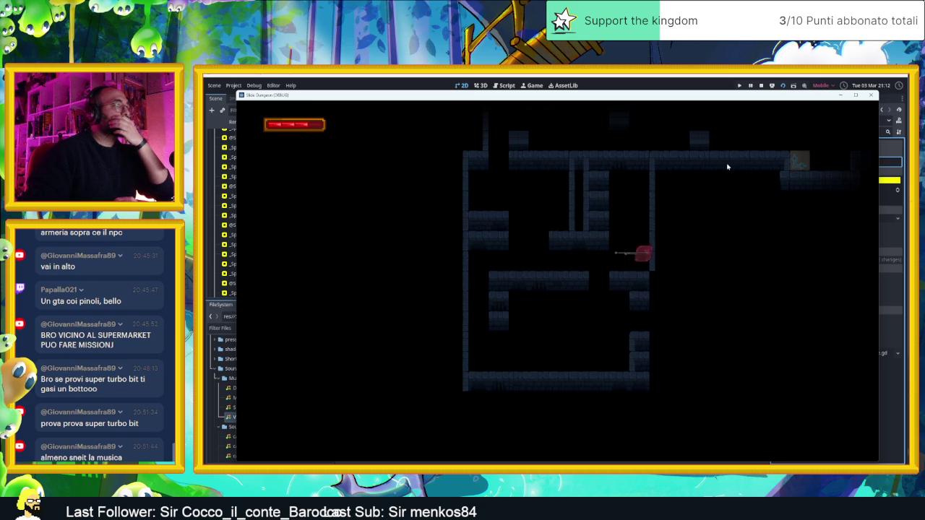
key(Left)
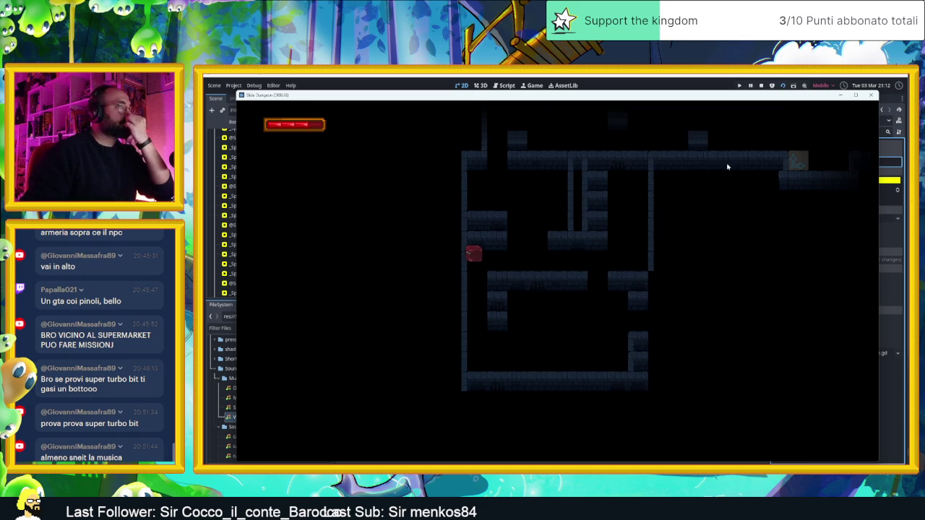
Stop the running game and hide the room camera outlines in the scene
click(761, 88)
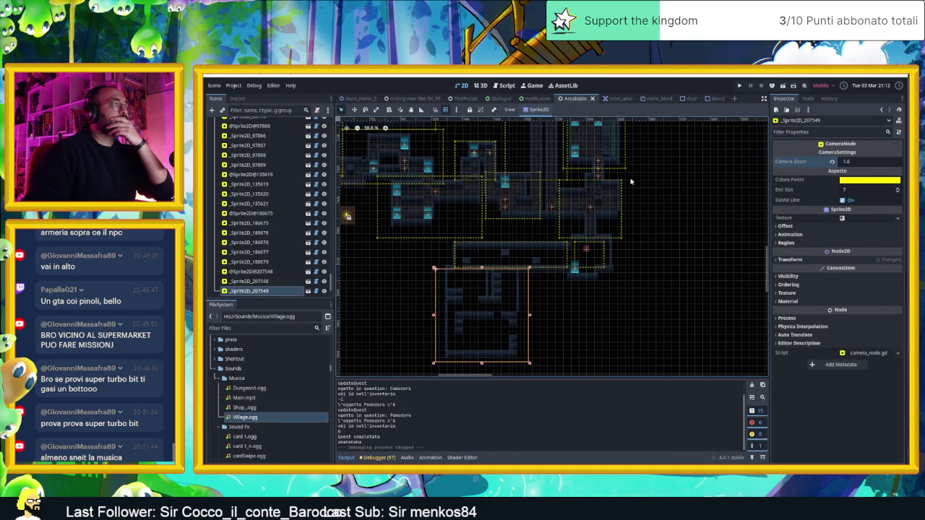
scroll(297, 168, up, 5)
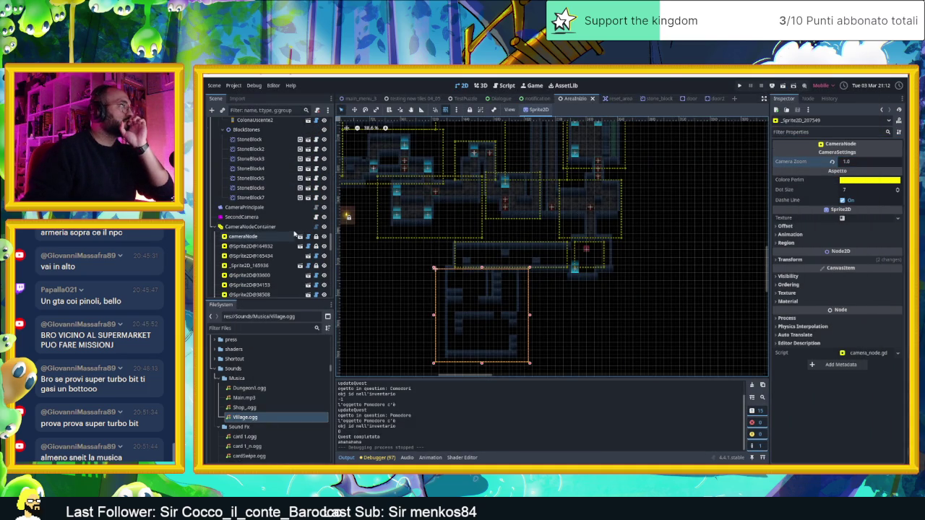
click(321, 227)
click(324, 227)
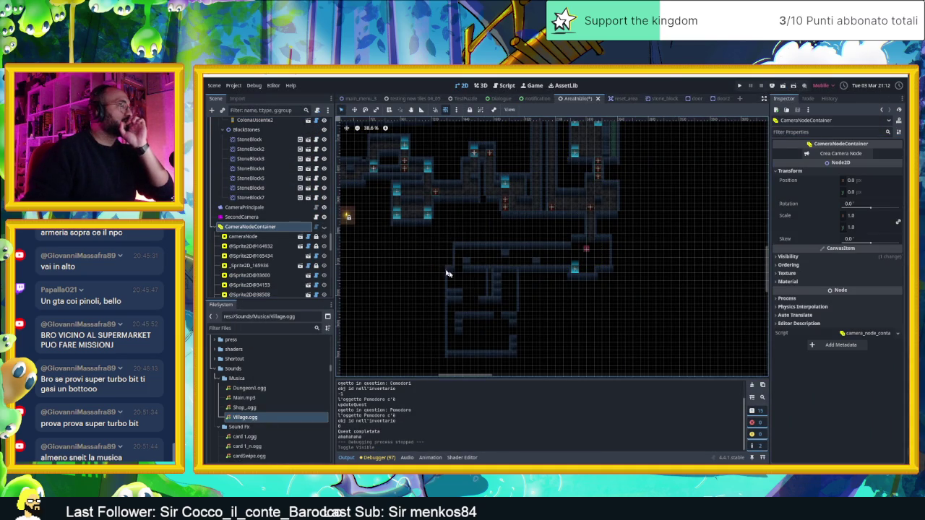
Inspect the Piston2 and Piston11 nodes' settings from the Scene tree
scroll(484, 289, up, 3)
scroll(265, 156, up, 4)
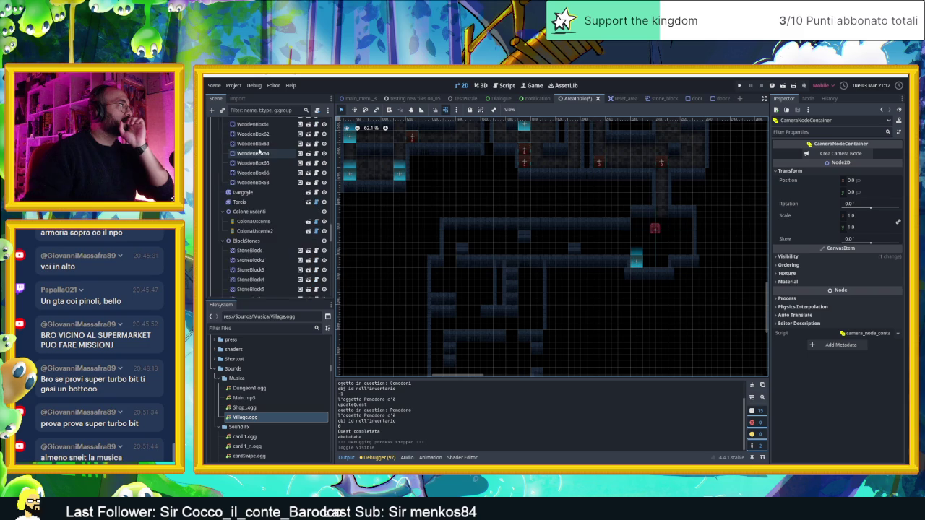
scroll(266, 156, up, 10)
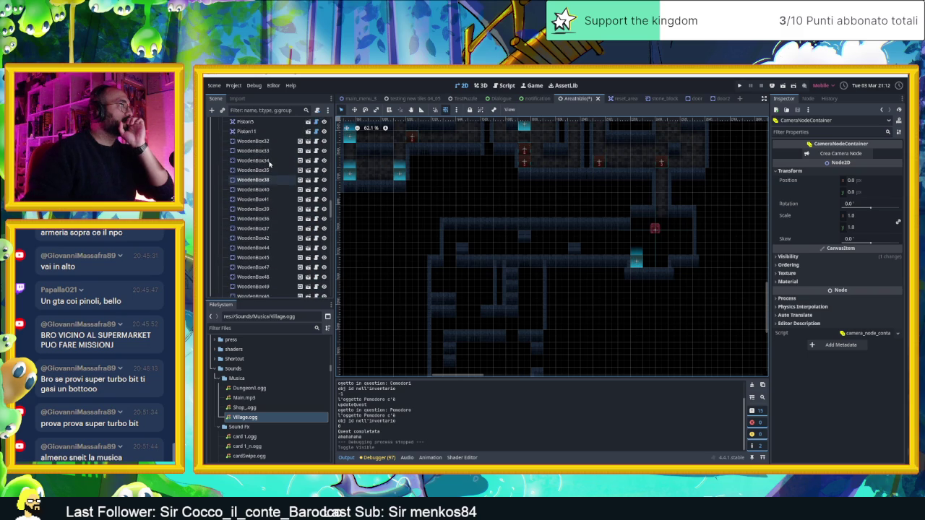
scroll(268, 164, up, 1)
click(265, 200)
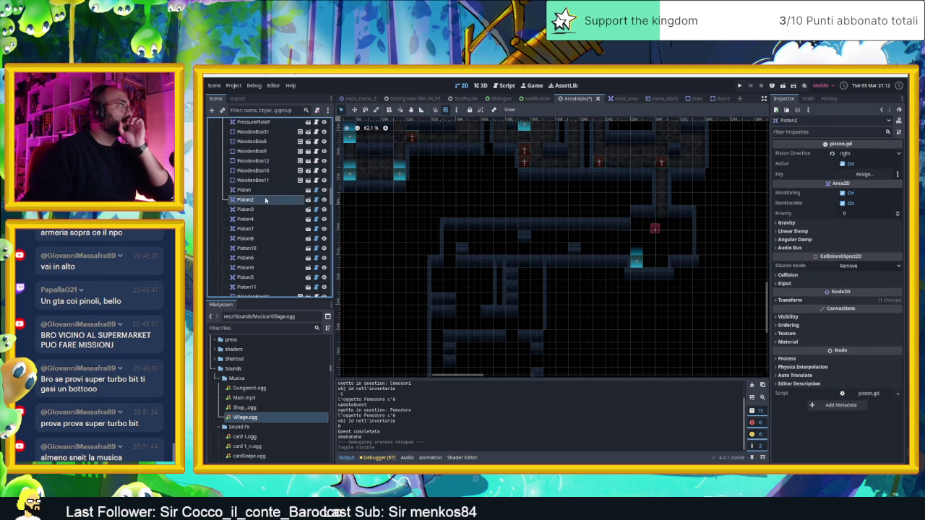
scroll(267, 242, down, 4)
click(262, 218)
scroll(260, 210, up, 11)
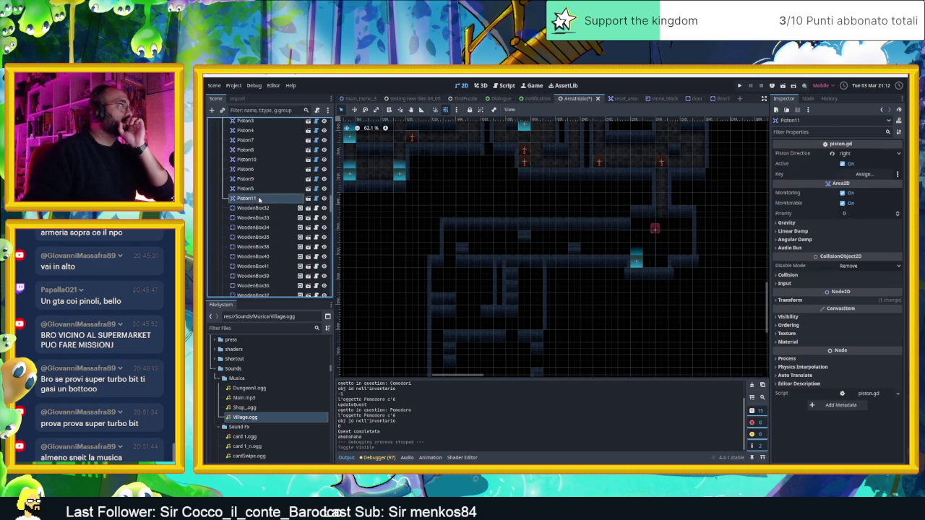
scroll(260, 200, up, 3)
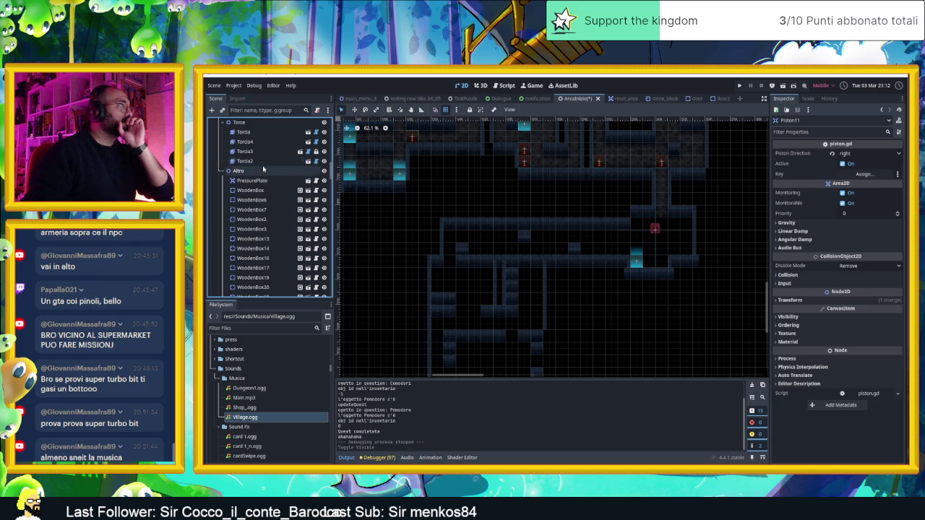
With the Altro node selected, filter files by 'PISTON' and drag piston.tscn into the level
click(263, 170)
click(255, 328)
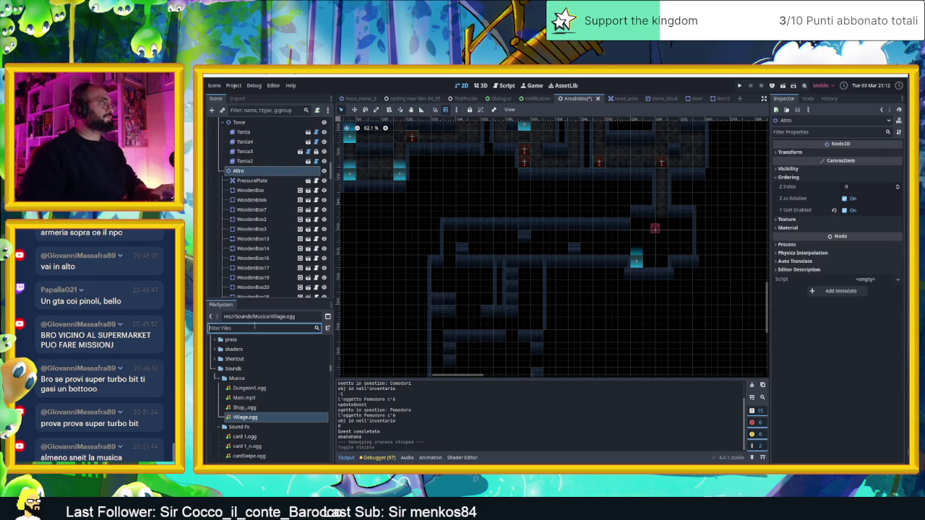
text(PISTON)
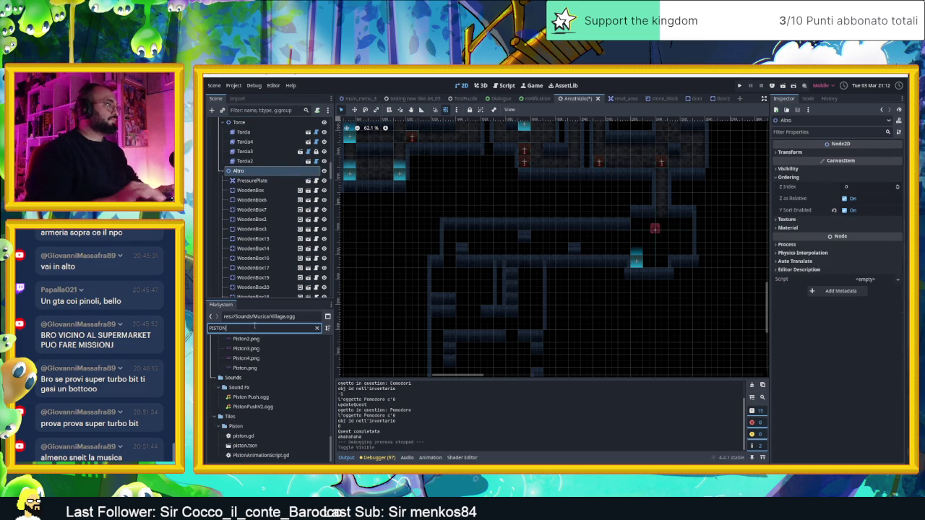
scroll(281, 383, down, 5)
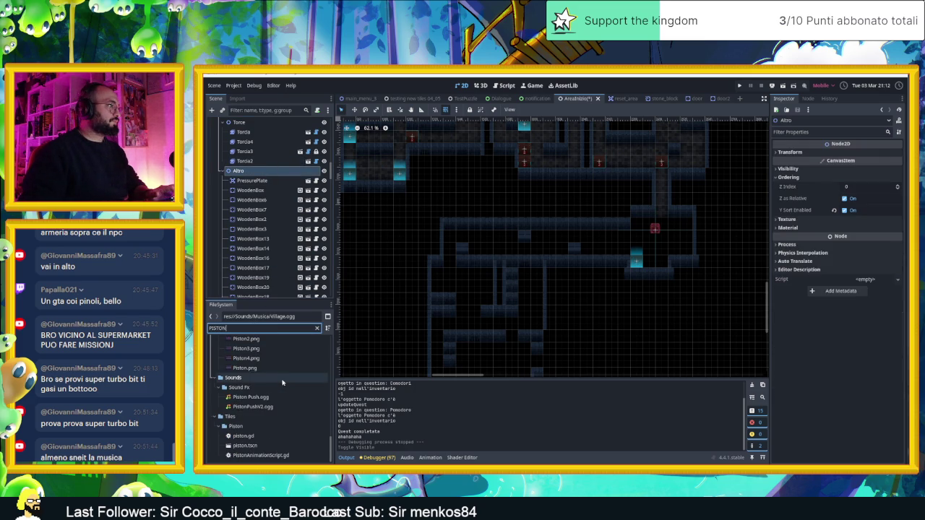
mouse_move(267, 446)
mouse_down()
mouse_move(418, 334)
mouse_move(450, 287)
mouse_up()
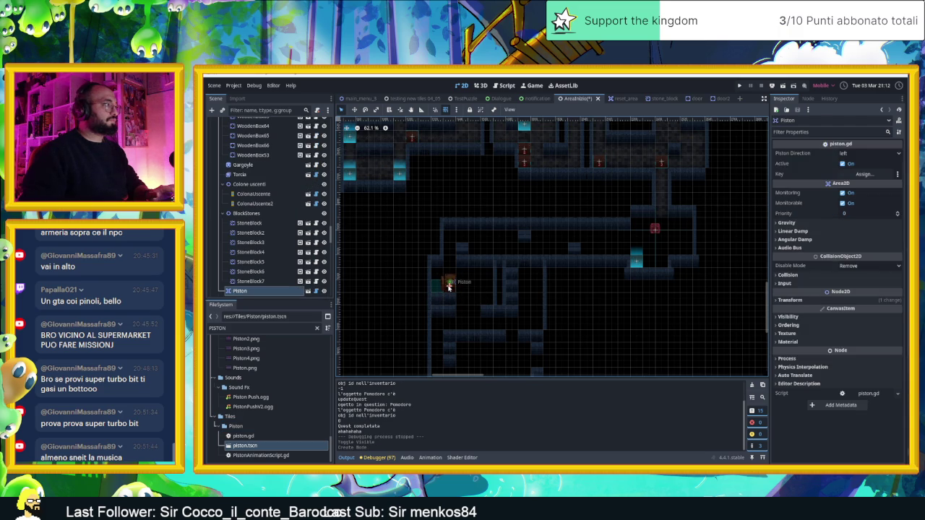
Reparent the new Piston node higher in the Scene tree
drag(246, 291, 256, 166)
scroll(293, 206, up, 10)
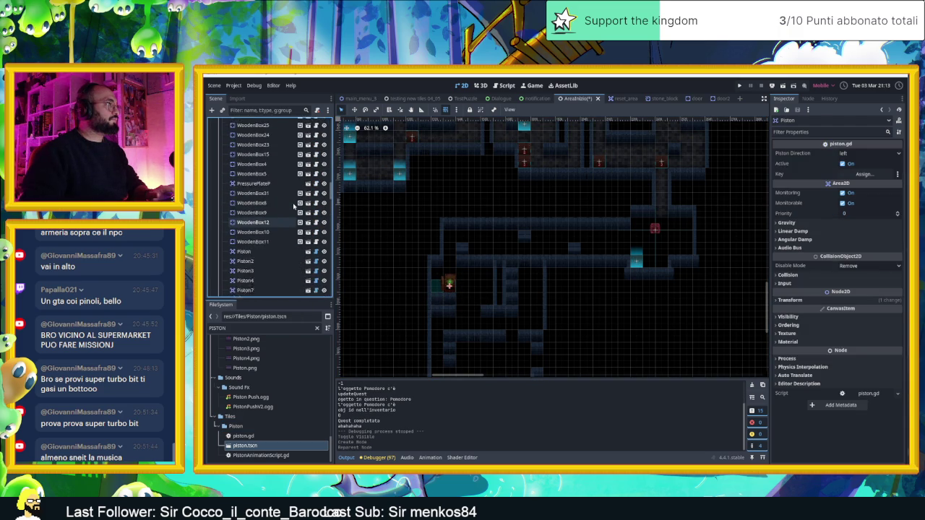
scroll(293, 208, down, 5)
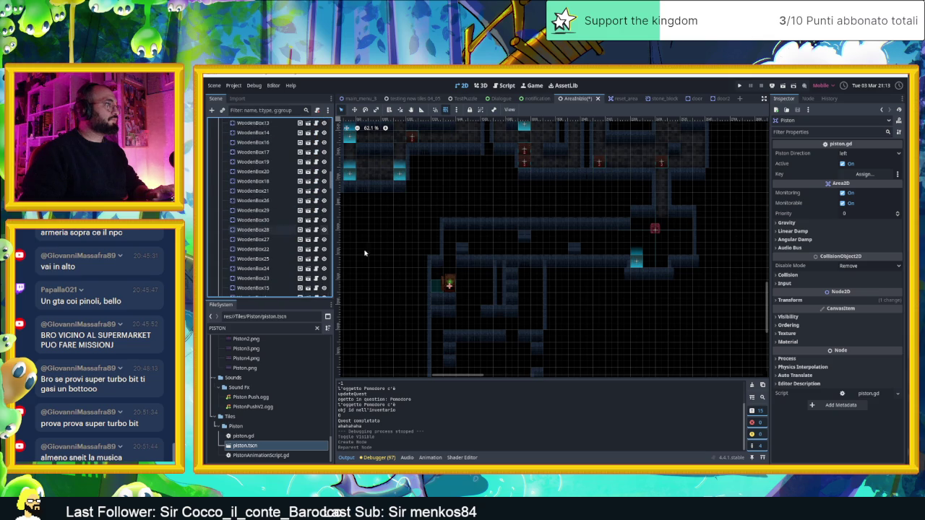
scroll(424, 275, up, 3)
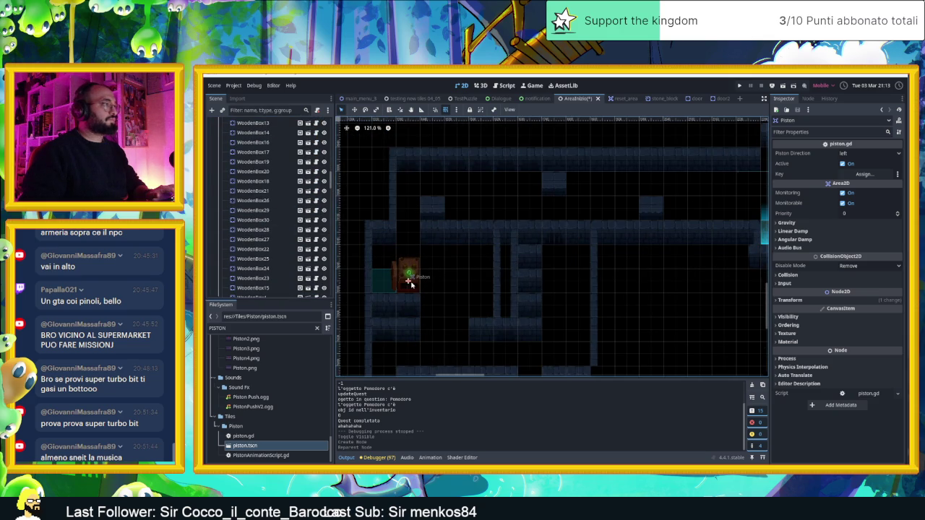
mouse_move(489, 289)
mouse_down()
mouse_move(580, 207)
mouse_move(582, 238)
mouse_up()
Set Piston Direction to right and move the piston into the lower-left corridor at (1350, 3450)
click(867, 154)
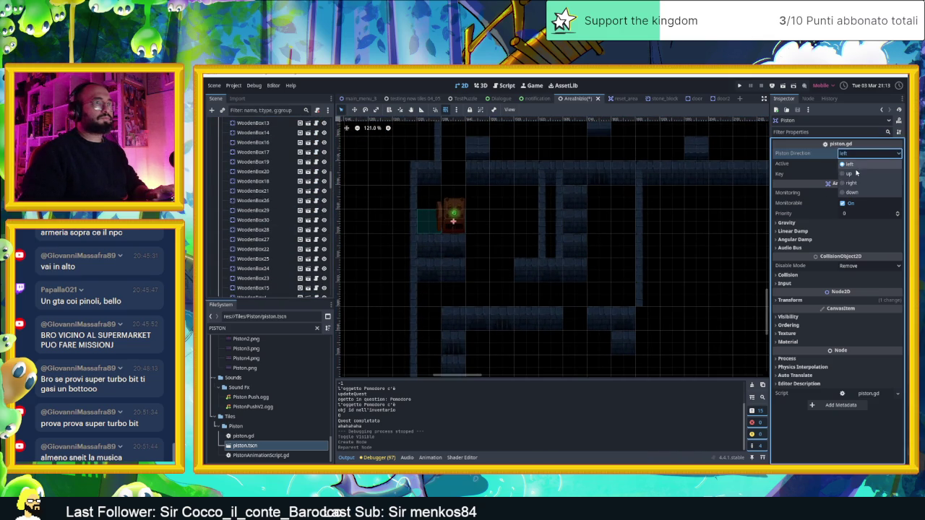
click(856, 186)
drag(452, 217, 431, 292)
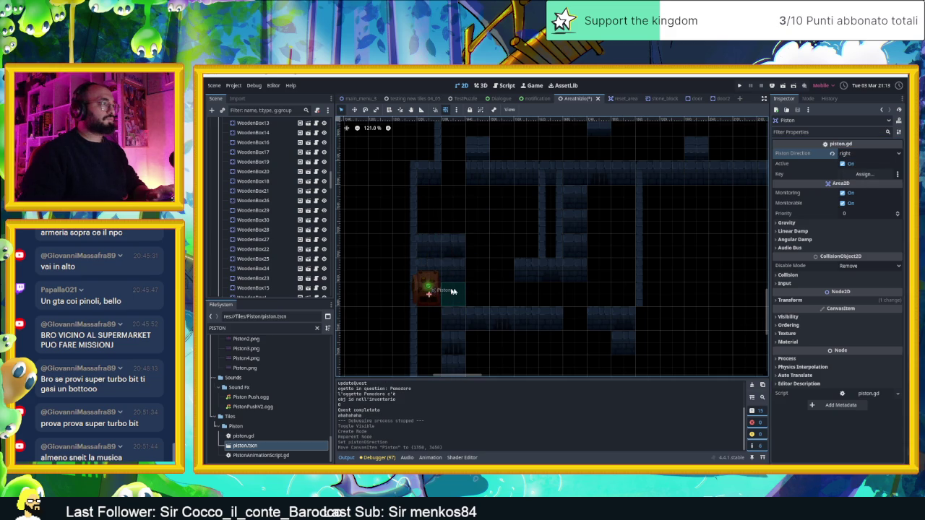
drag(496, 299, 474, 273)
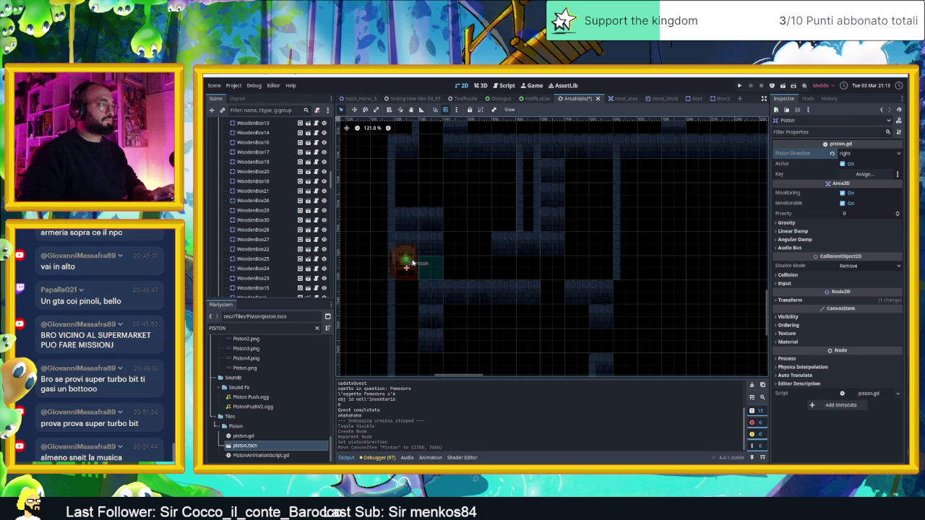
Duplicate the piston as Piston2 at (1850, 3450) facing left, then save and run the game
key(ctrl+d)
drag(412, 262, 605, 263)
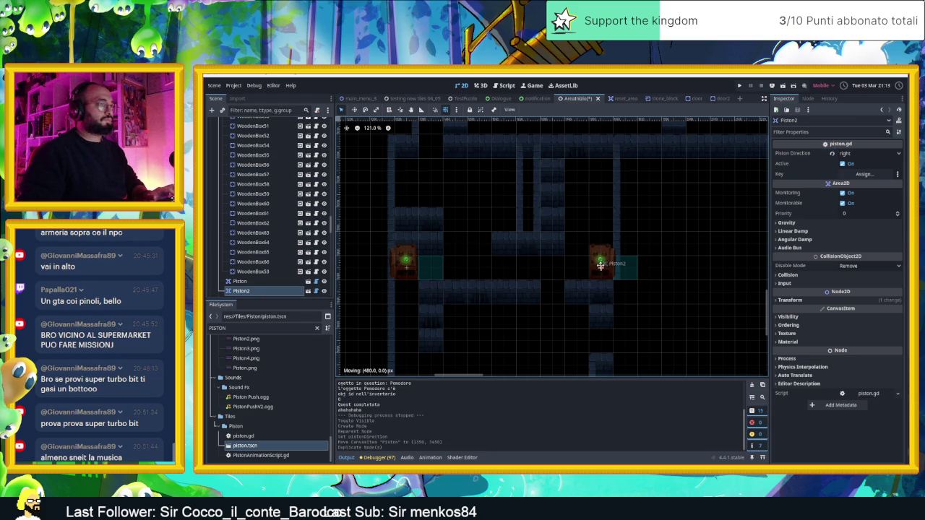
click(887, 153)
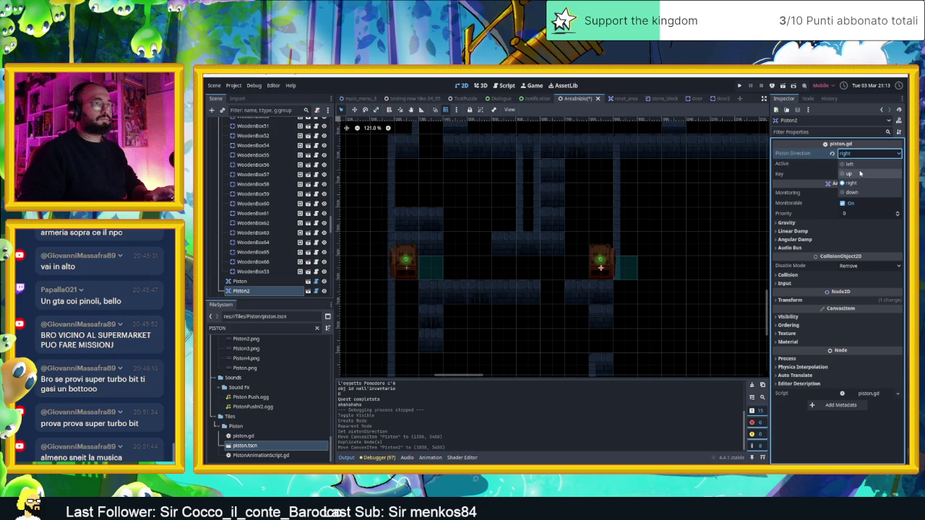
click(863, 174)
click(648, 246)
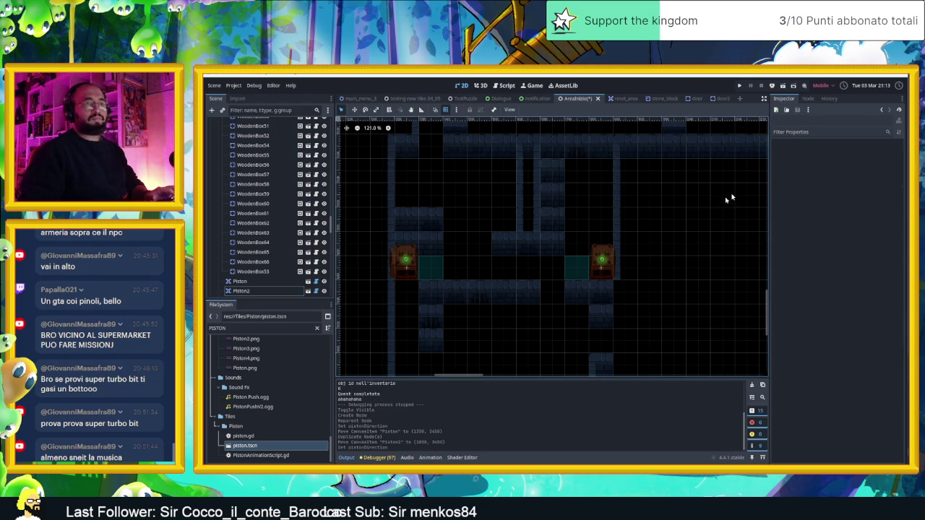
click(781, 86)
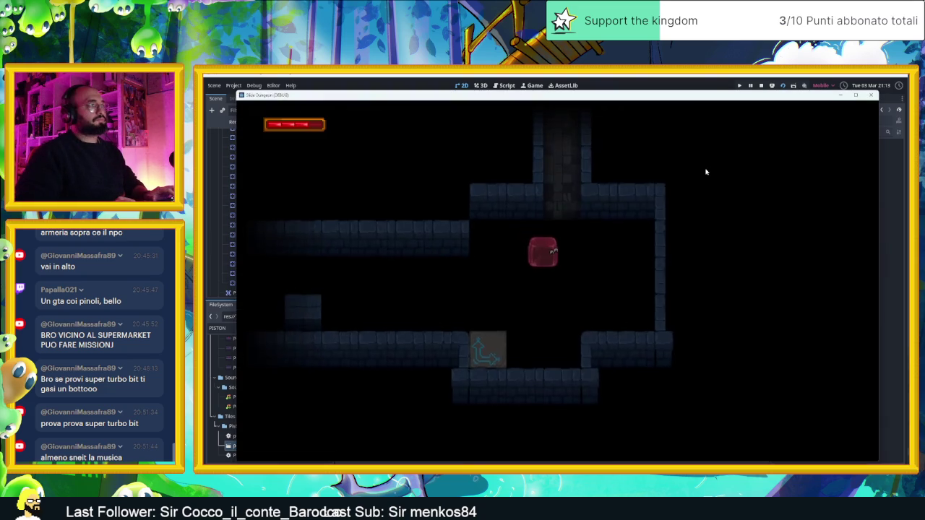
Move the slime up into the piston room, past both pistons and down to the lower floor
key(Up)
key(Right)
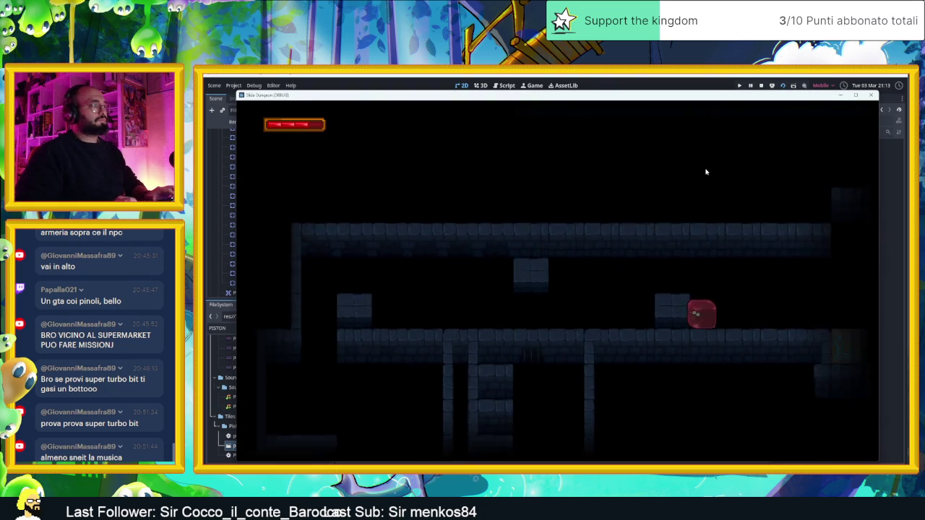
key(Left)
key(Up)
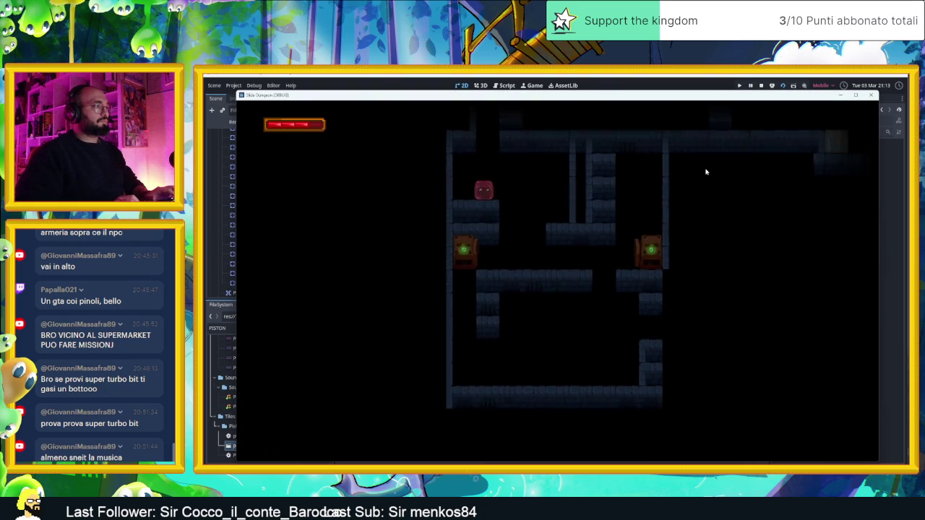
key(Right)
key(Left)
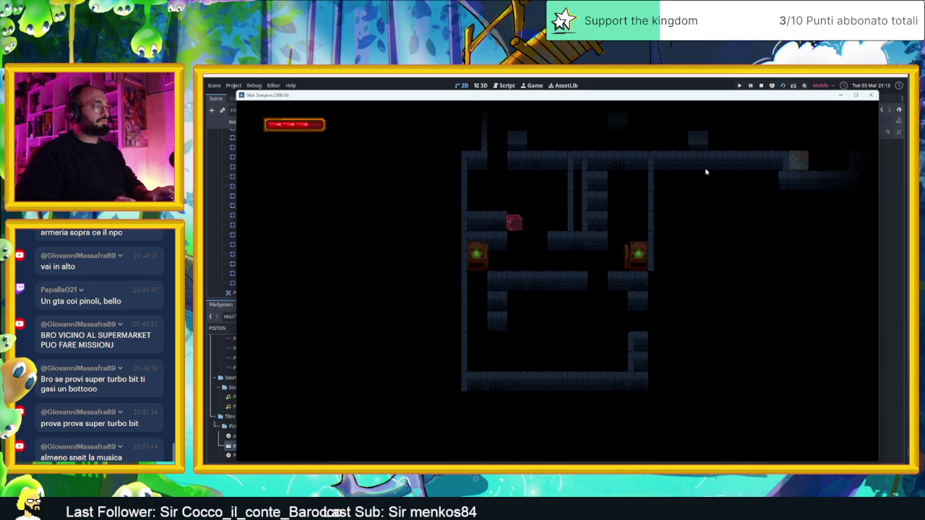
key(Right)
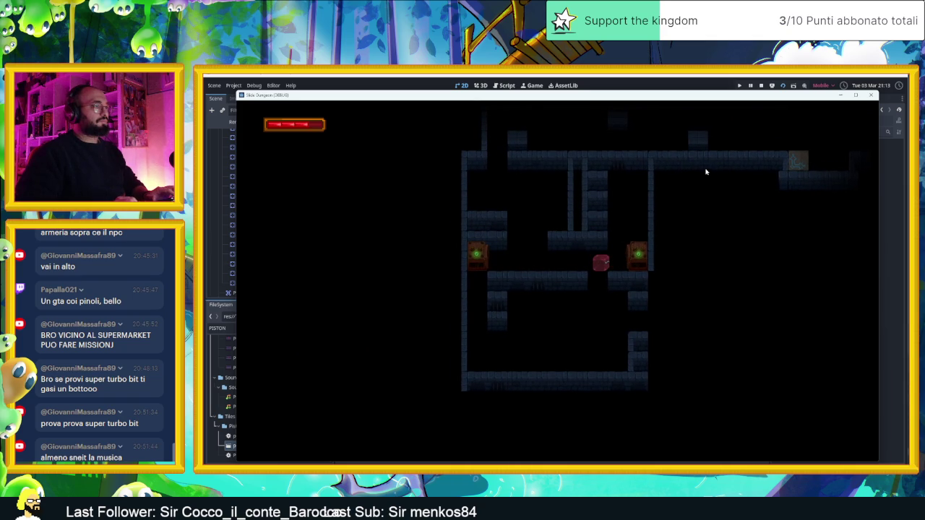
key(Left)
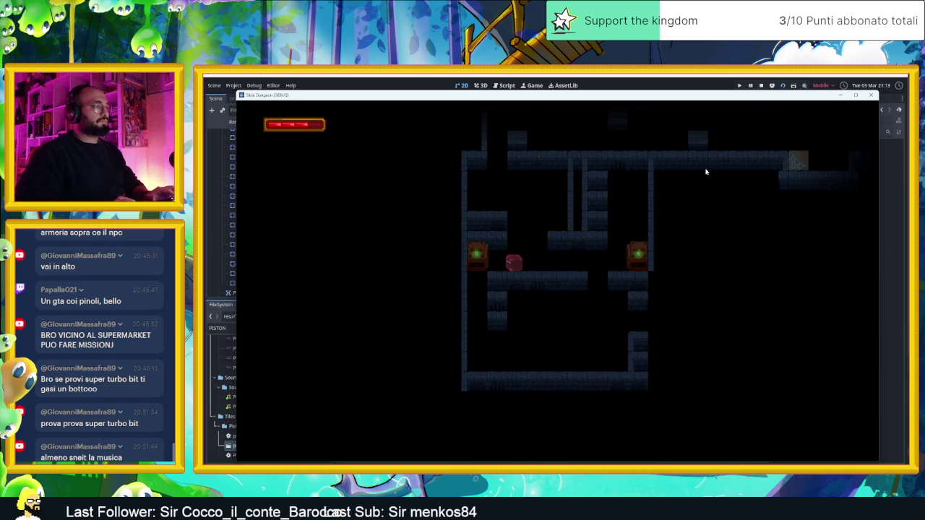
key(Left)
key(Right)
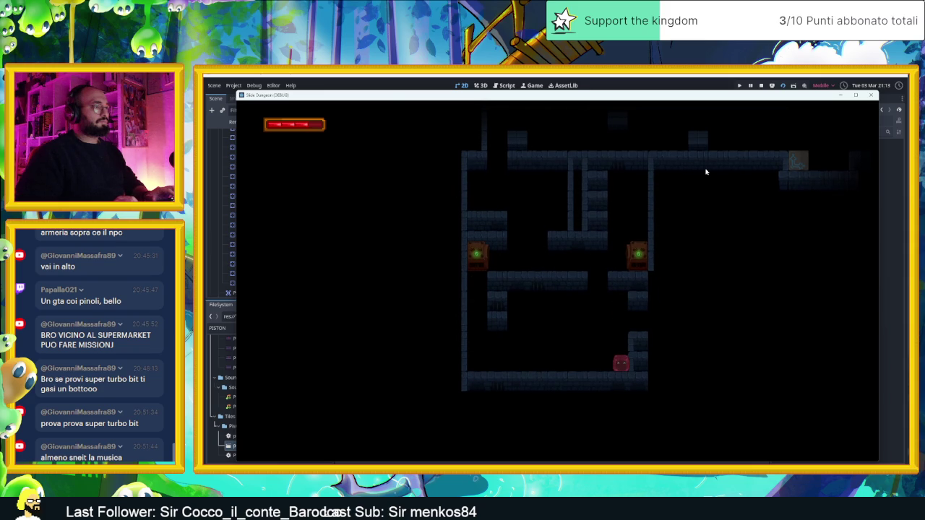
key(Up)
Move the slime around the bottom floor and middle row, then stop the running game
key(Left)
key(Up)
key(Down)
key(Right)
key(Up)
key(Left)
key(Down)
key(Right)
key(Up)
key(Left)
key(Down)
key(Right)
key(Up)
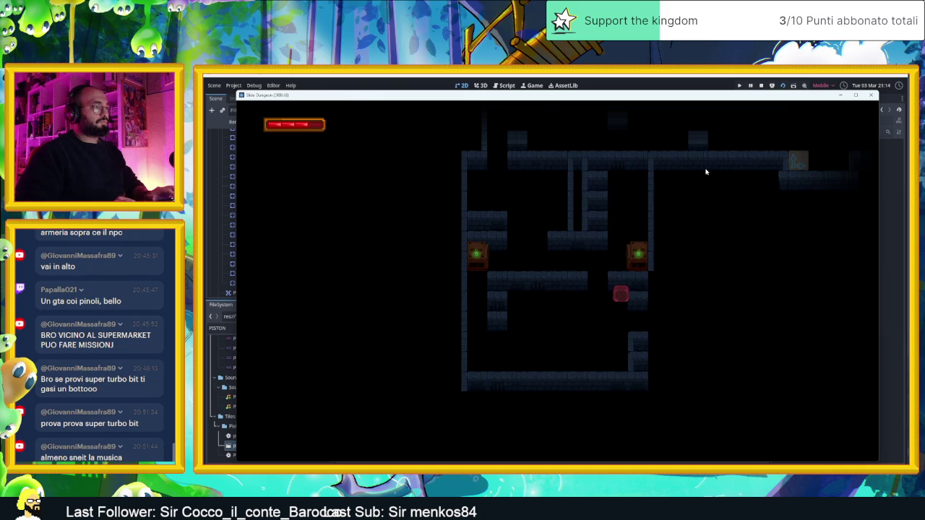
key(Left)
key(Right)
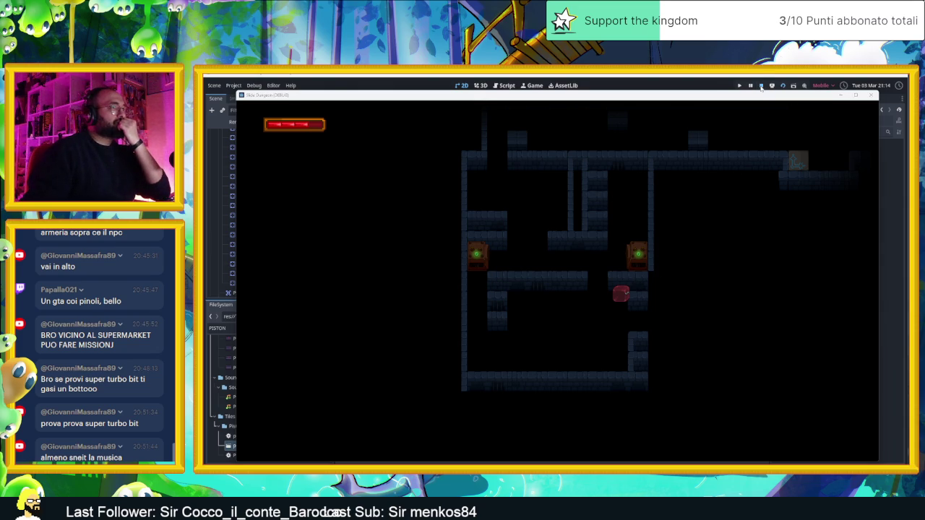
click(761, 87)
scroll(613, 352, up, 3)
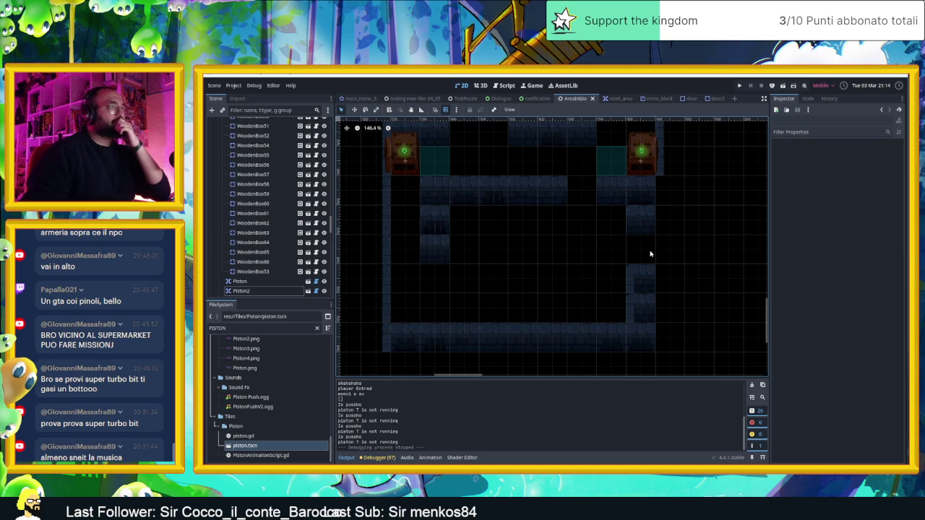
Drag the left Piston up and further left along the corridor, away from Piston2
scroll(606, 256, up, 2)
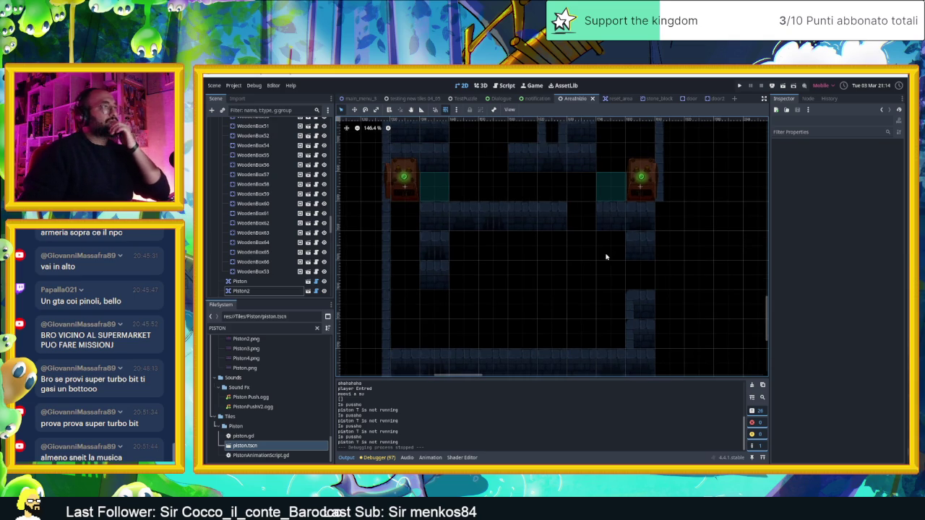
scroll(608, 278, up, 2)
scroll(614, 307, down, 1)
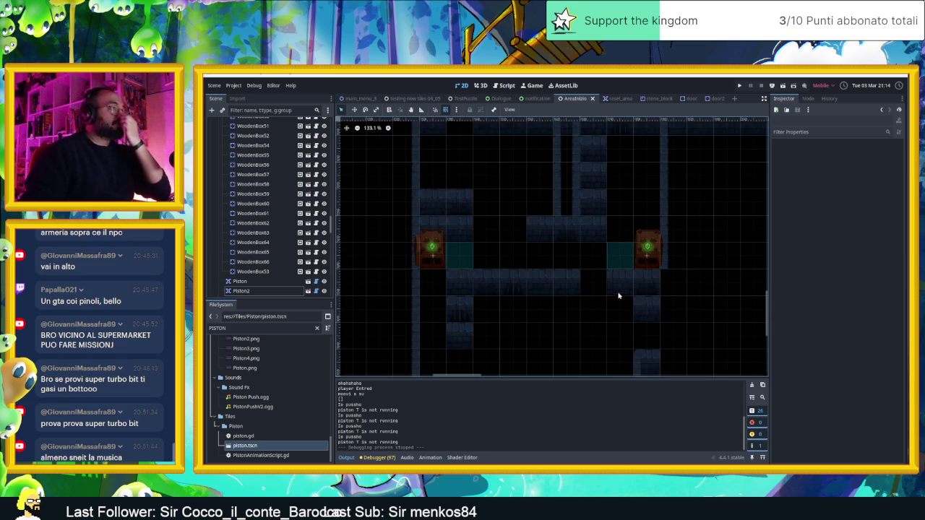
scroll(598, 289, down, 2)
scroll(605, 296, down, 1)
scroll(598, 247, down, 3)
scroll(608, 272, up, 5)
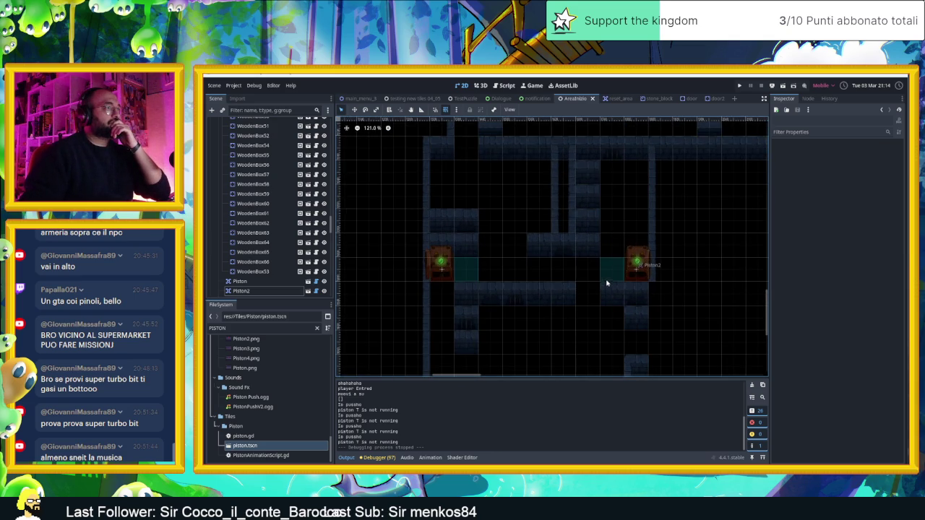
click(455, 265)
drag(455, 265, 382, 254)
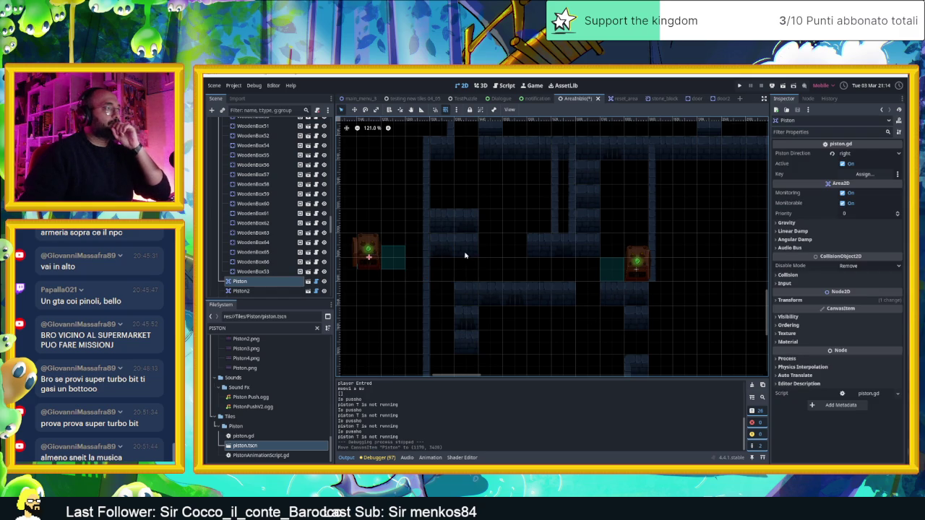
Select the Muri wall TileMapLayer in the Scene tree
scroll(527, 318, down, 3)
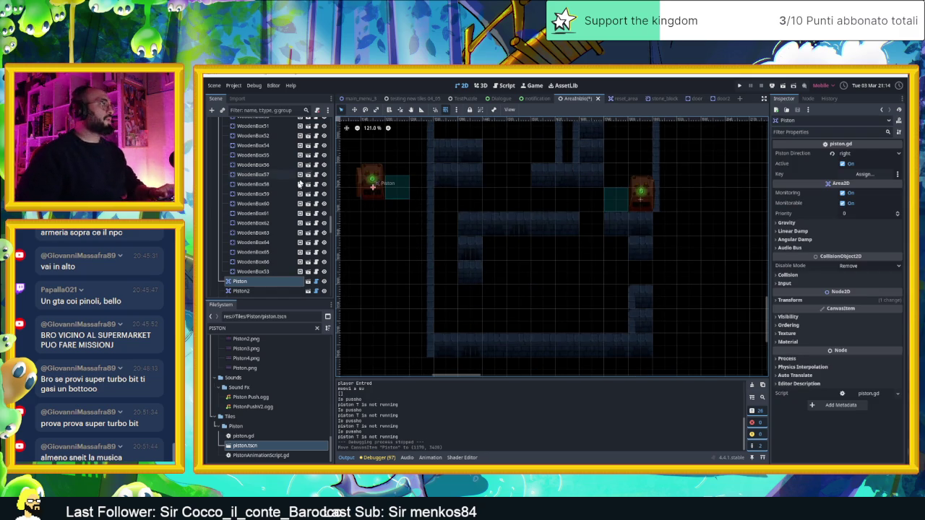
scroll(283, 242, up, 10)
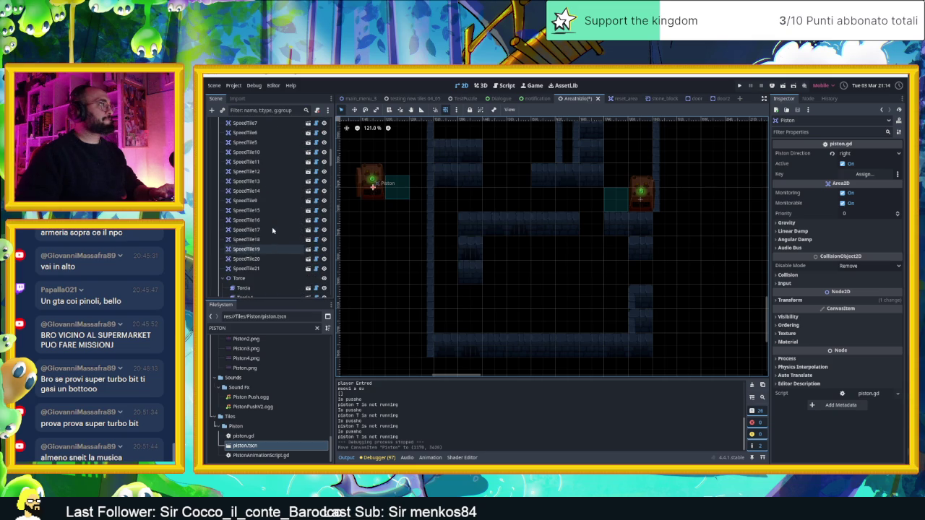
scroll(265, 229, up, 10)
click(238, 200)
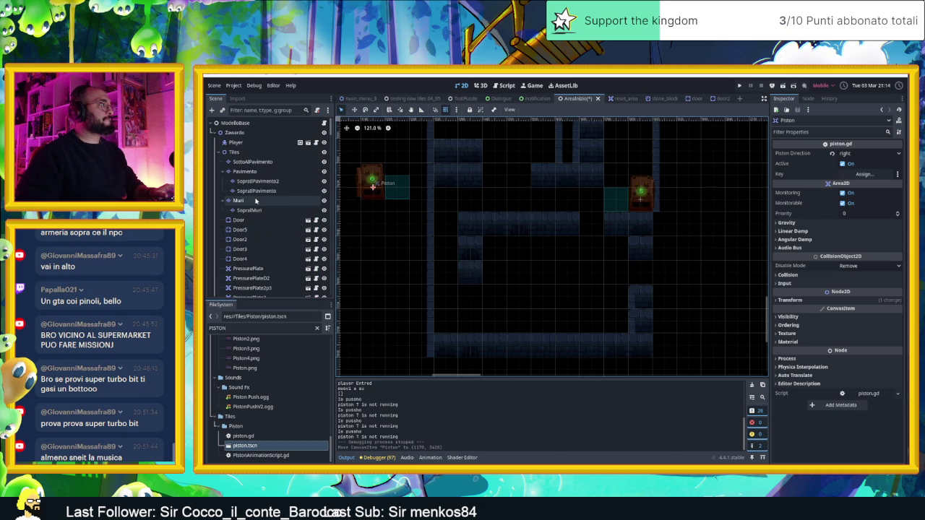
Pick a base wall tile and erase two dark wall tiles in the lower wall
click(695, 412)
click(469, 199)
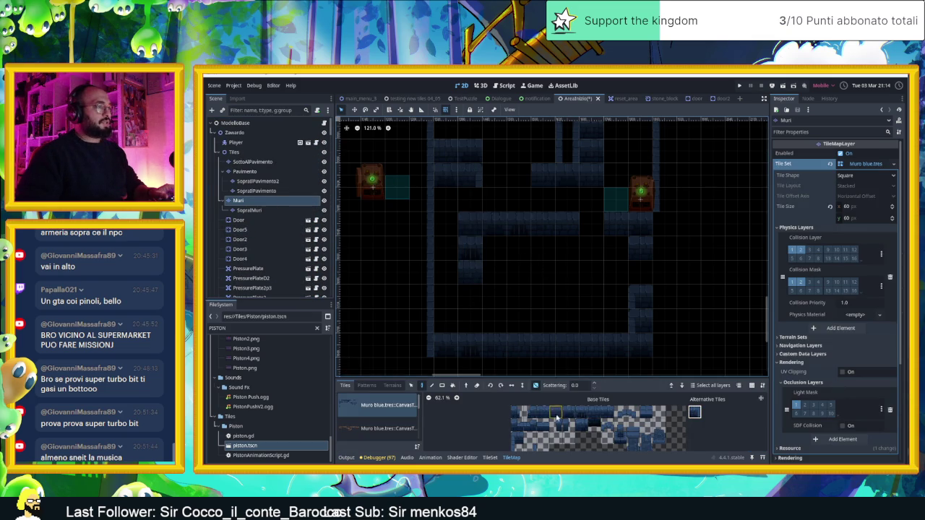
click(530, 448)
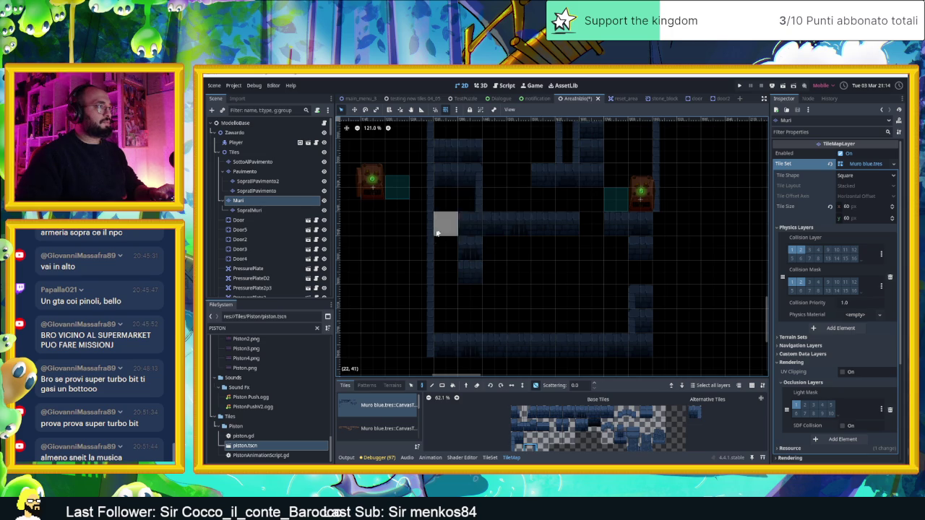
drag(566, 248, 538, 276)
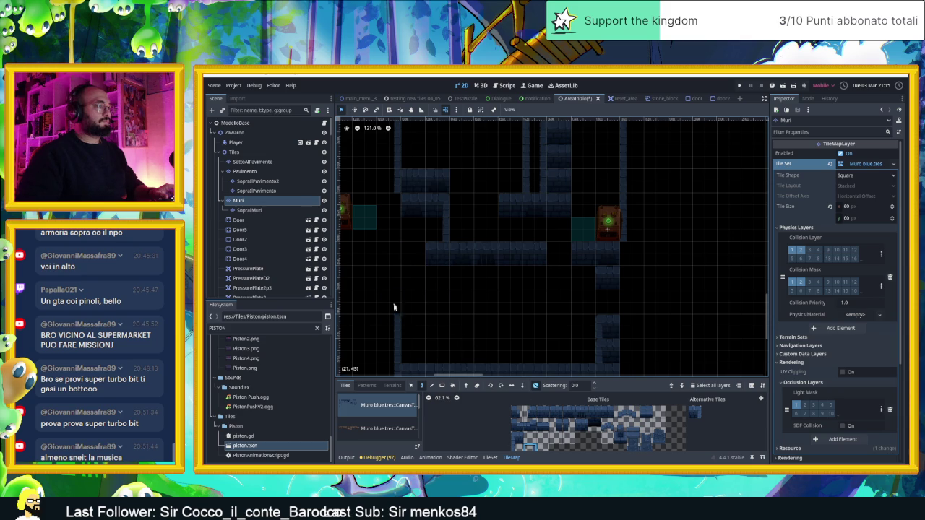
drag(473, 352, 463, 311)
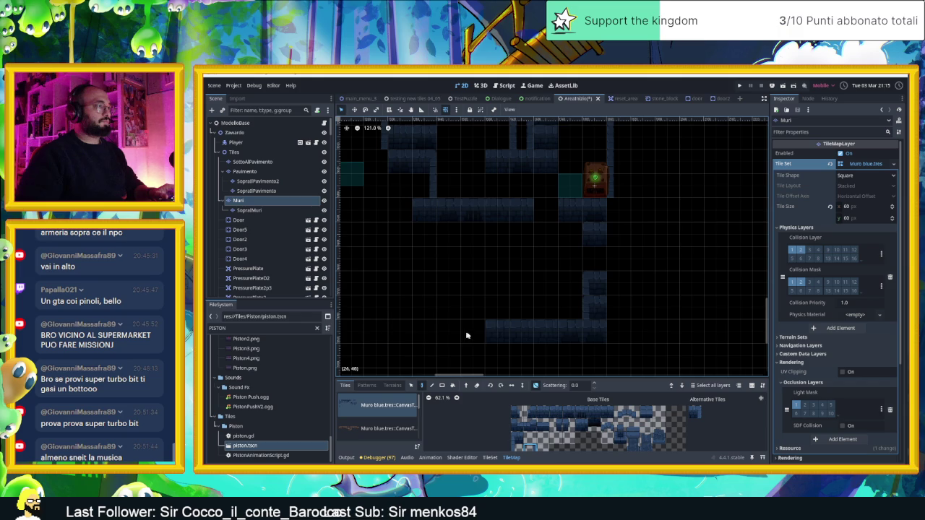
drag(497, 331, 521, 330)
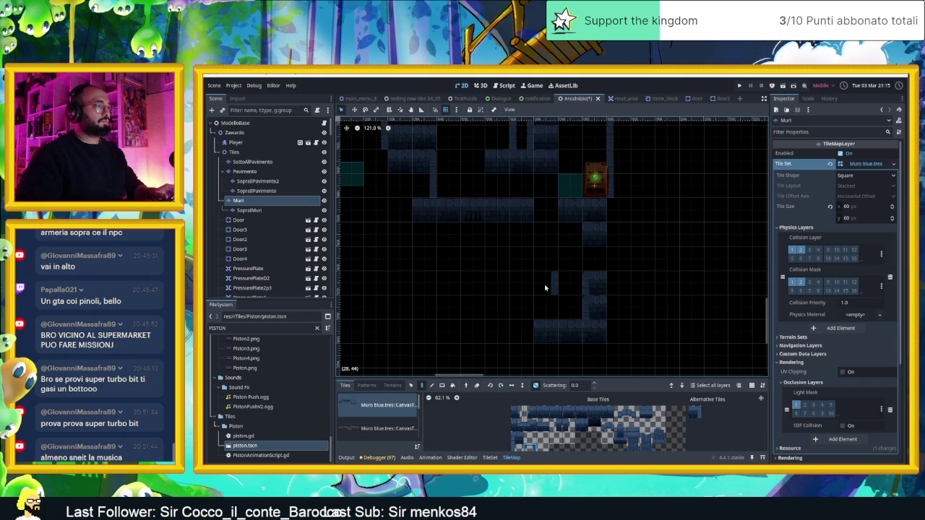
Choose a tile from the top of the tile set and clear walls along the bottom row and right column
click(599, 414)
scroll(535, 447, down, 3)
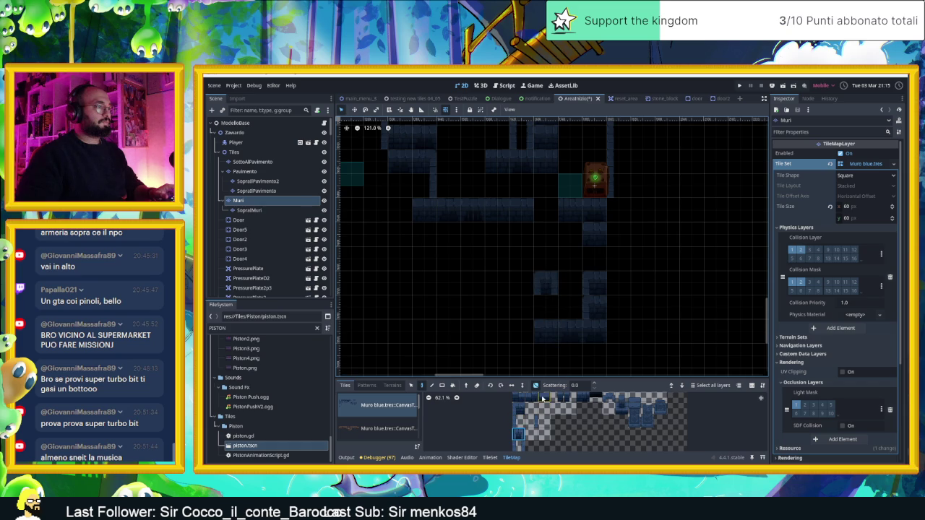
scroll(574, 398, up, 3)
click(568, 399)
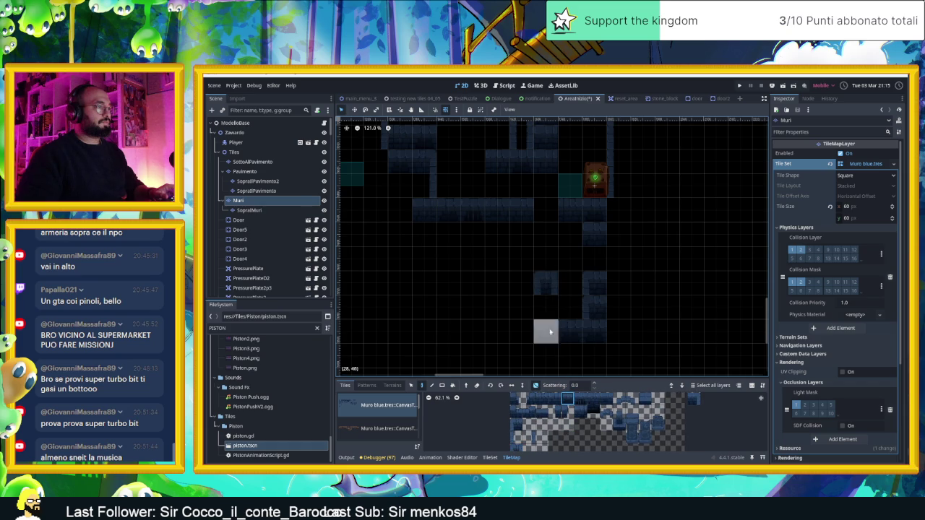
mouse_move(548, 334)
mouse_down()
mouse_move(588, 330)
mouse_move(590, 282)
mouse_up()
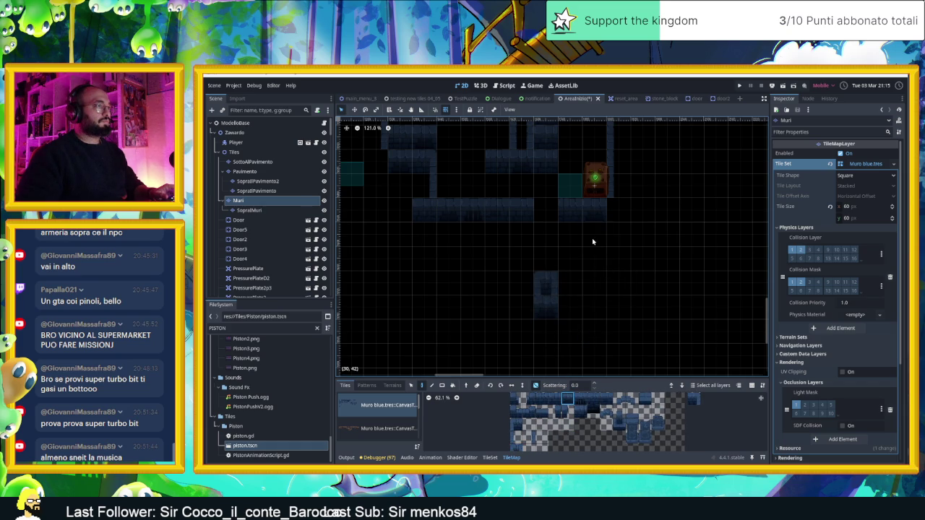
Pick a Muri blue wall tile, repaint one cell, and paint a thin vertical wall segment downward
scroll(615, 258, up, 2)
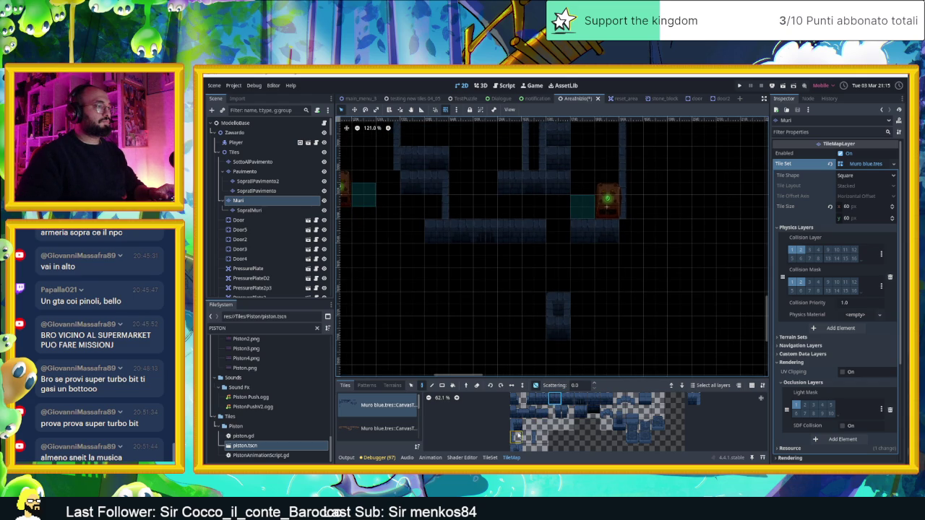
click(531, 437)
click(691, 399)
click(536, 232)
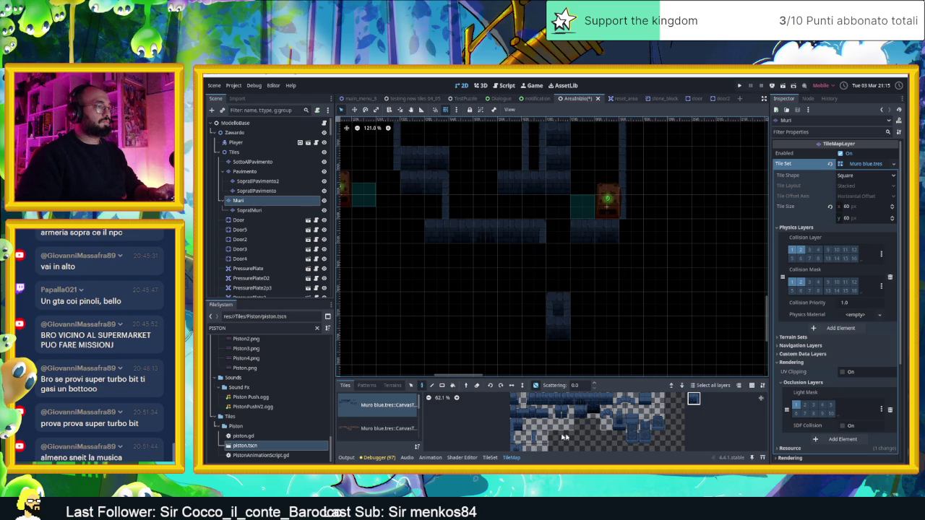
drag(534, 256, 539, 292)
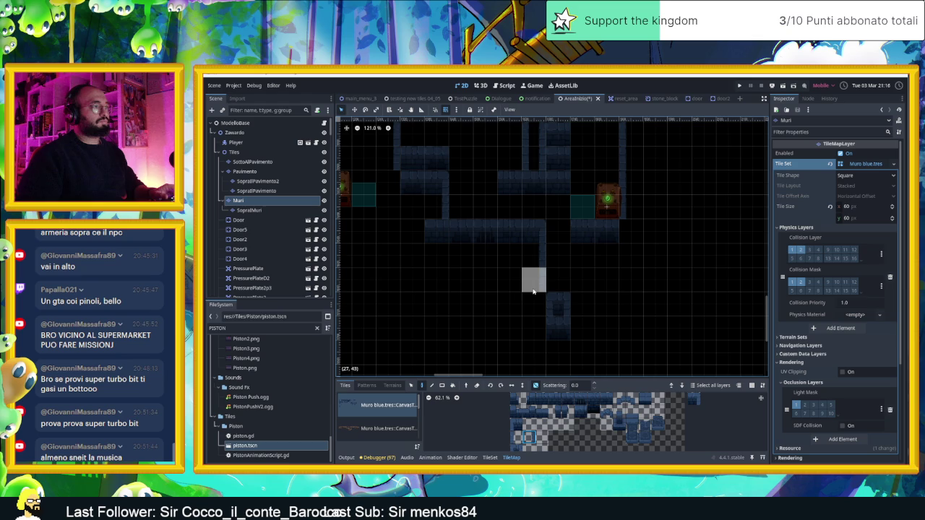
Erase the upper wall piece, place a wall tile below it, and paint a vertical wall column
right_click(534, 255)
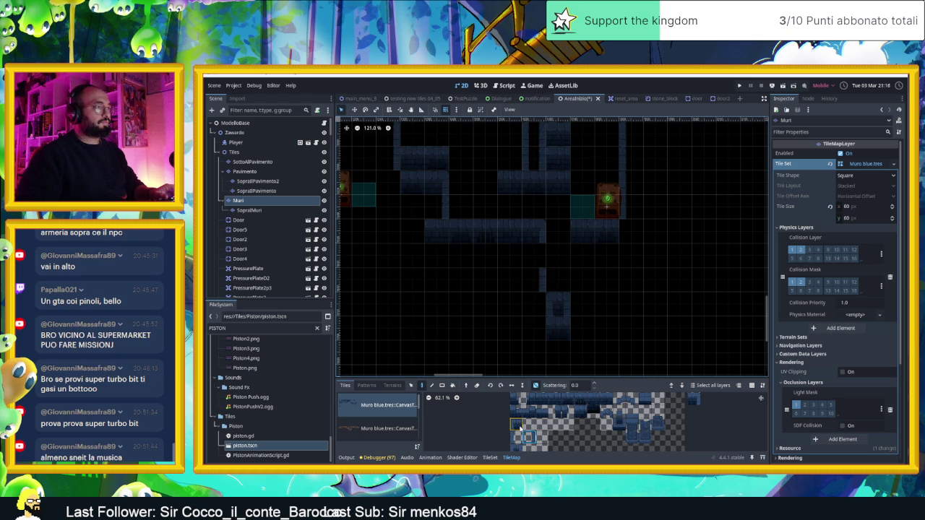
click(517, 448)
click(533, 281)
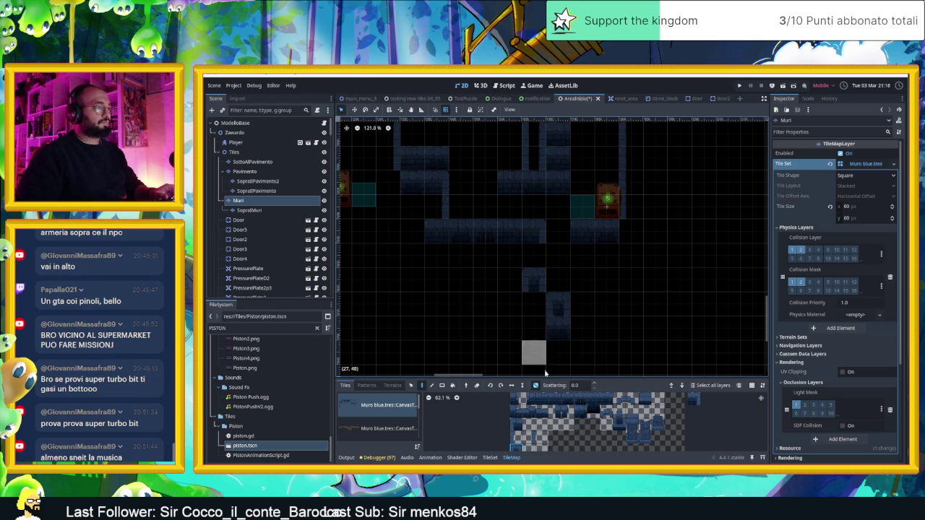
click(545, 399)
scroll(656, 304, down, 1)
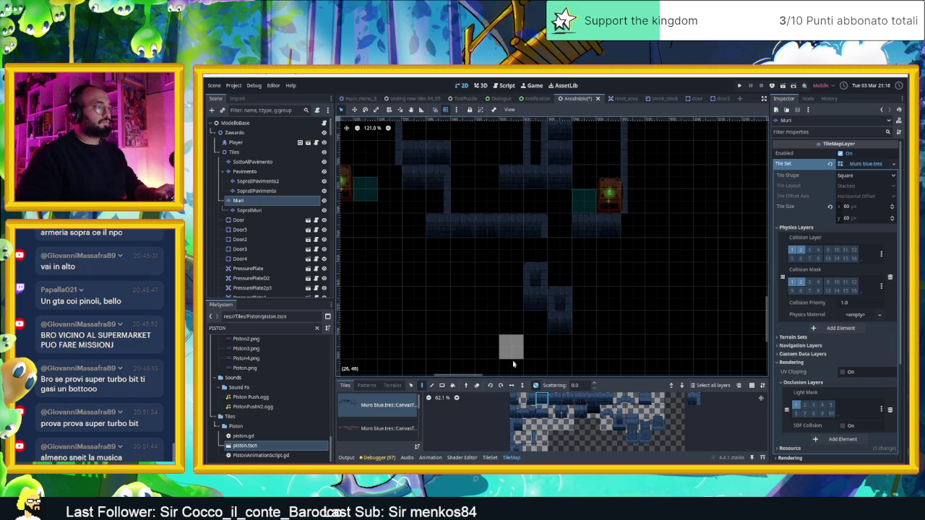
click(528, 438)
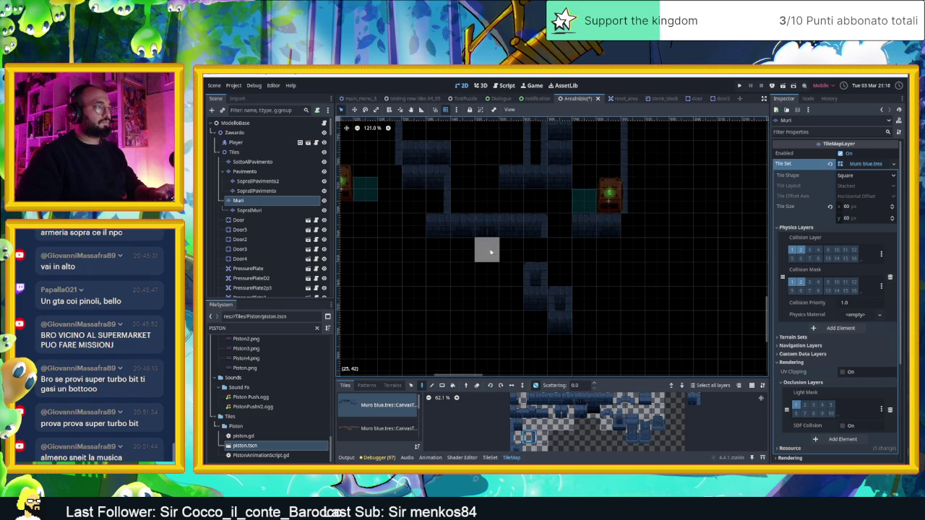
drag(486, 241, 490, 292)
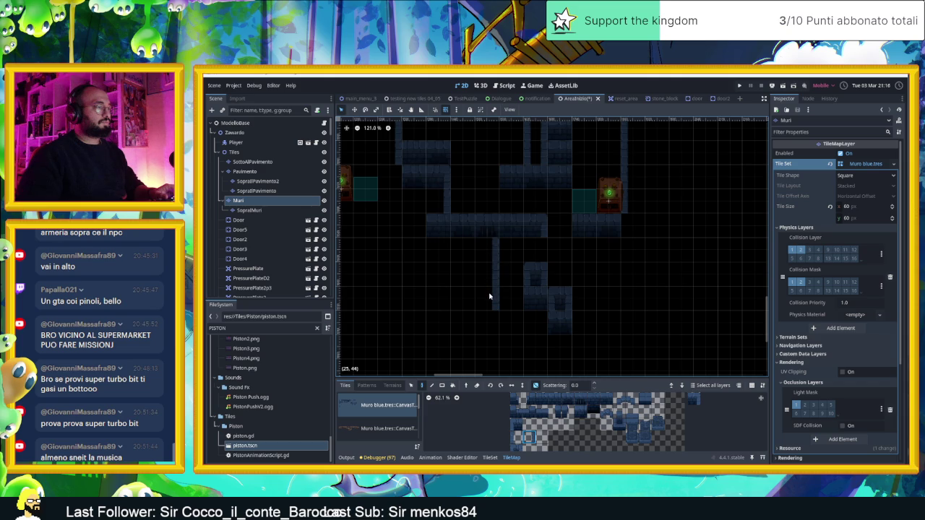
Place another wall tile, then paint a short vertical wall column from a row of tiles
click(692, 399)
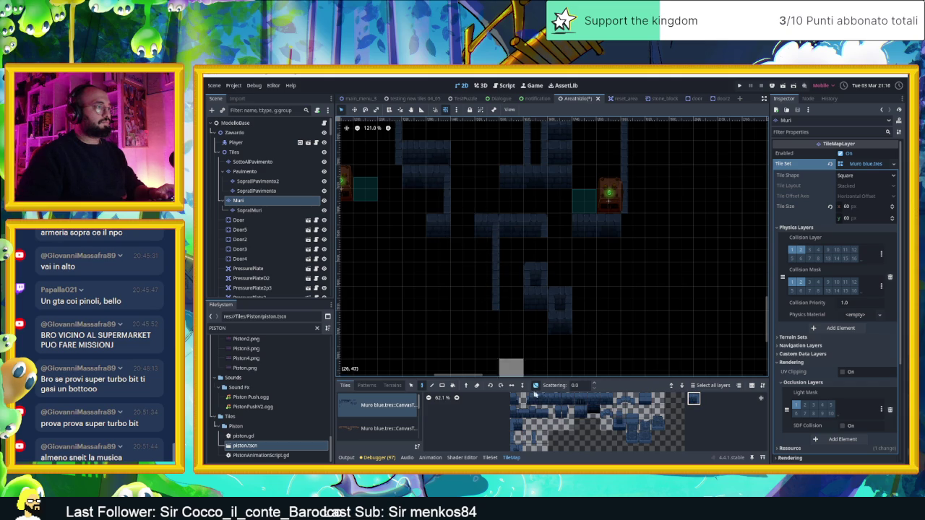
click(542, 398)
click(462, 249)
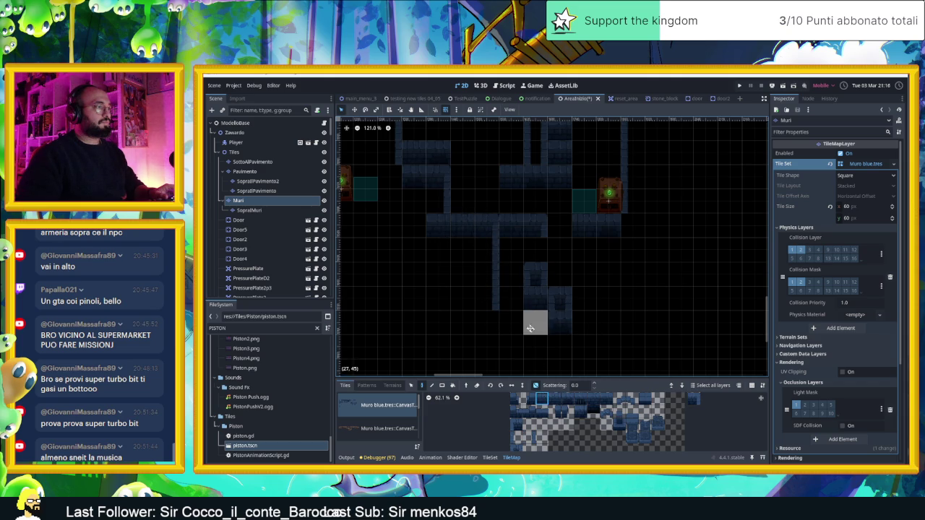
scroll(533, 320, down, 2)
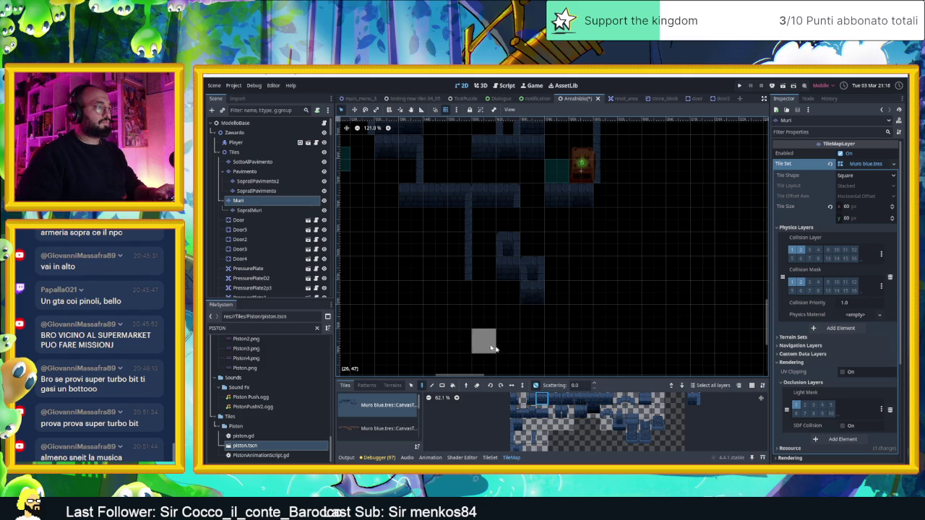
click(529, 438)
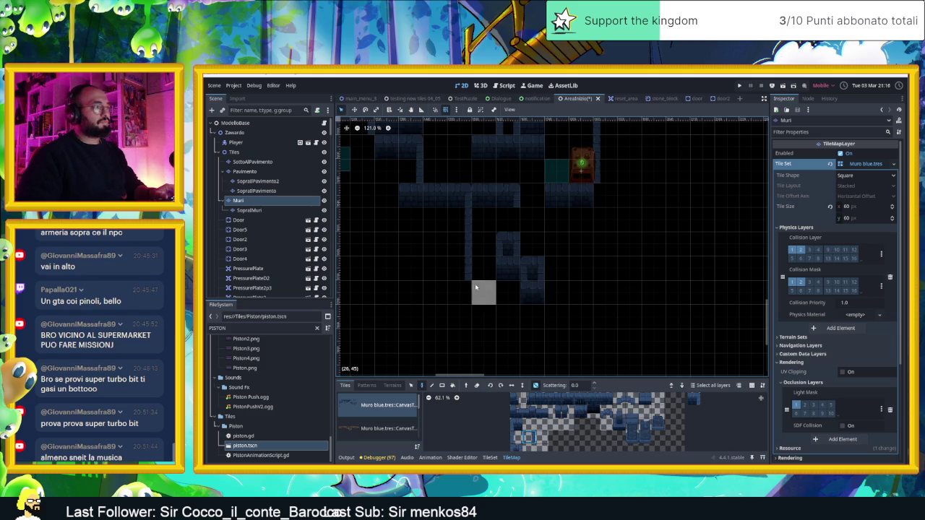
drag(542, 399, 605, 399)
scroll(482, 345, down, 4)
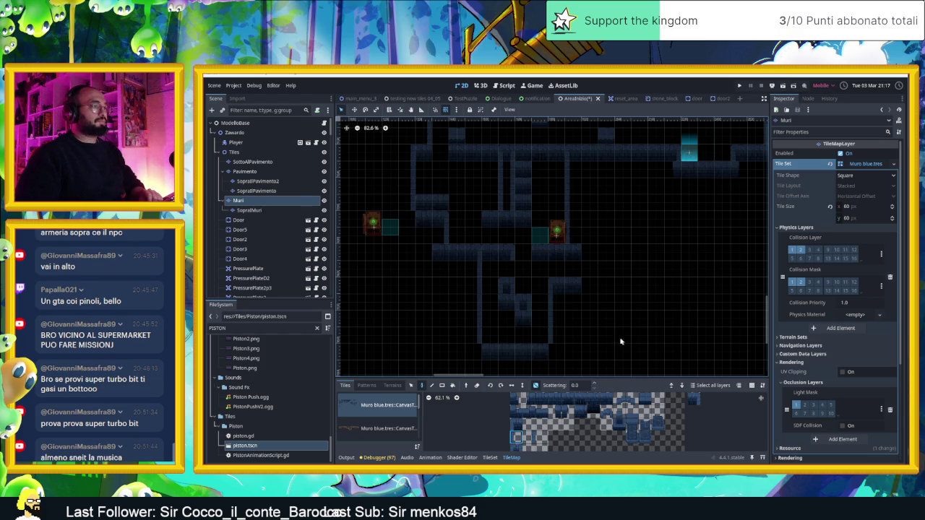
drag(590, 252, 589, 268)
Save and run the level, moving the slime onto the upper-left ledge and between neighbouring rooms
click(783, 86)
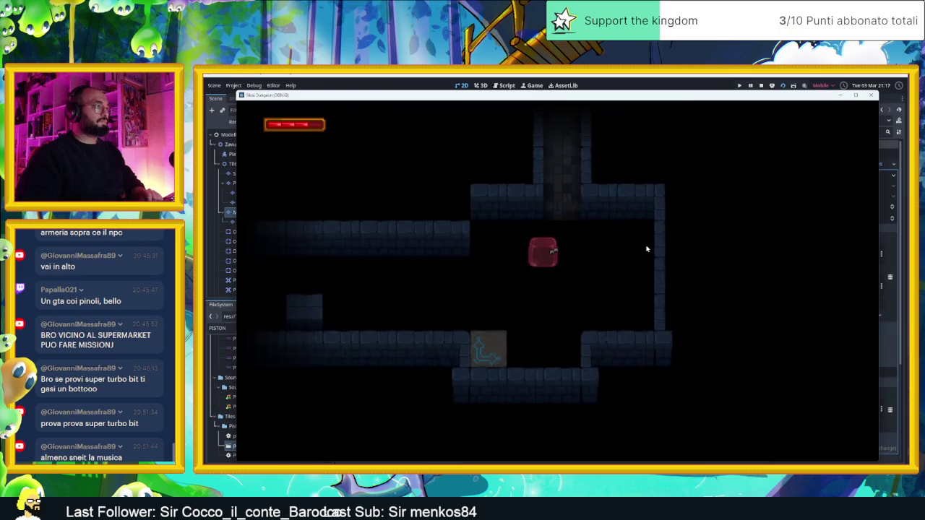
key(Up)
key(Left)
key(Right)
key(Left)
key(Up)
key(Left)
Drop the slime into the lower room, explore the right-hand ledges, then stop the game
key(Right)
key(Right)
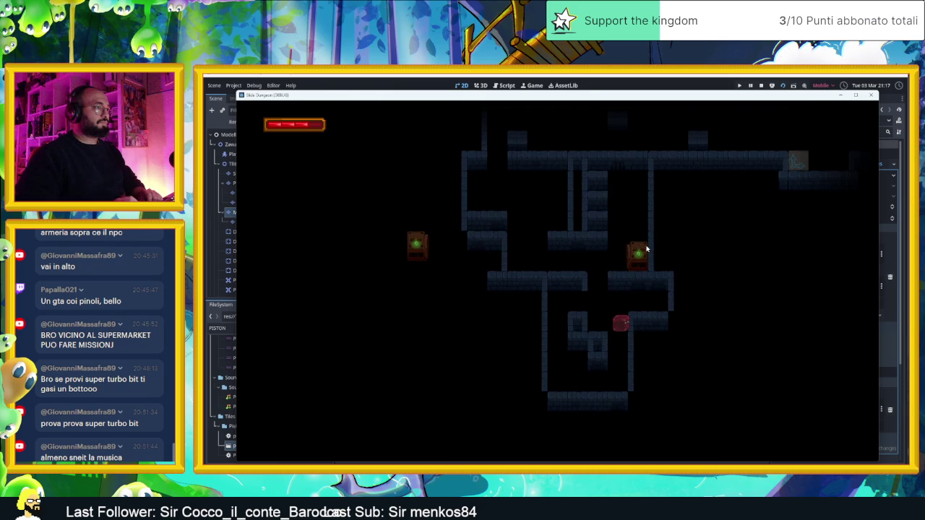
key(Up)
key(Right)
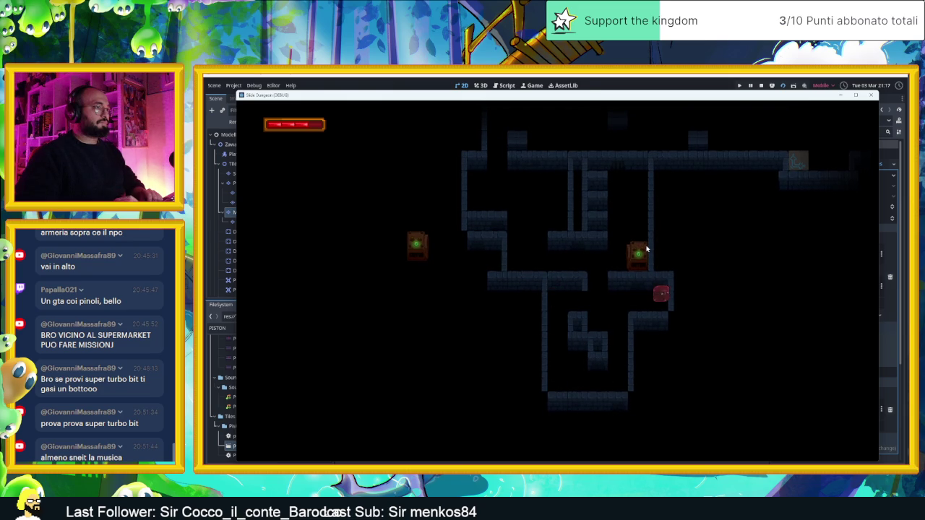
key(Left)
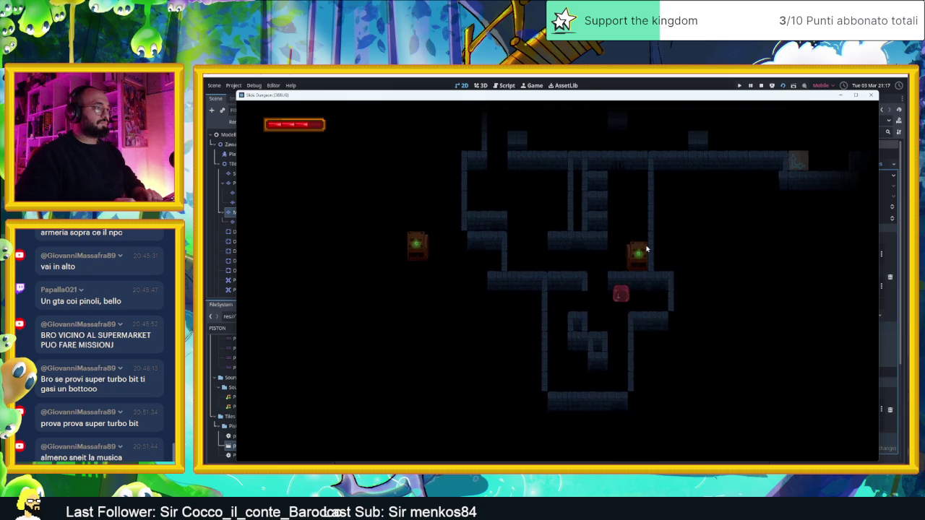
key(Left)
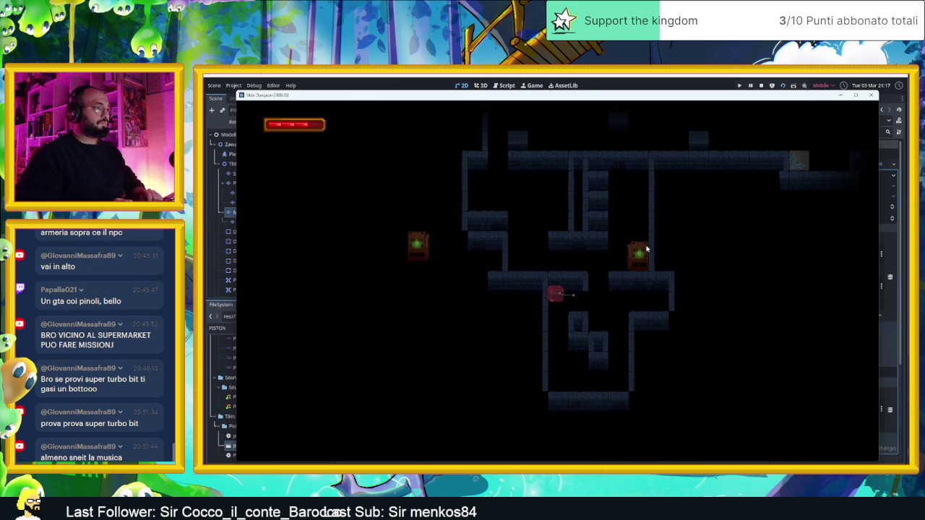
key(Right)
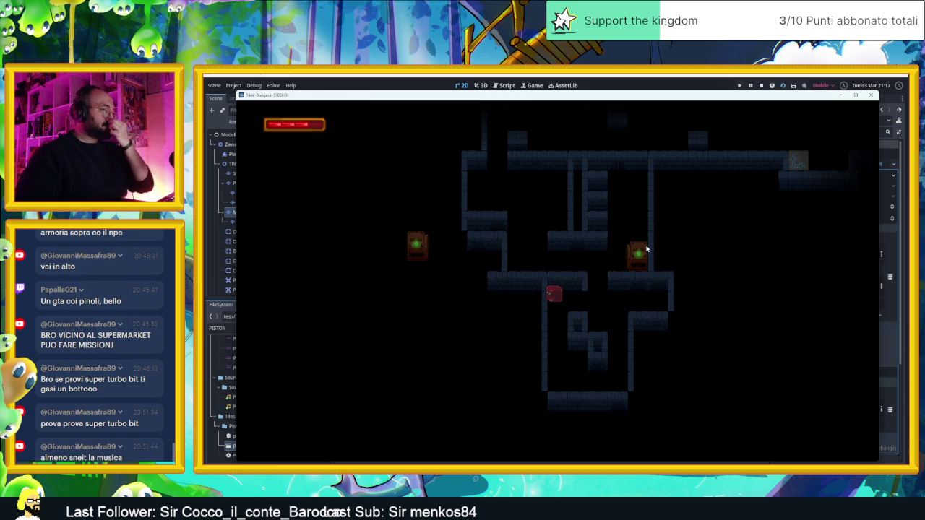
click(760, 85)
scroll(506, 281, up, 4)
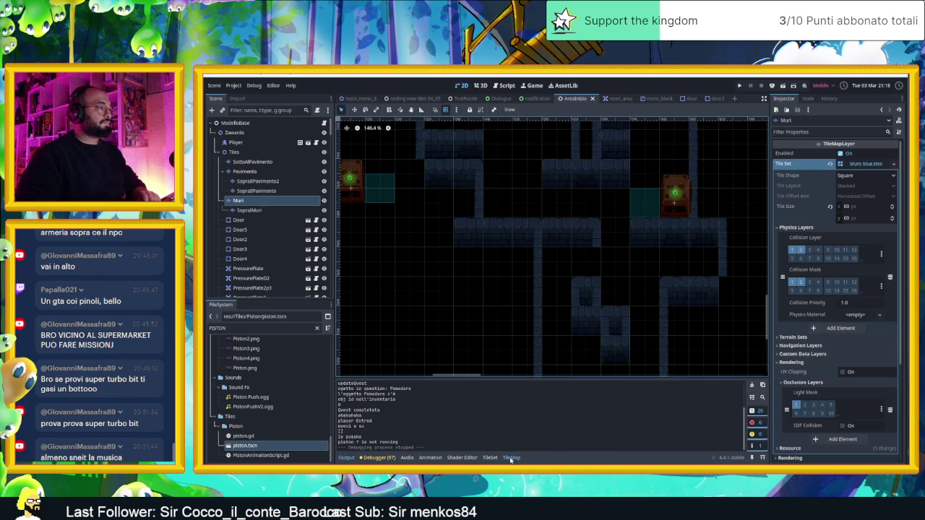
Enable random tile painting on Muri and pick wall tiles from the Muro blue atlas
click(511, 457)
click(534, 385)
click(543, 401)
click(692, 403)
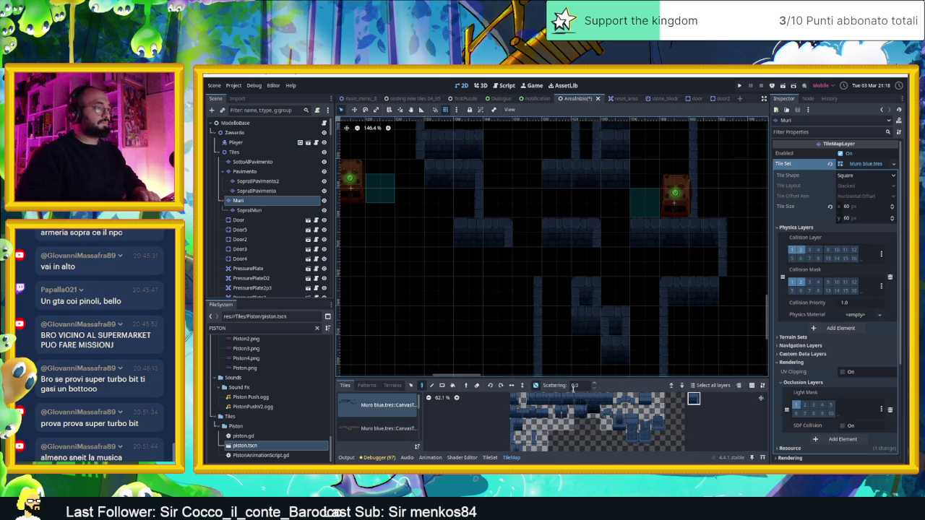
click(528, 437)
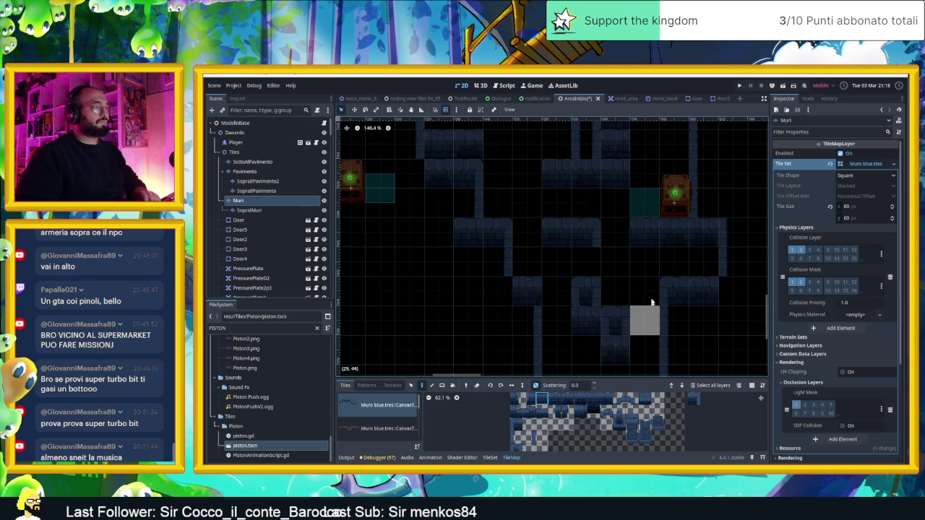
Select neighbouring Muro blue wall tiles, bring the lower rooms into view, then save and run
scroll(642, 349, right, 2)
scroll(558, 325, down, 3)
scroll(557, 325, right, 1)
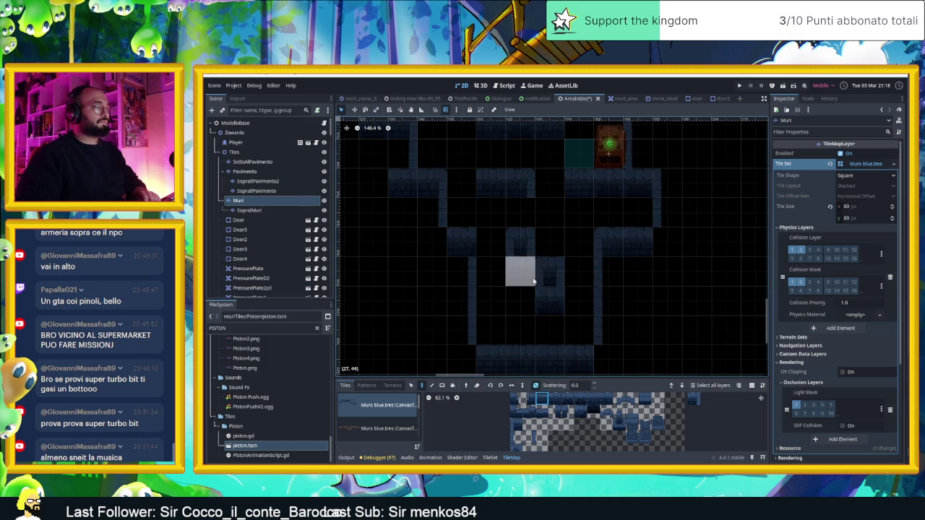
click(528, 436)
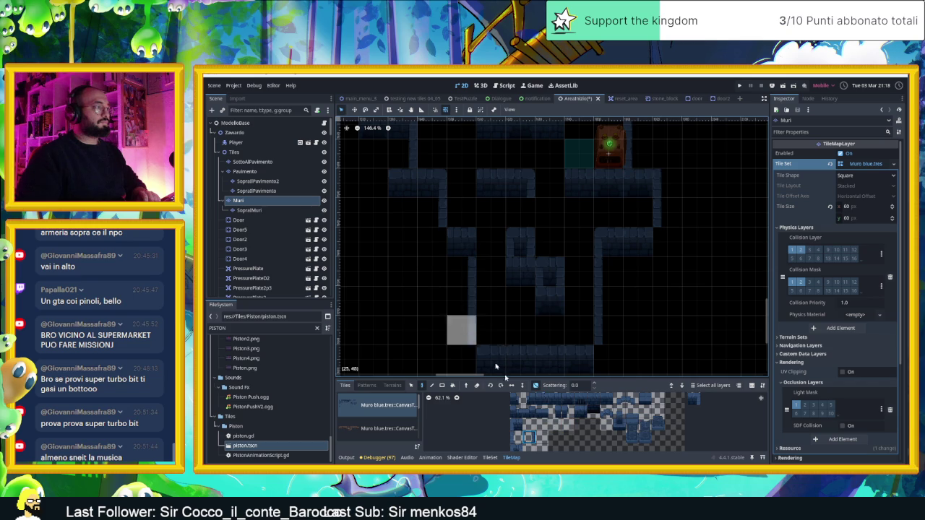
click(555, 411)
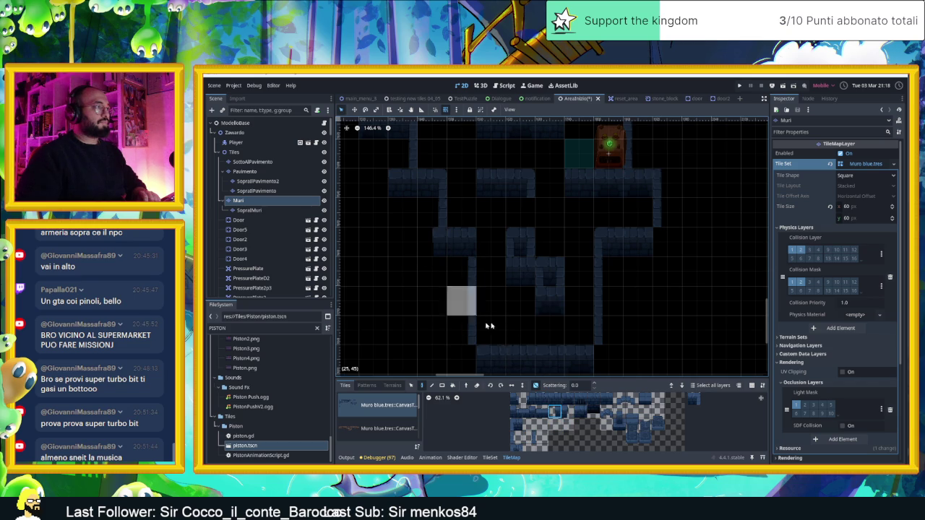
click(568, 411)
drag(669, 274, 635, 301)
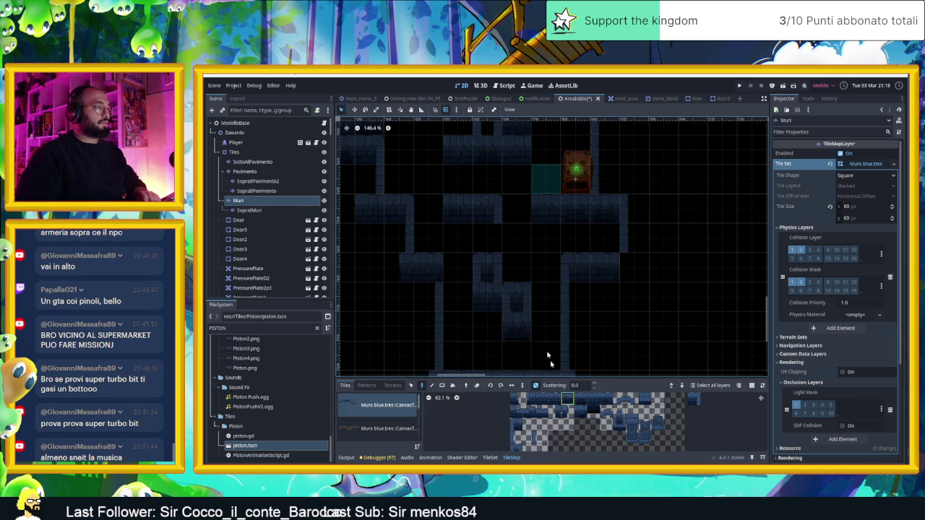
scroll(651, 294, down, 2)
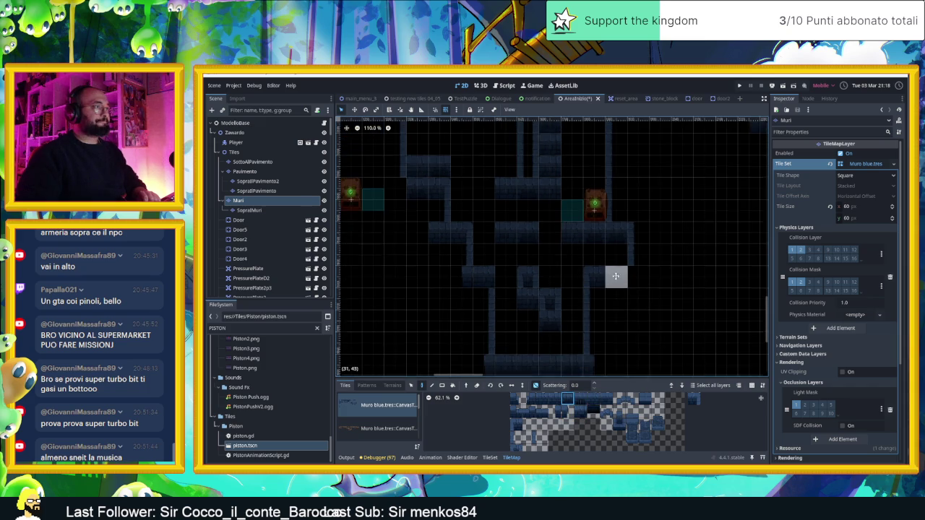
drag(614, 273, 618, 287)
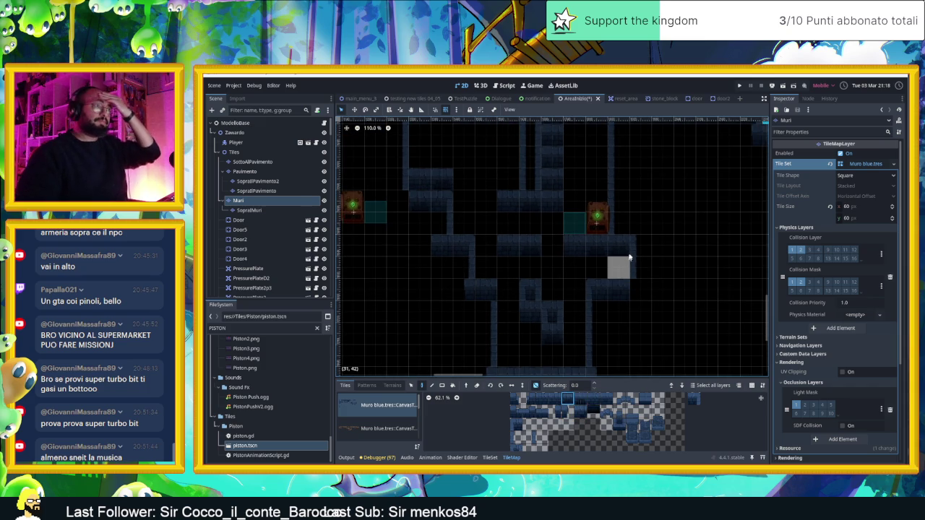
scroll(650, 203, down, 2)
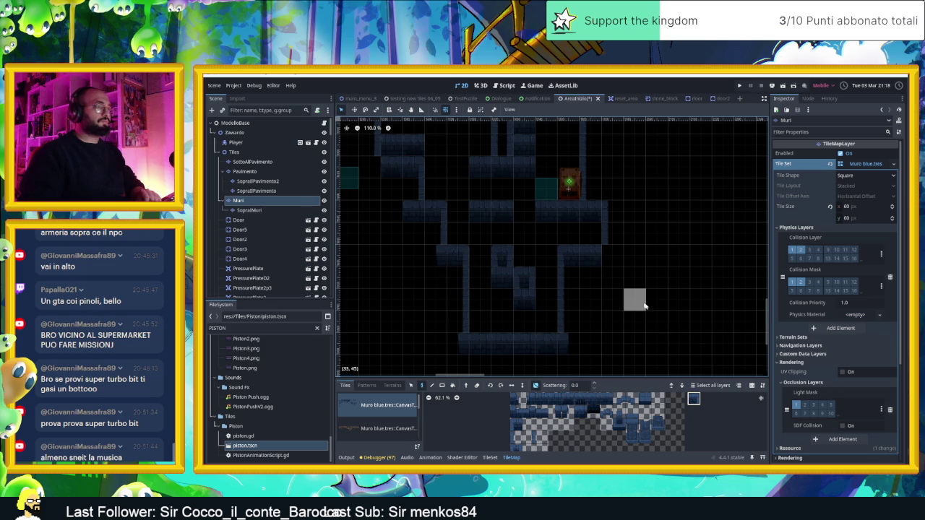
click(781, 87)
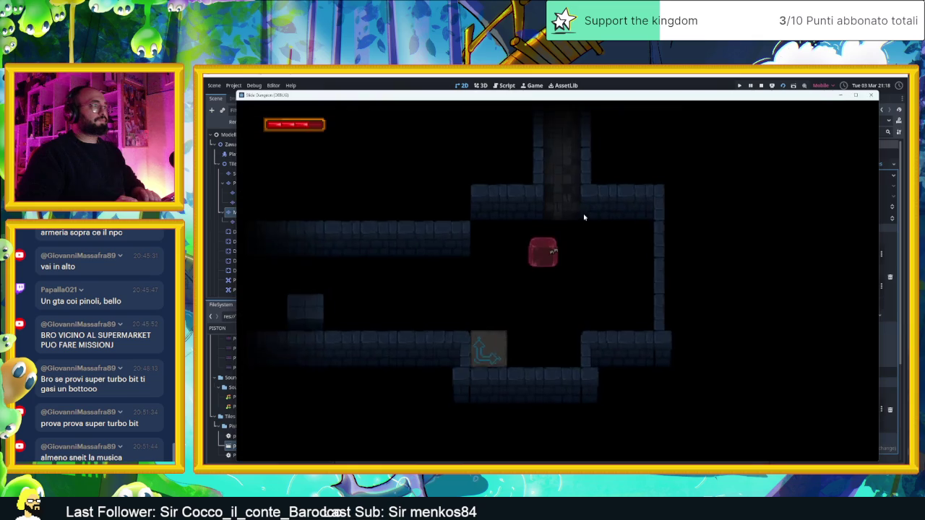
Walk the slime through the chest rooms and grapple back up to the upper ledge
key(Right)
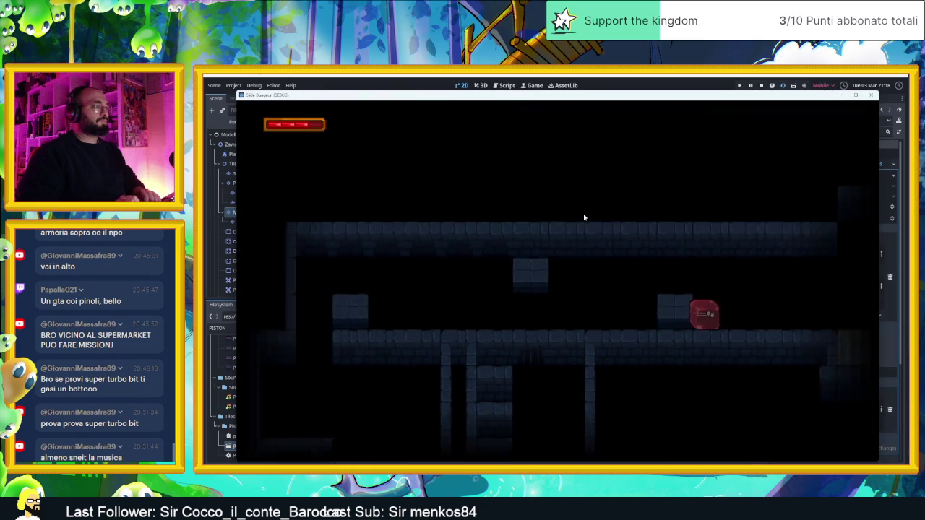
key(Left)
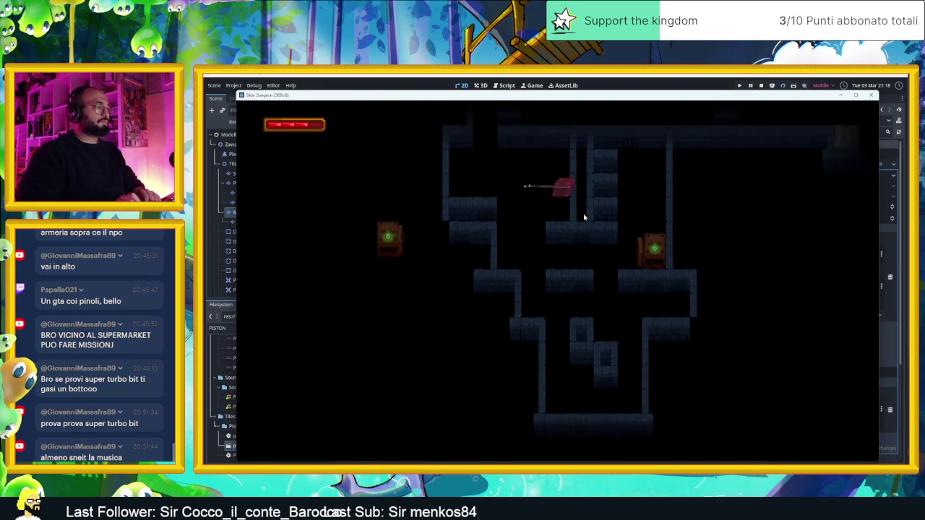
key(Right)
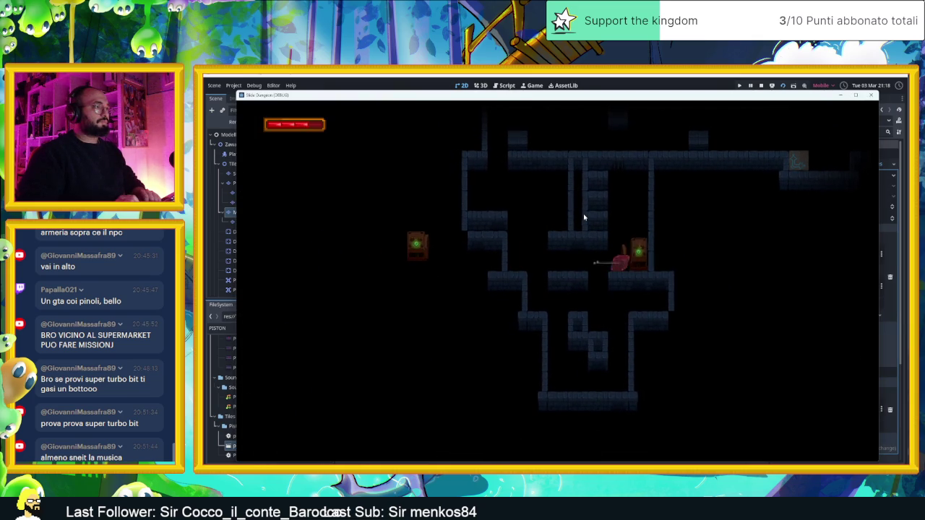
key(Left)
key(space)
key(Right)
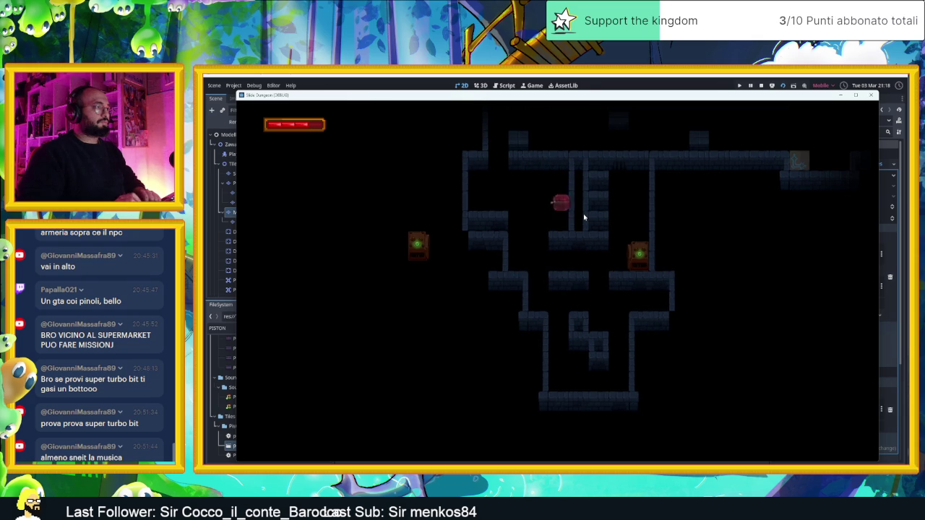
key(Right)
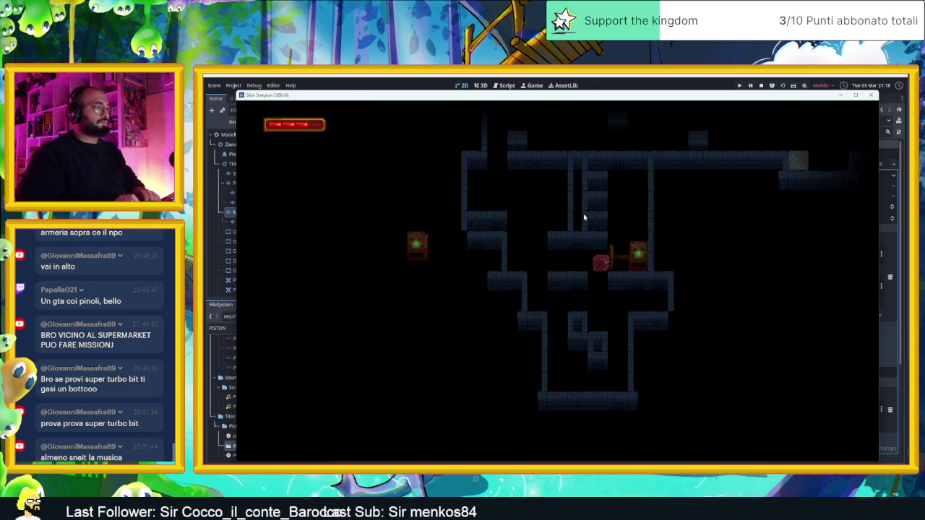
key(Left)
key(space)
key(Left)
key(space)
Cross between the upper-left and right ledges, dashing back and forth onto the middle ledge
key(space)
key(Right)
key(Right)
key(Left)
key(space)
key(Left)
key(Right)
key(Left)
key(Right)
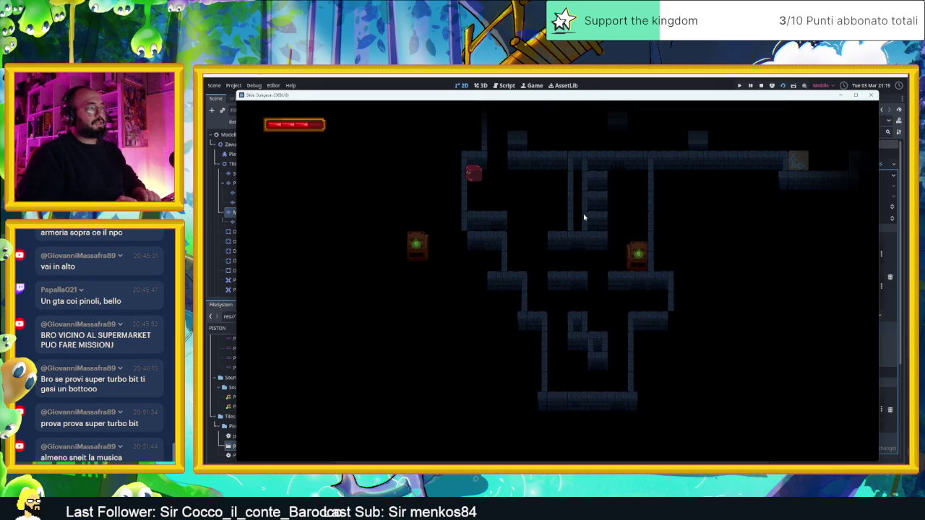
key(Right)
key(Left)
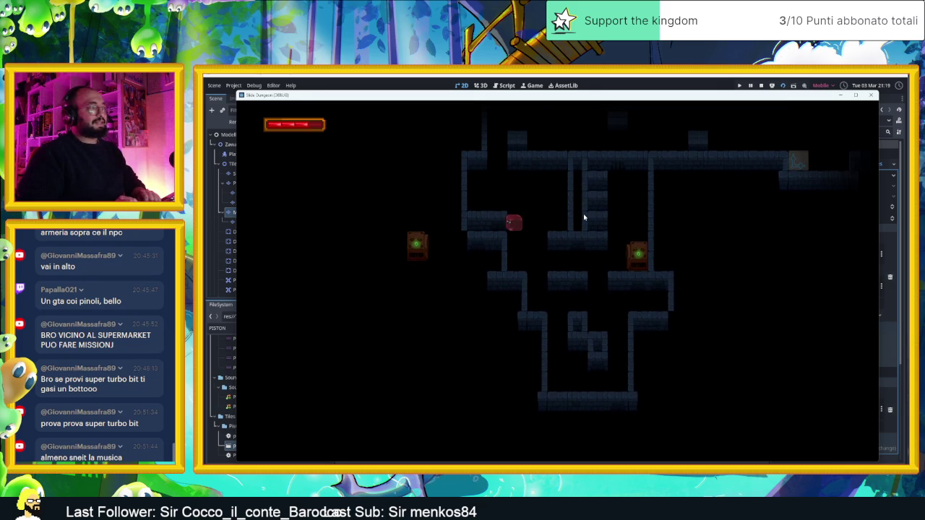
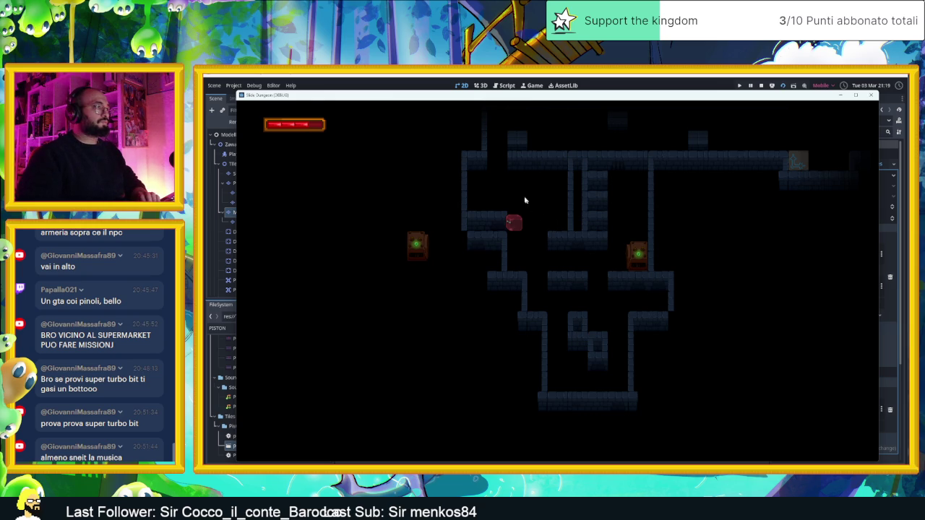
Stop the running game and zoom in on the wall corridors near the door
key(F8)
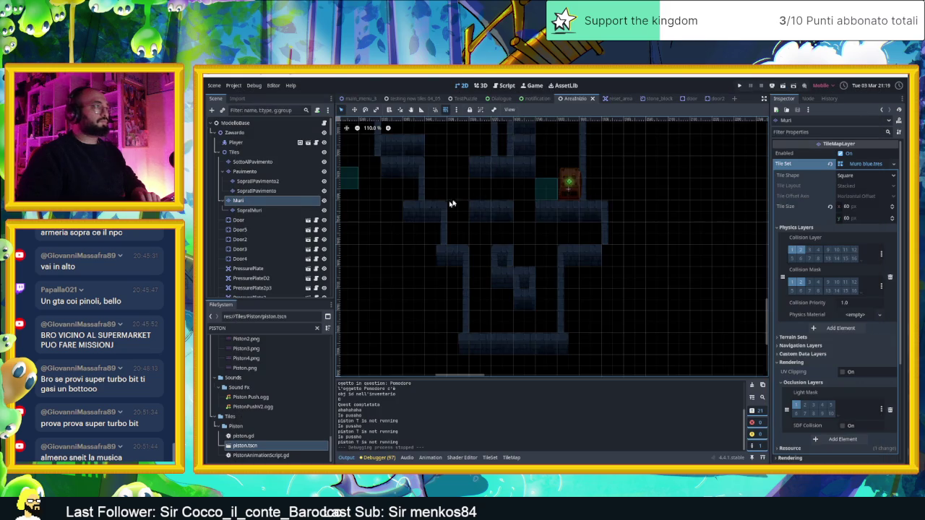
scroll(445, 211, up, 5)
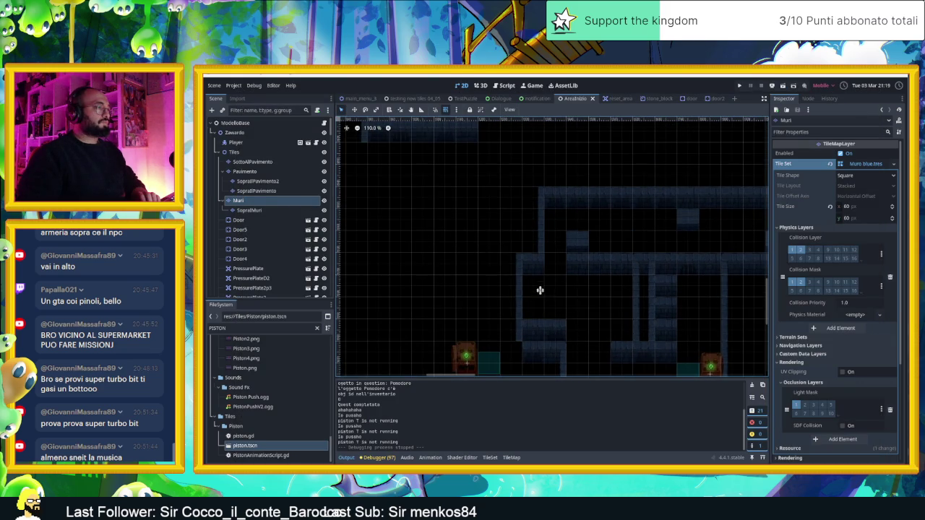
scroll(540, 294, up, 3)
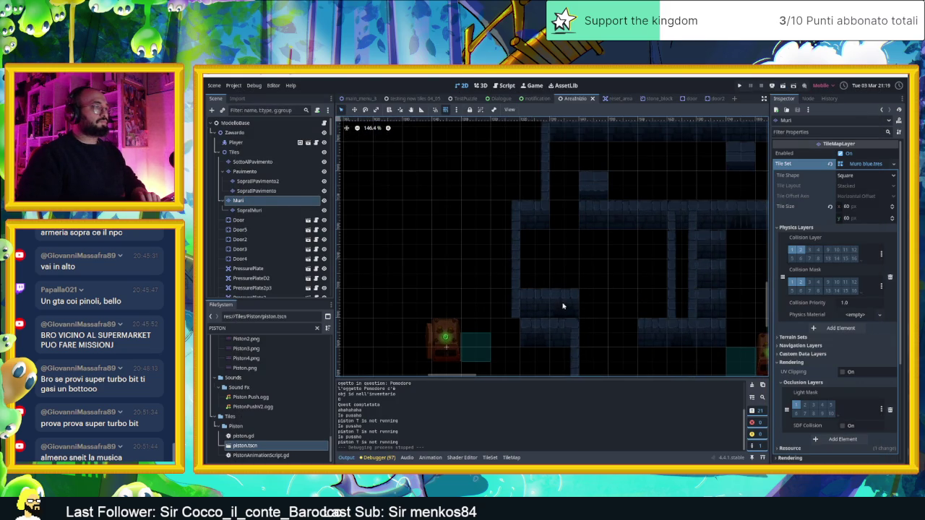
scroll(564, 300, down, 1)
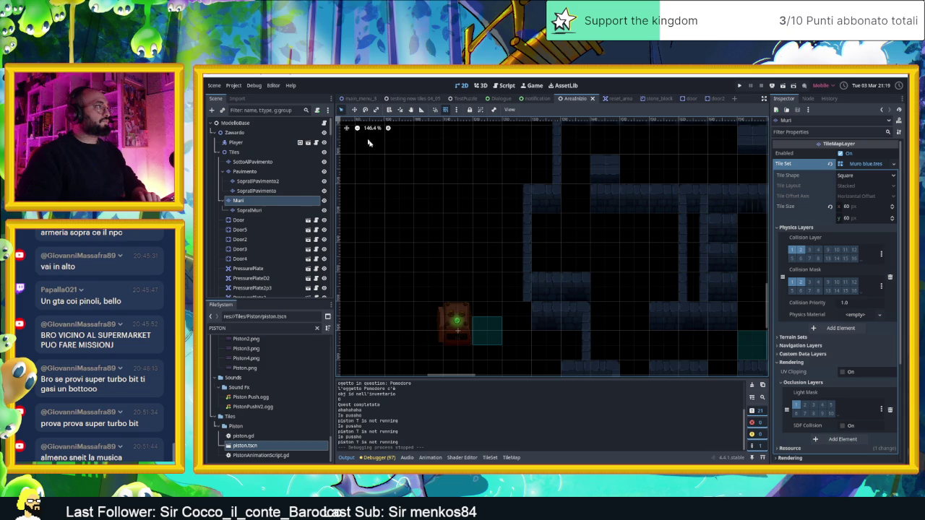
click(509, 457)
Paint wall tiles extending the upper corridor's left wall and erase unwanted tiles nearby
click(547, 401)
click(517, 199)
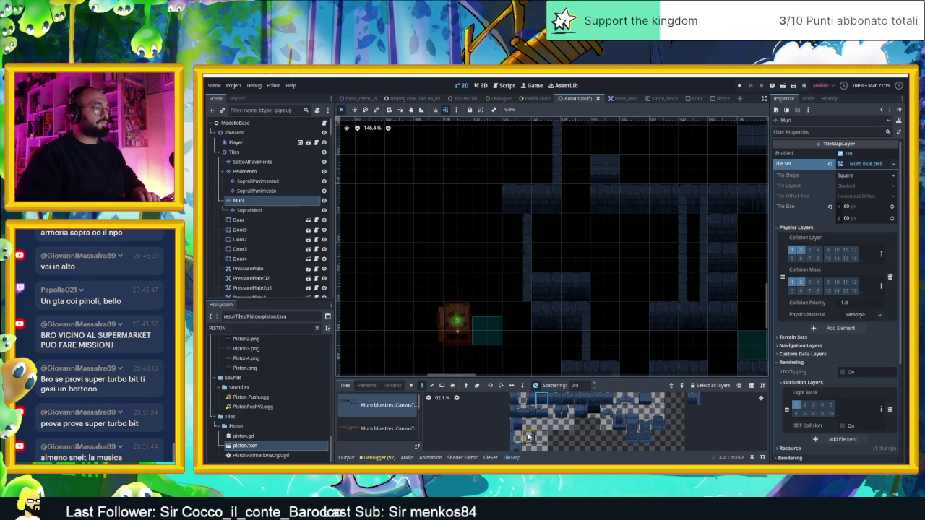
click(499, 210)
click(497, 274)
right_click(527, 289)
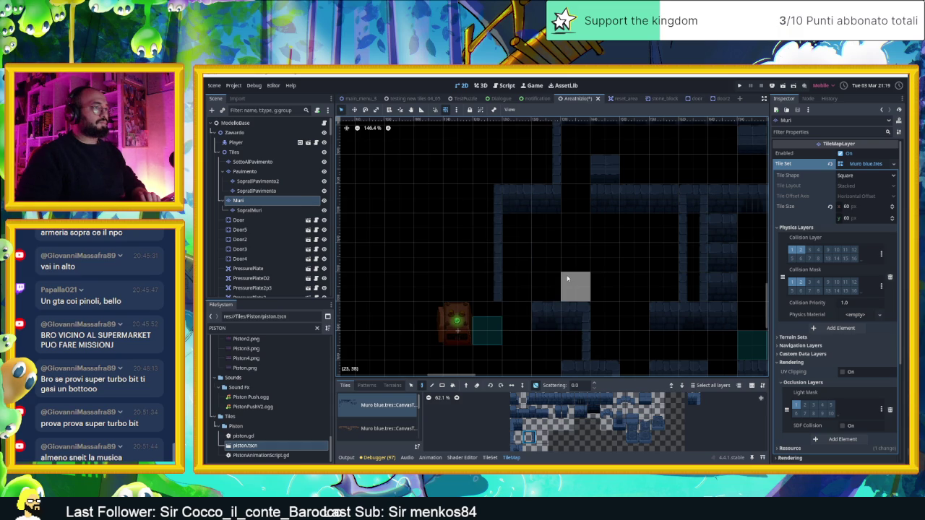
Paint two more wall tiles in the lower corridor
scroll(567, 278, down, 3)
scroll(567, 279, right, 2)
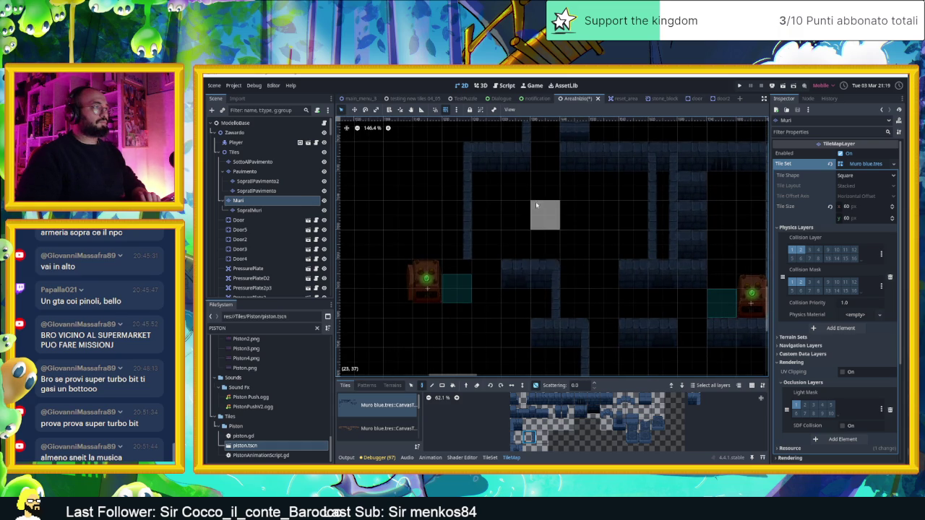
scroll(545, 253, up, 4)
scroll(546, 252, left, 1)
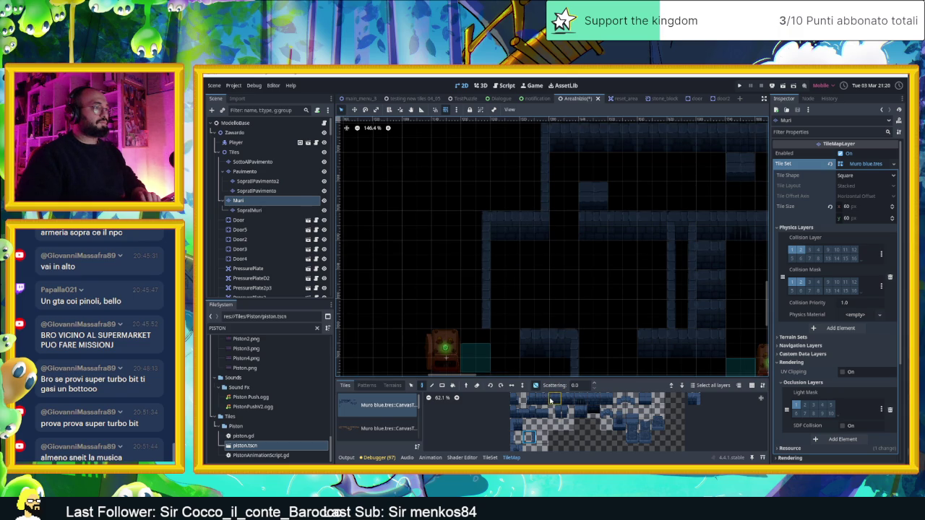
click(526, 437)
click(564, 315)
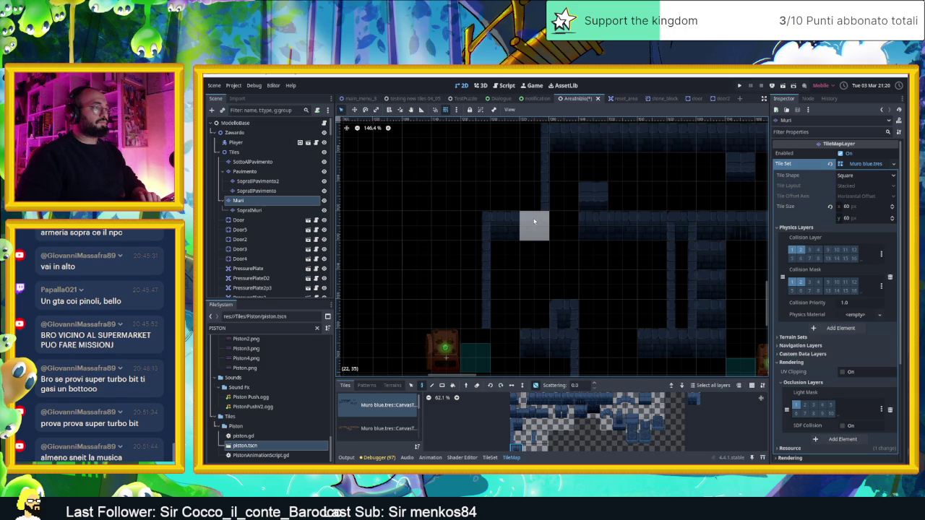
scroll(549, 267, down, 3)
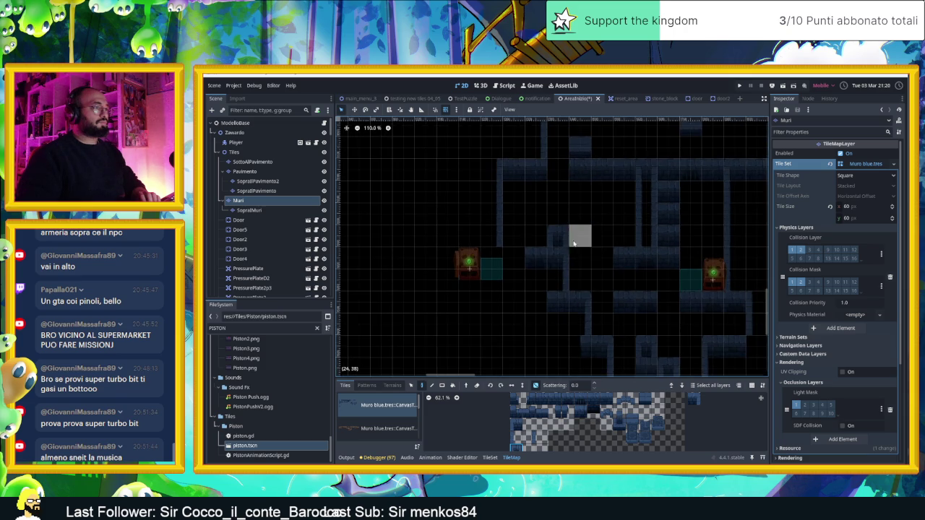
scroll(581, 253, up, 2)
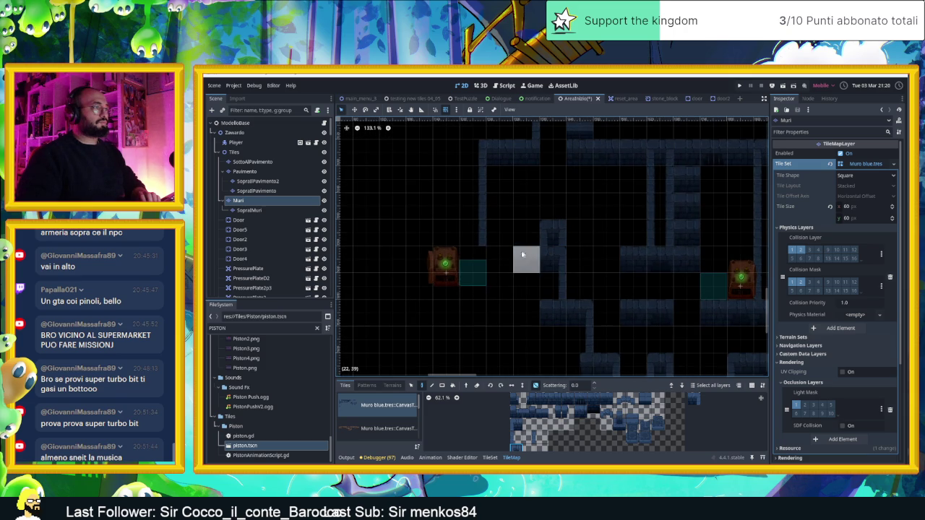
Replace the tile at the corridor's top with a darker wall tile and save the scene
click(542, 398)
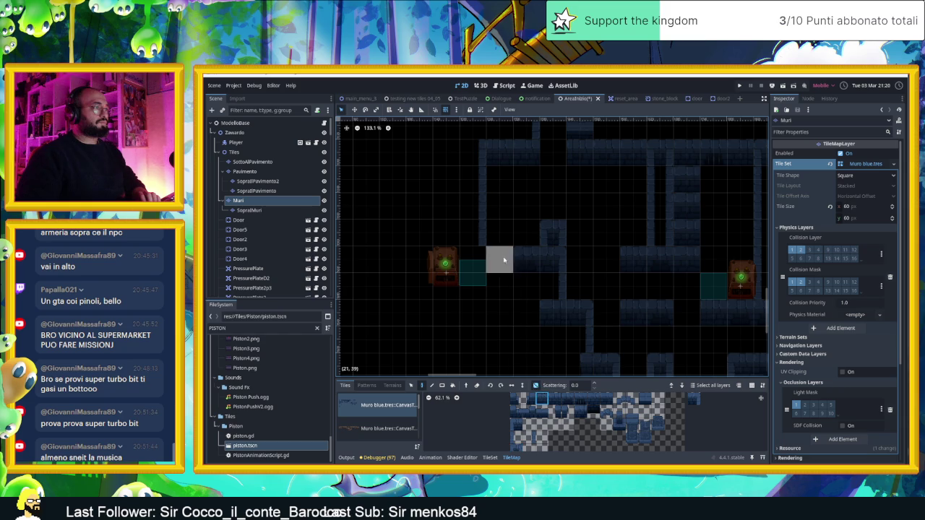
scroll(599, 195, up, 2)
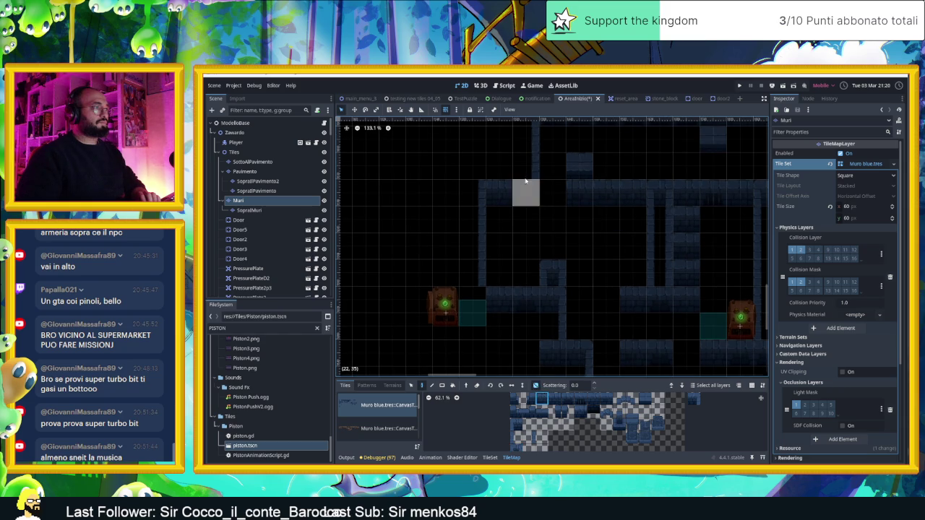
click(498, 166)
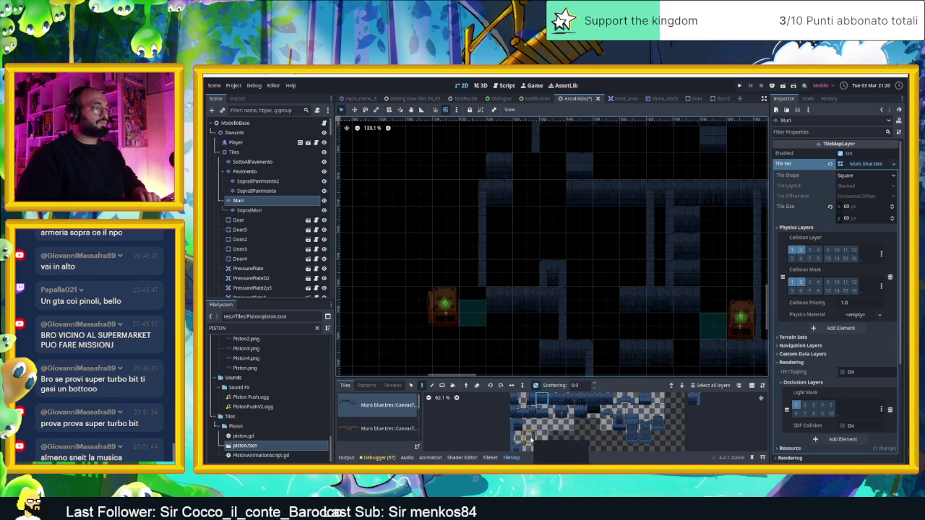
click(498, 166)
click(566, 399)
scroll(582, 217, up, 2)
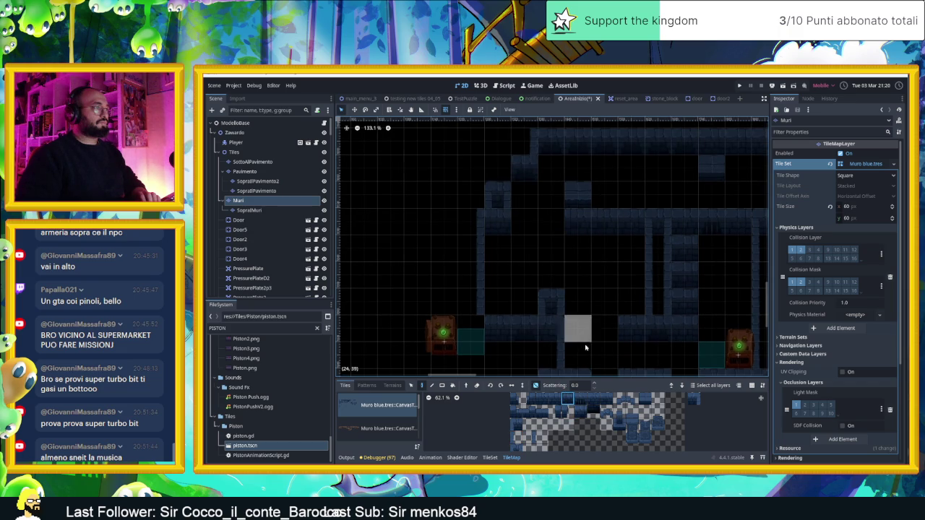
click(528, 437)
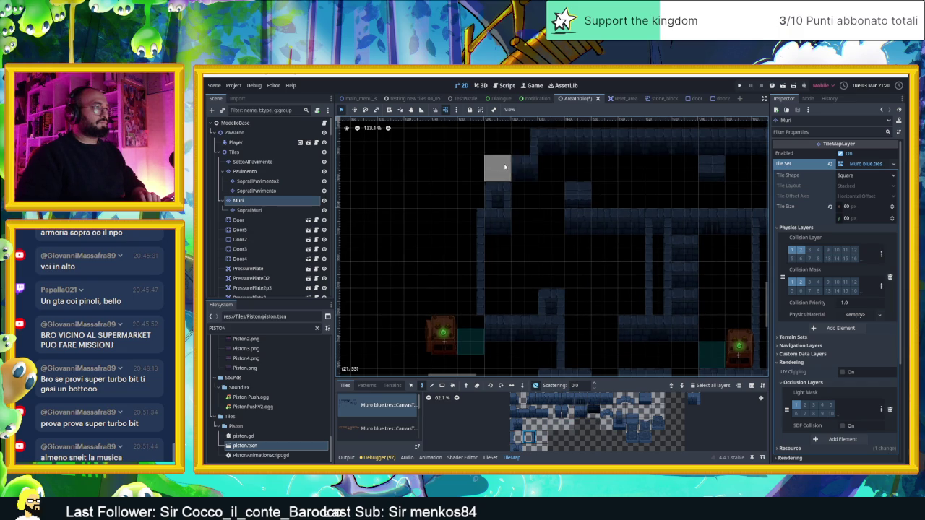
drag(629, 226, 560, 202)
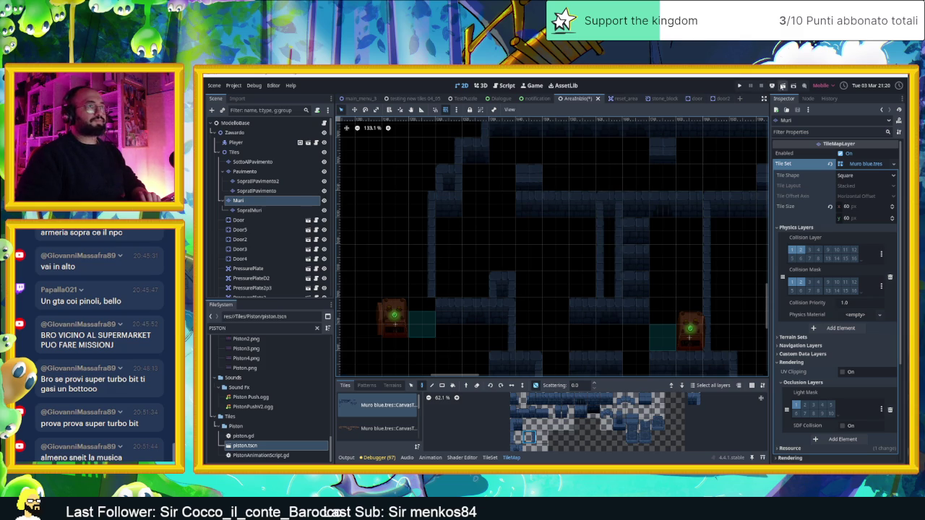
key(ctrl+s)
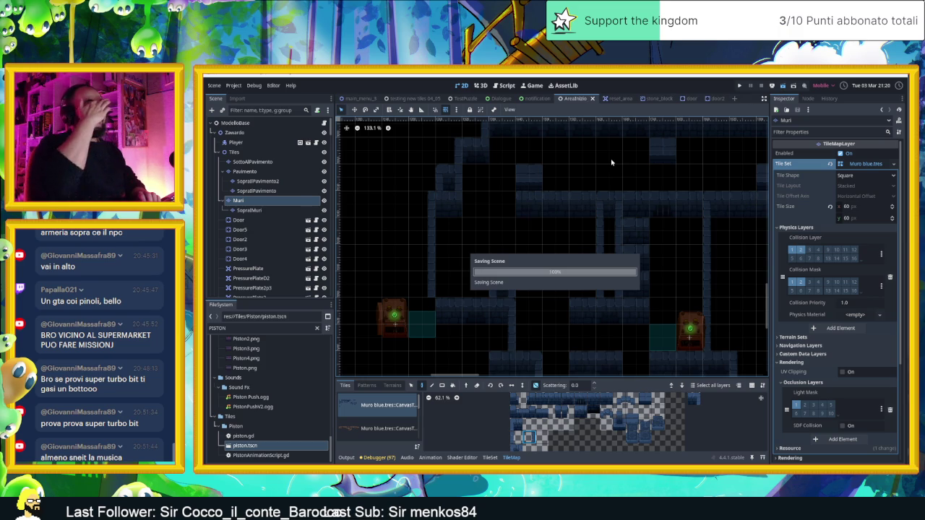
Run the project and slide the red character through the new room down to the lower ledge
key(F5)
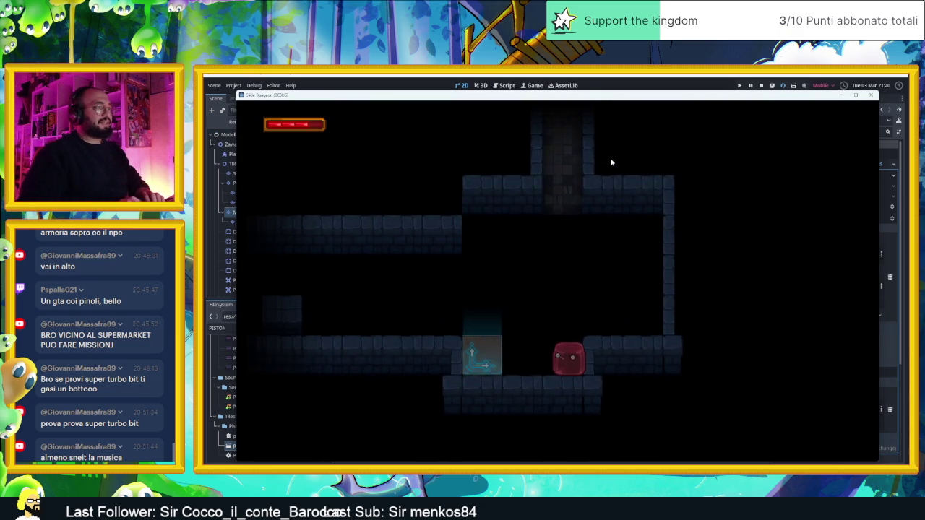
key(Up)
key(Right)
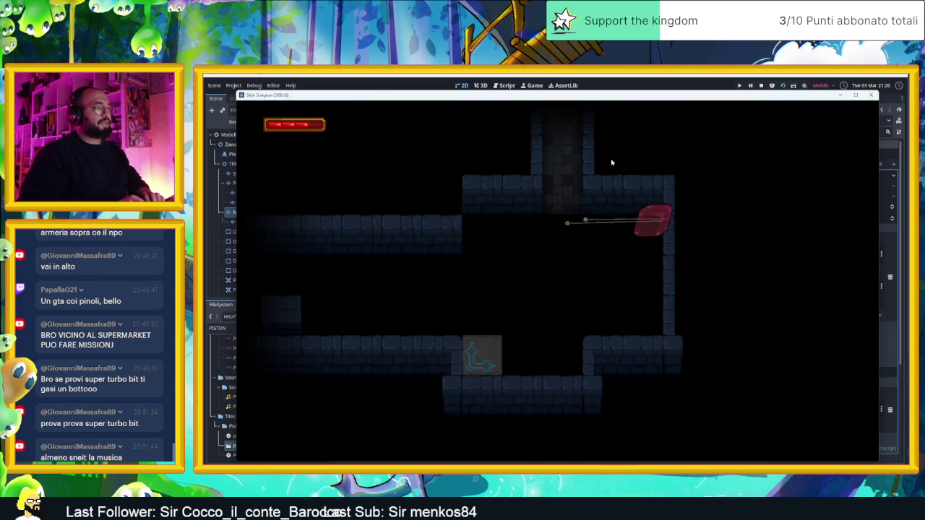
key(Down)
key(Left)
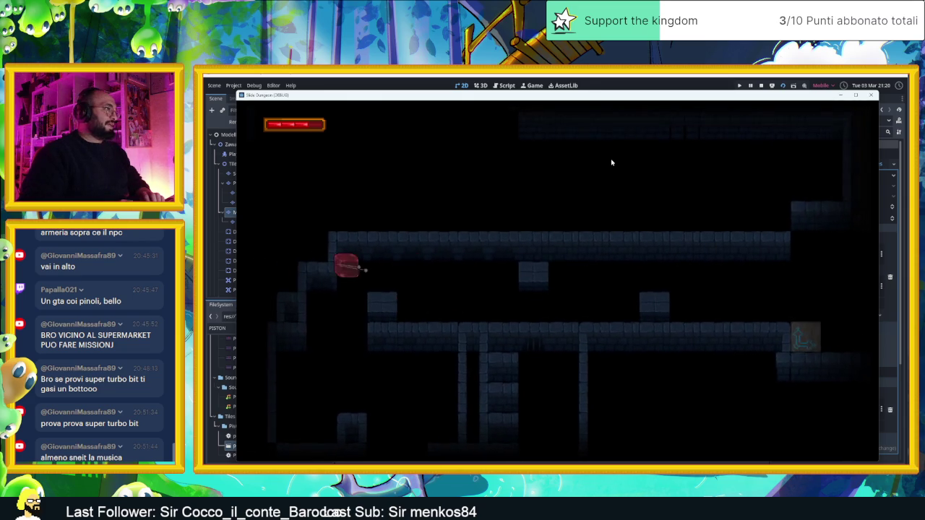
key(Left)
key(Up)
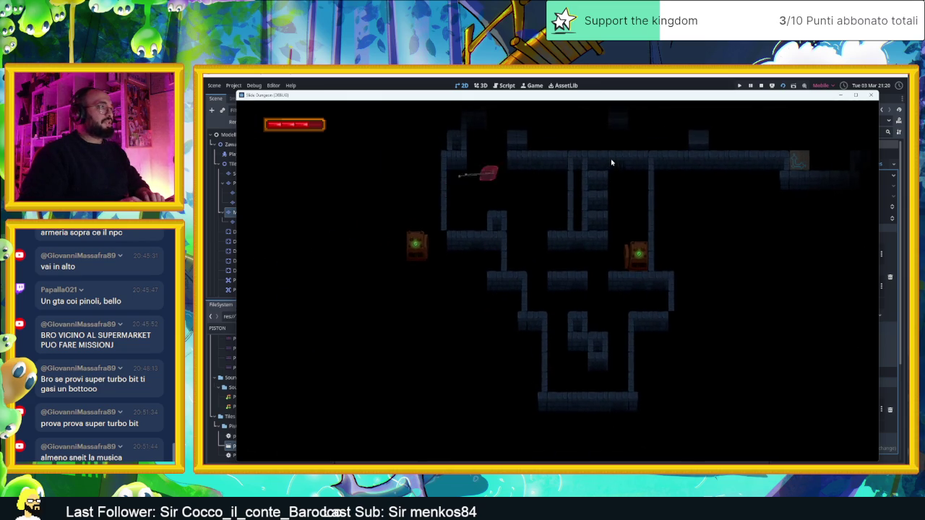
key(Down)
key(Right)
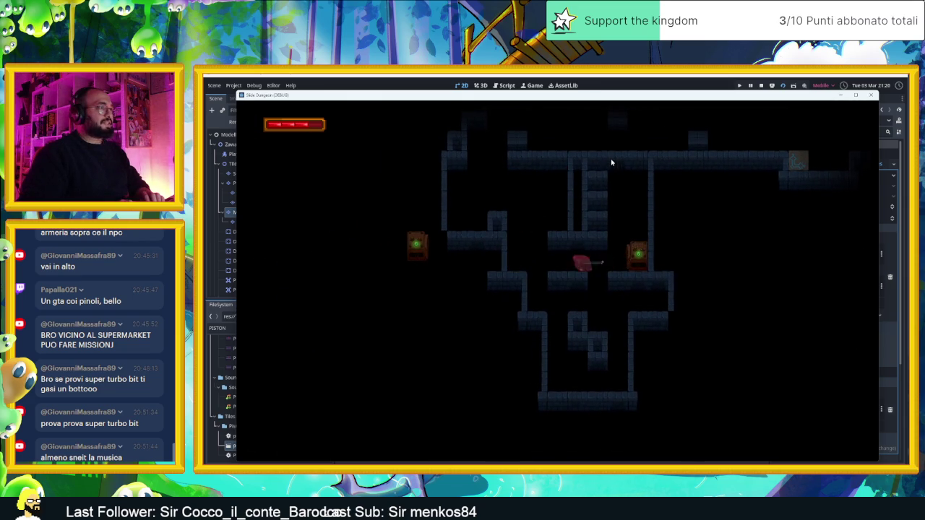
key(Right)
key(Down)
key(Down)
key(Right)
key(Down)
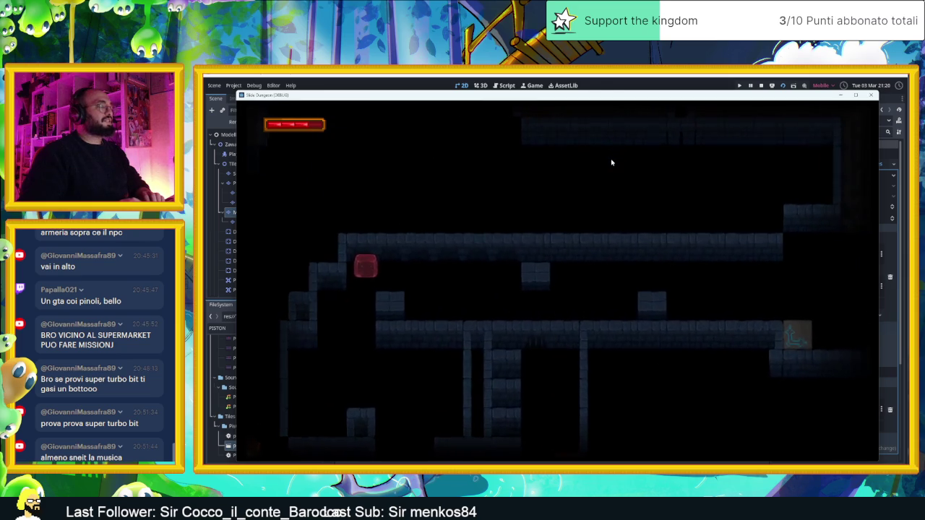
key(Right)
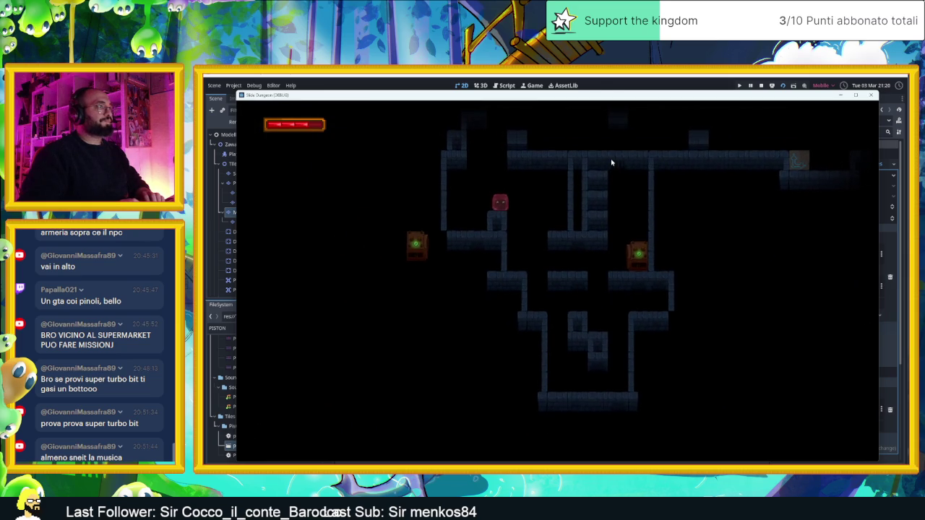
Steer the character back and forth through the maze down to the lower corridor
key(Right)
key(Up)
key(Left)
key(Down)
key(Right)
key(Left)
key(Up)
key(Right)
key(Left)
key(Down)
key(Down)
key(Right)
key(Left)
key(Down)
key(Right)
key(Left)
Guide the character past the right door and along the top, then stop the game
key(Down)
key(Up)
key(Right)
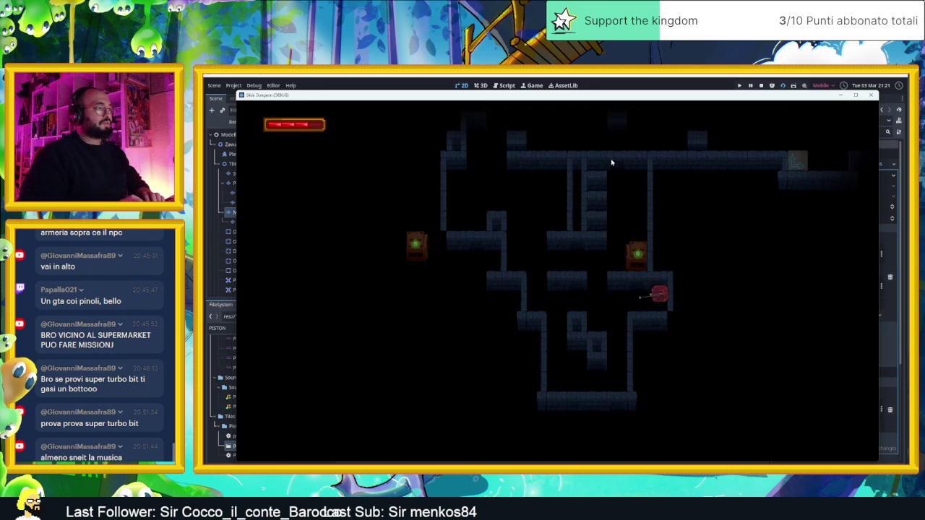
key(Left)
key(Up)
key(Left)
key(Down)
key(Right)
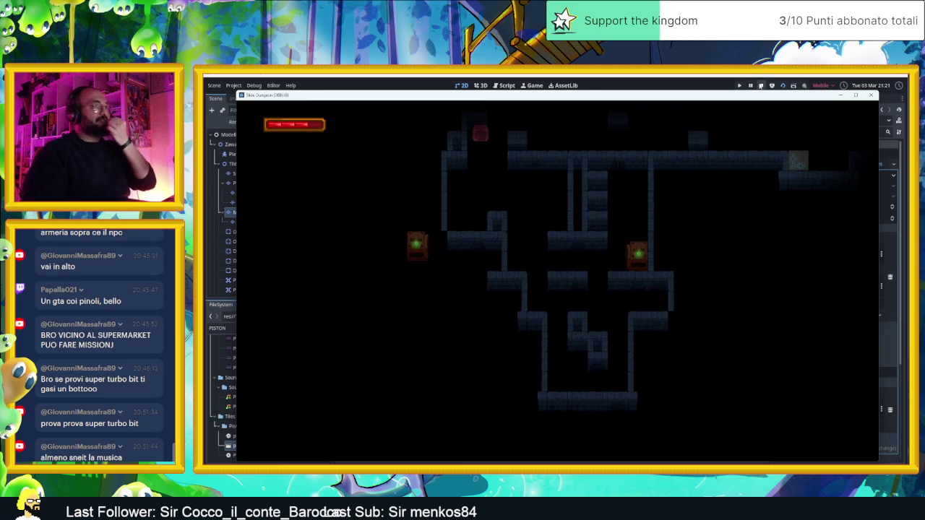
click(760, 86)
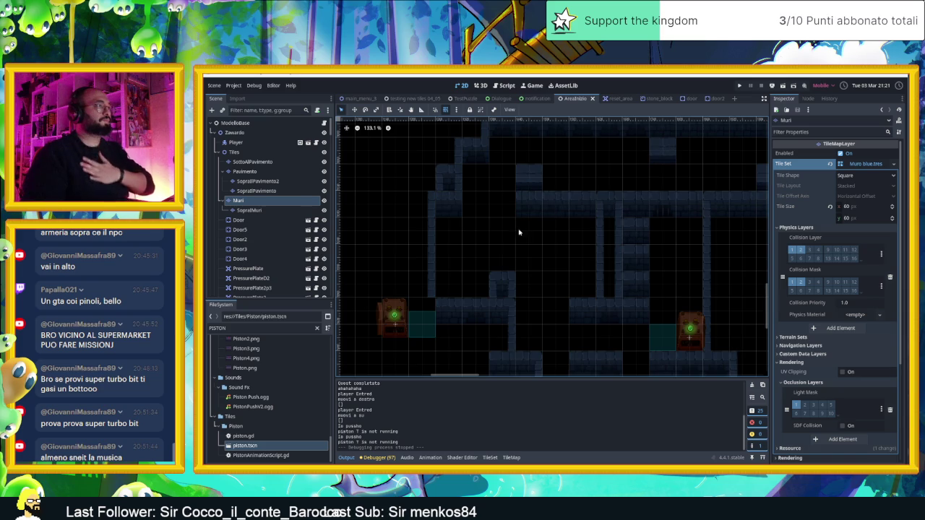
Make CameraNodeContainer visible so the camera zone guides show on the level
scroll(517, 230, down, 5)
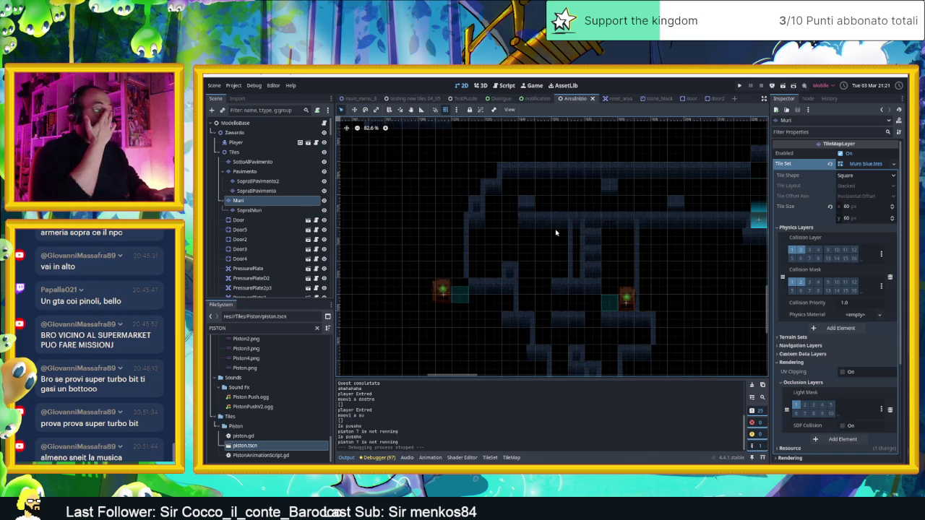
scroll(262, 251, down, 10)
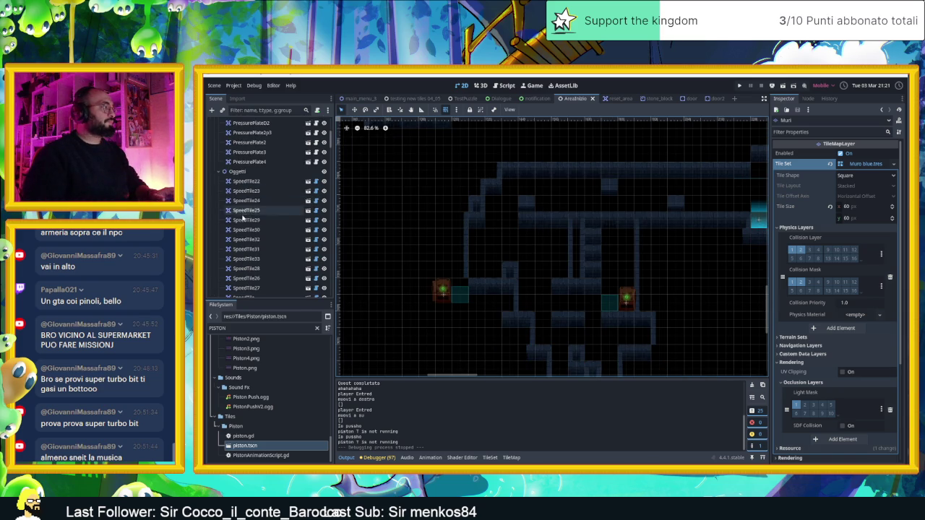
scroll(262, 252, down, 10)
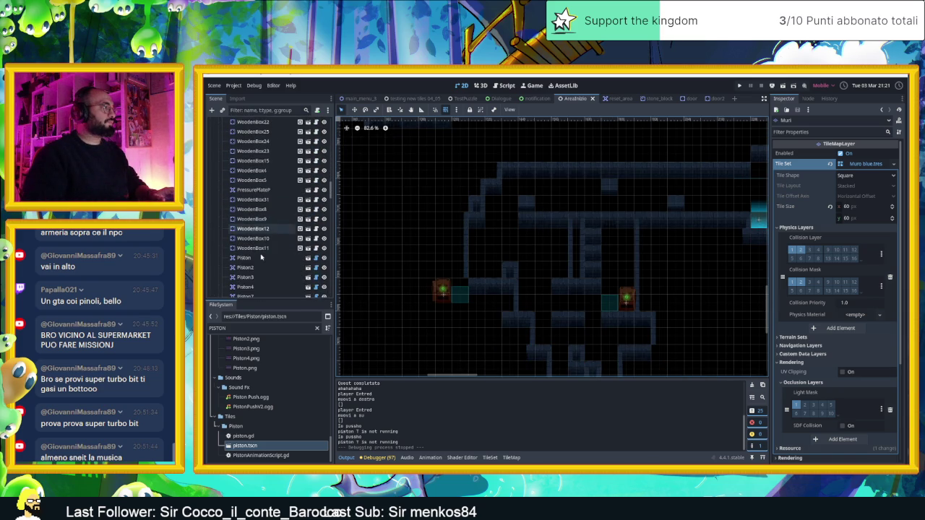
scroll(262, 257, down, 10)
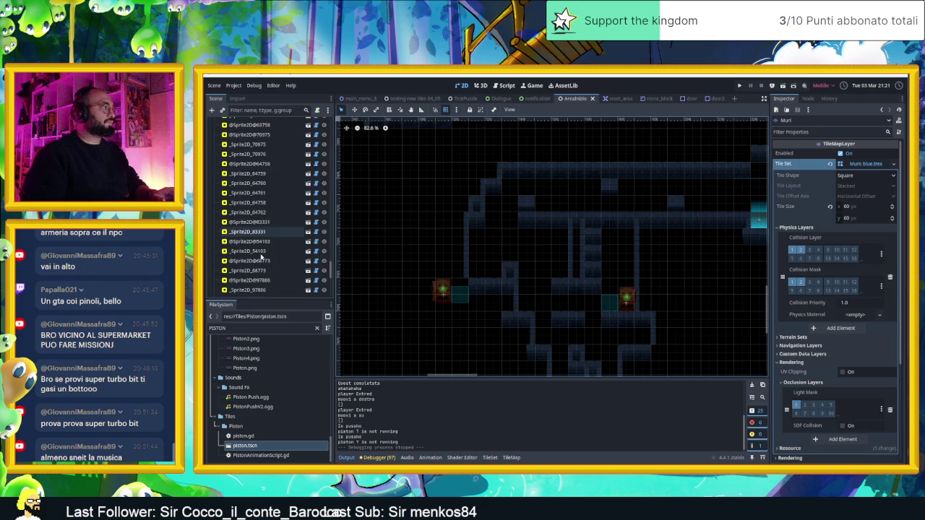
scroll(262, 256, down, 3)
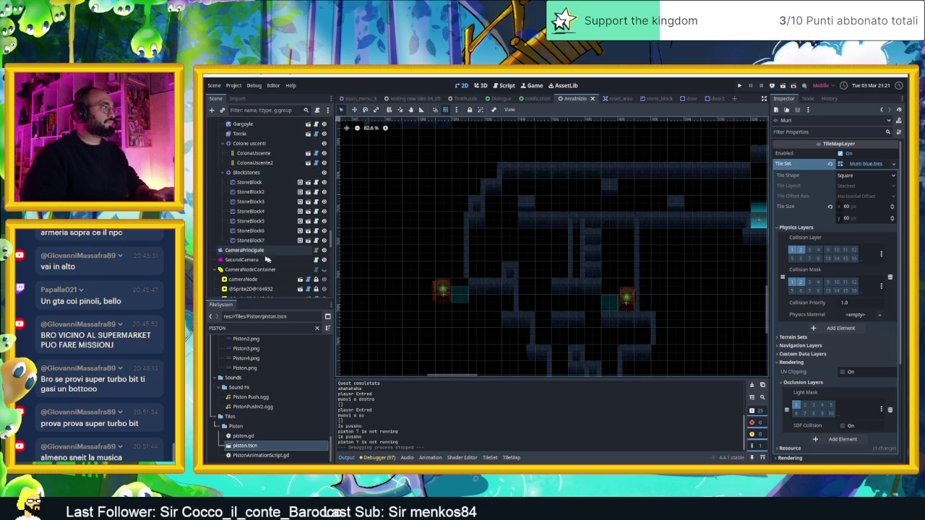
click(324, 269)
Zoom out over the whole level and select the central room's camera zone
scroll(288, 271, down, 5)
scroll(307, 273, down, 5)
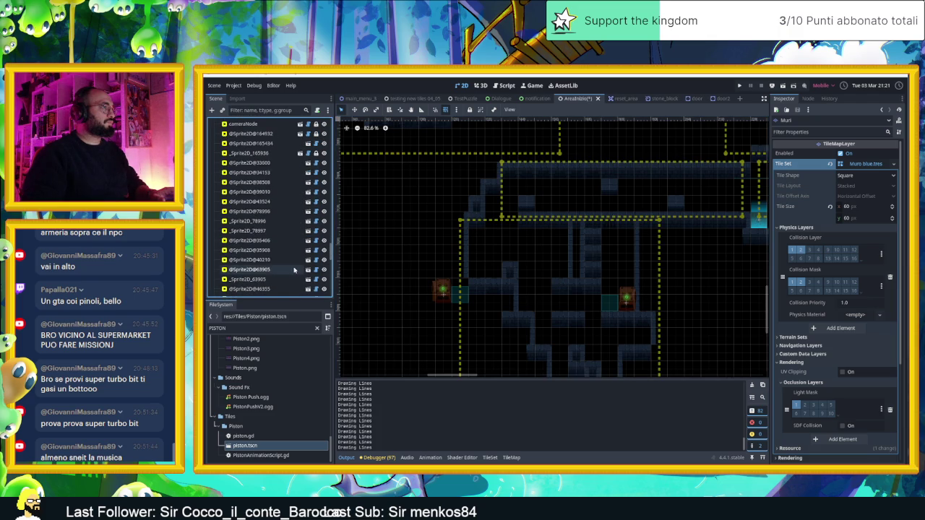
scroll(463, 276, down, 3)
scroll(491, 268, down, 3)
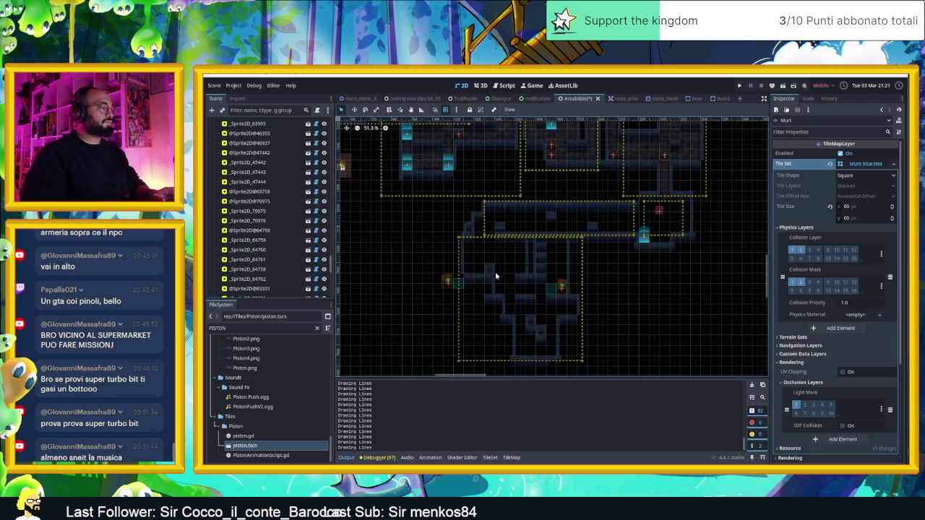
click(511, 247)
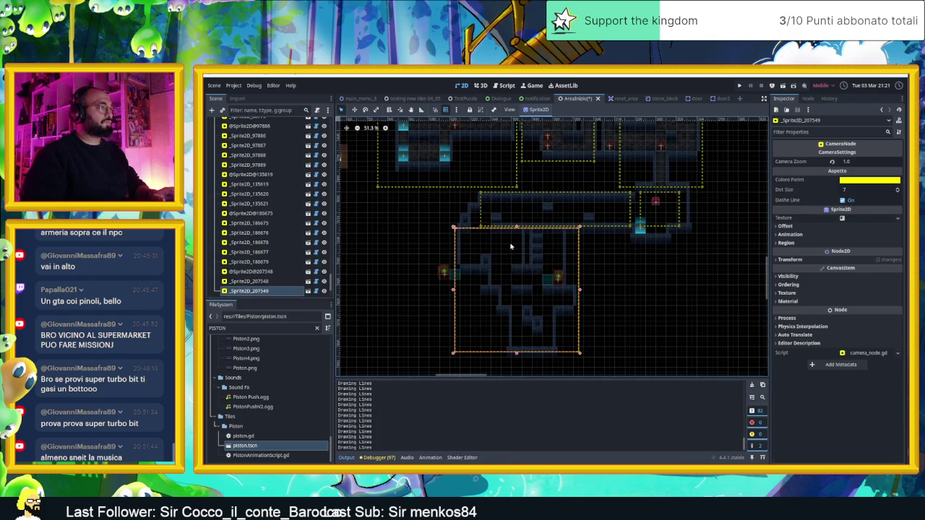
Raise the central camera zone's bottom edge to fit the room, keeping its top edge, and save
drag(517, 229, 517, 213)
drag(516, 353, 516, 348)
drag(516, 213, 516, 229)
drag(516, 348, 517, 337)
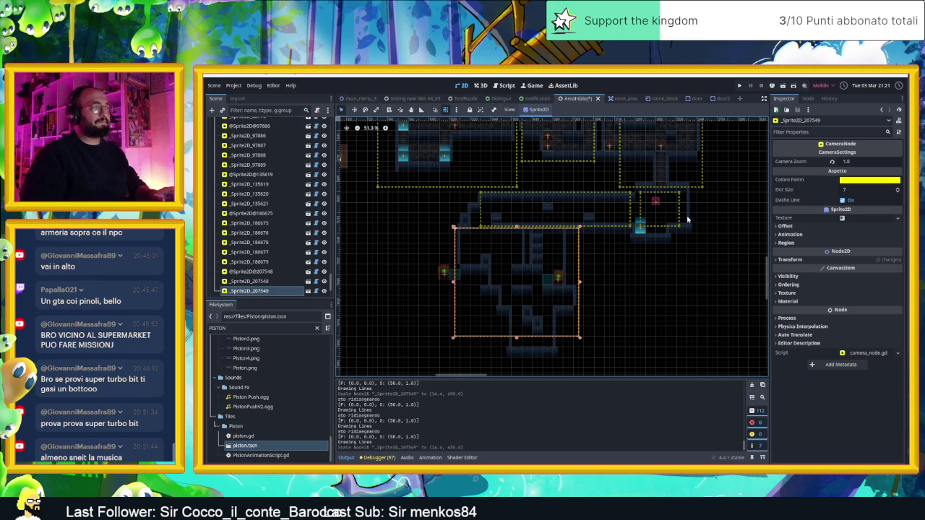
key(ctrl+s)
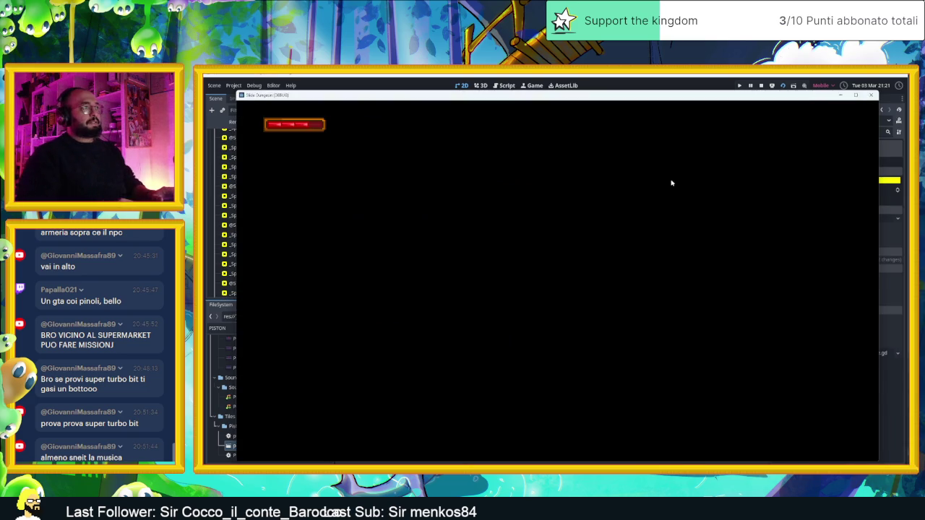
Slide the slime out of the starting room, through the next room and along the bottom corridor
key(Left)
key(Right)
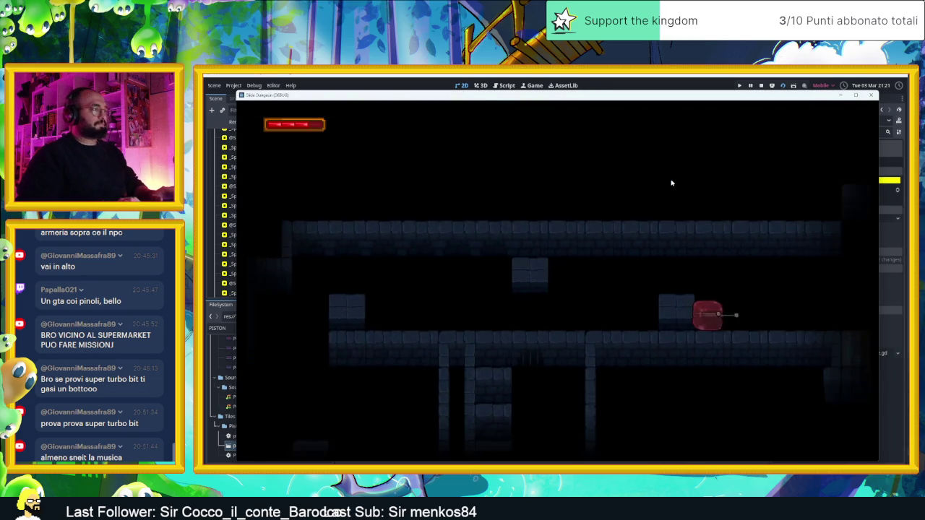
key(Left)
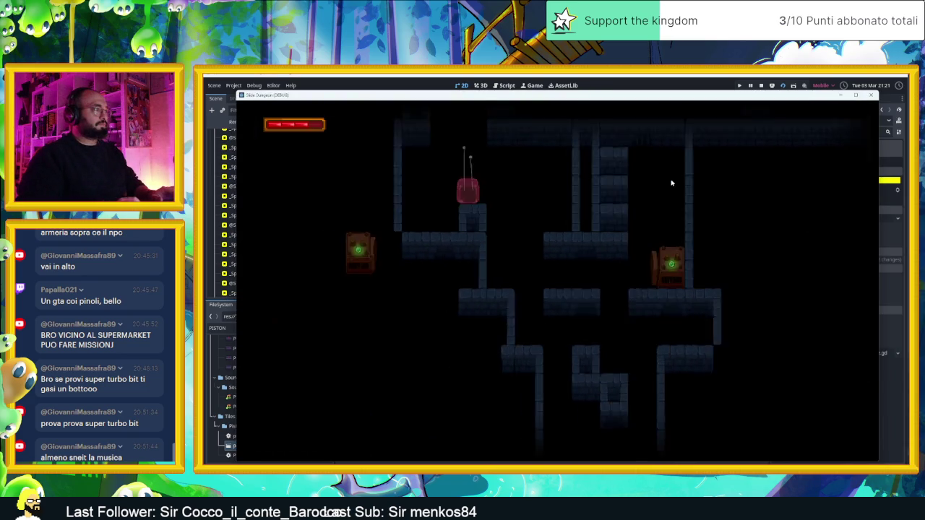
key(Right)
key(Left)
key(Right)
key(Right)
key(Left)
key(Up)
key(Left)
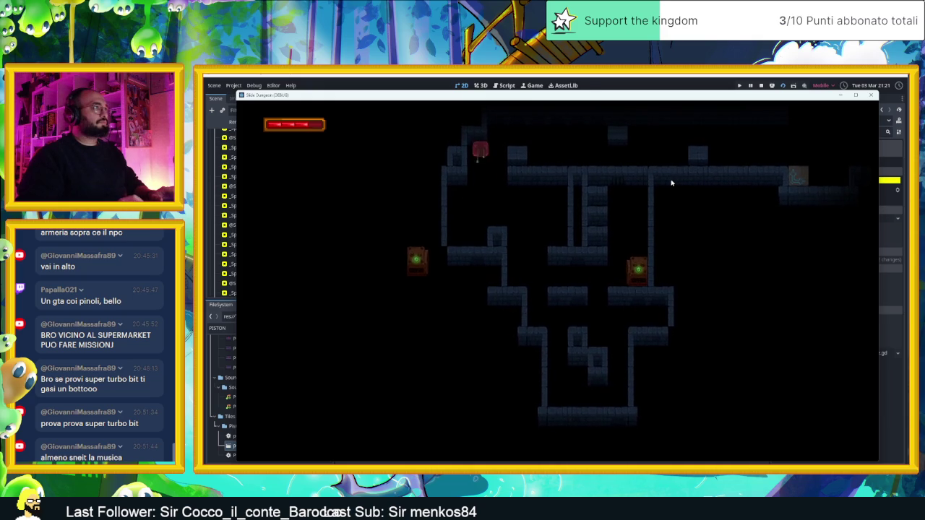
Steer the slime up into the next room, then down through the bottom gap and back
key(Right)
key(Up)
key(Right)
key(Up)
key(Left)
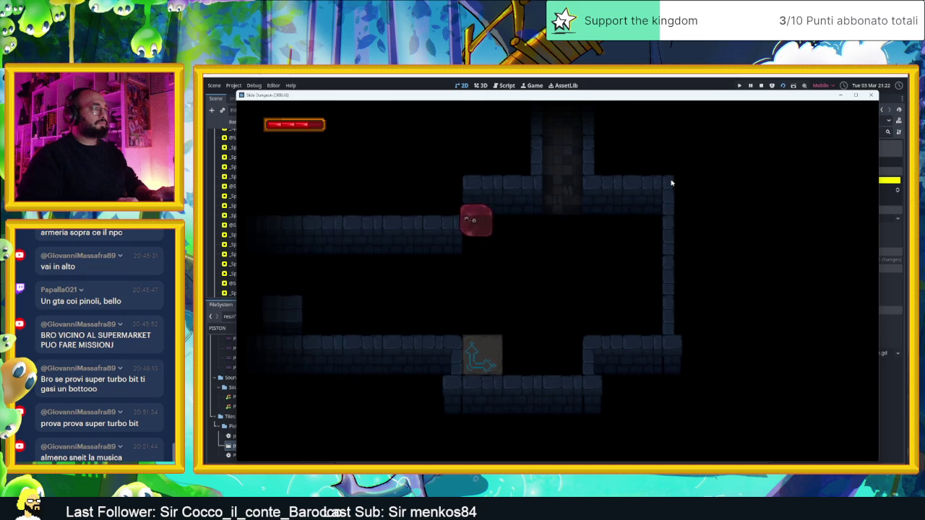
key(Right)
key(Down)
key(Up)
key(Right)
key(Down)
key(Up)
key(Up)
Dash the slime across the rooms and hit a crate, lowering its counter to 1
key(Up)
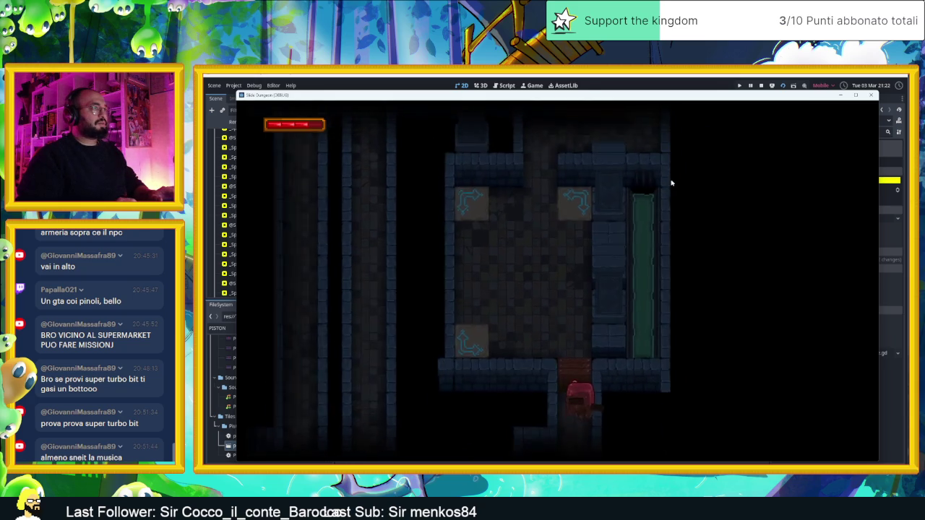
key(Down)
key(Left)
key(Right)
key(Left)
key(Right)
key(Left)
key(Up)
key(Left)
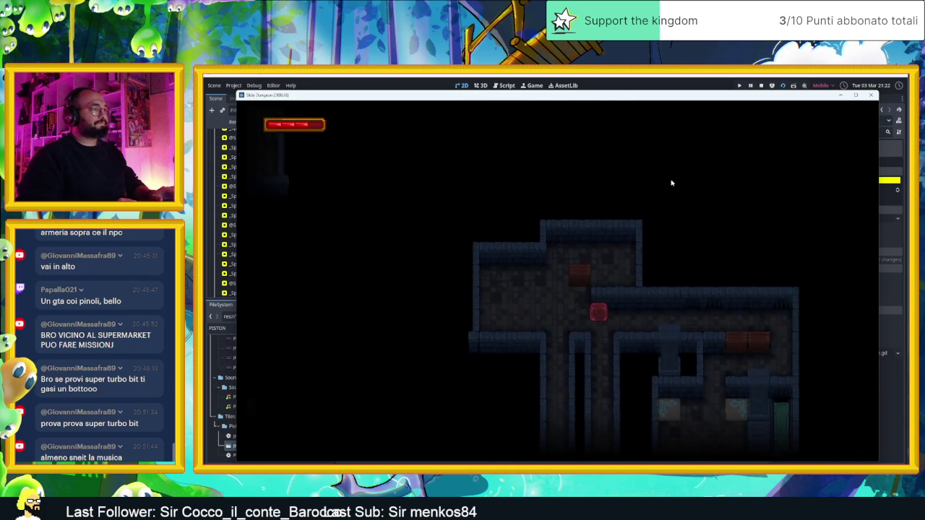
key(Left)
key(Right)
key(Left)
key(Right)
Drop the slime into the room below, run the top corridor, then ride the shaft down
key(Down)
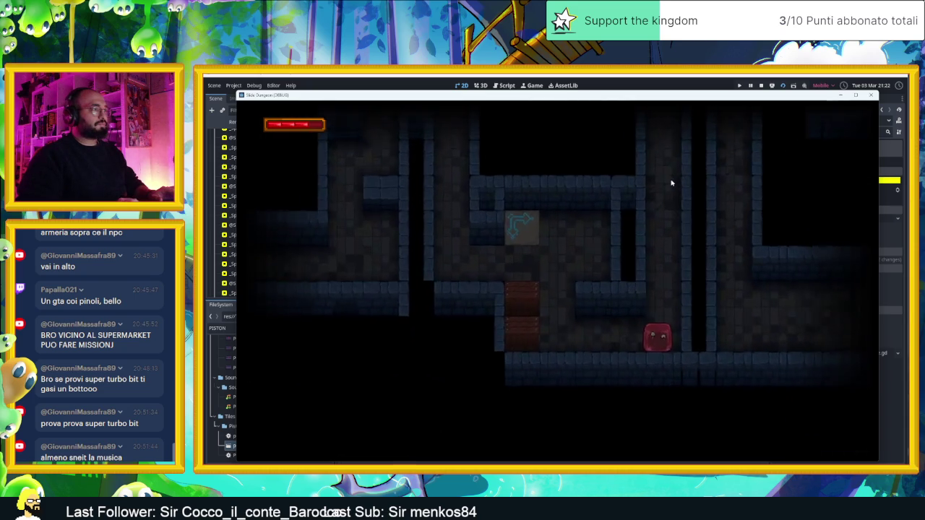
key(Up)
key(Right)
key(Down)
key(Left)
key(Up)
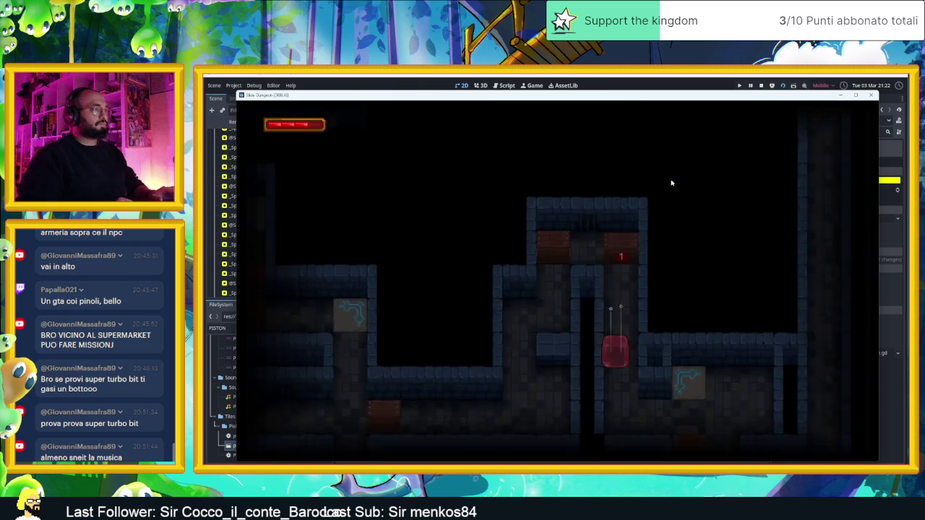
key(Down)
key(Up)
key(Right)
key(Left)
key(Down)
Hit another crate down to 1, then slide across the arrow tiles into a new room
key(Right)
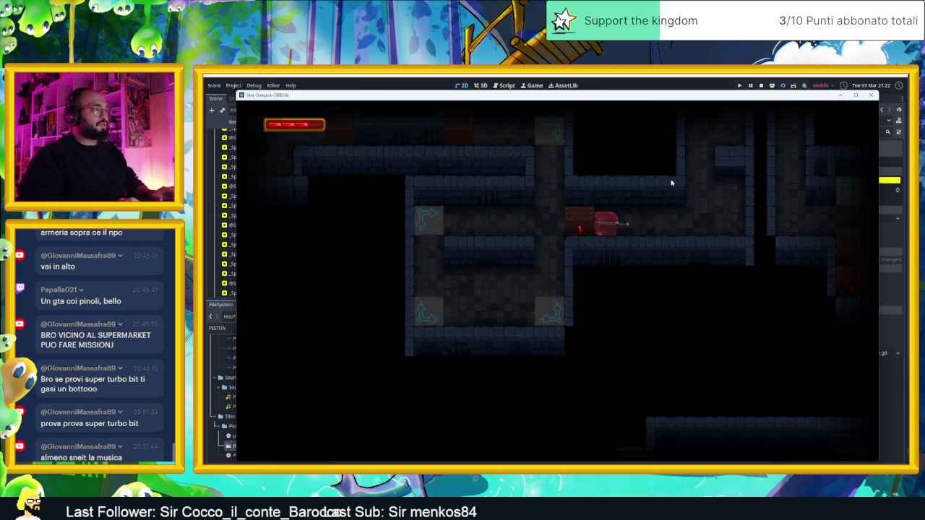
key(Left)
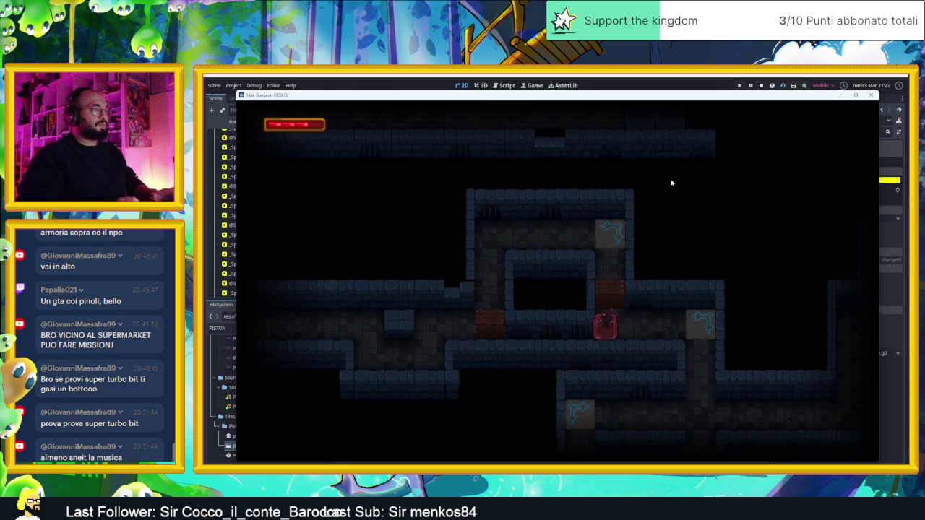
key(Right)
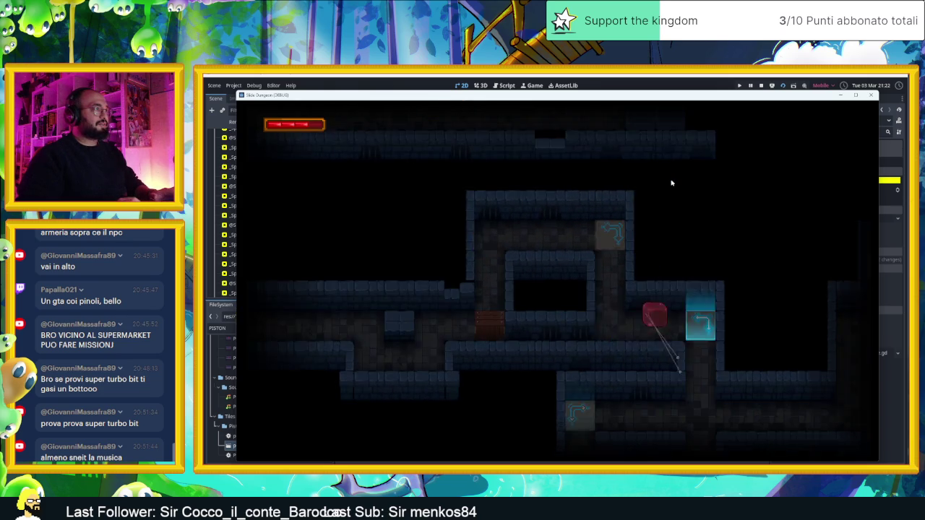
key(Up)
key(Down)
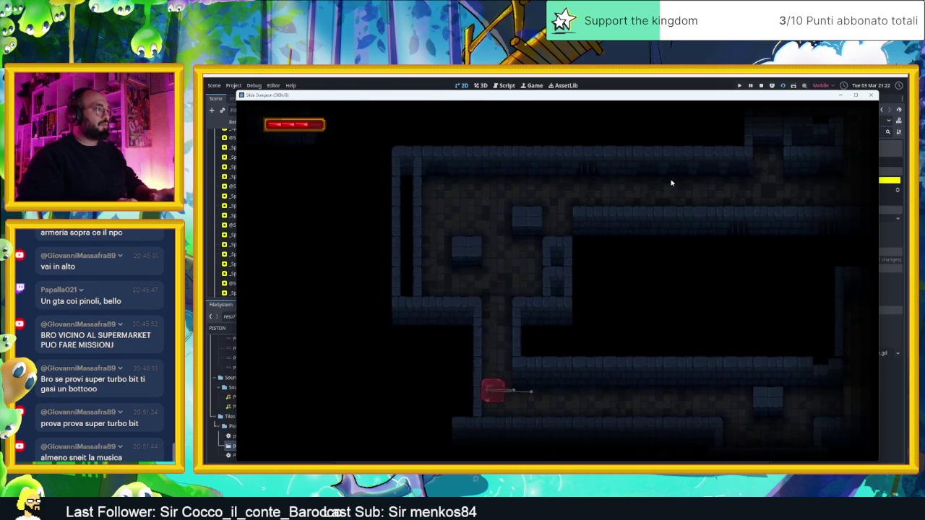
Slide the slime through arrow tiles into a new room and up and down the column
key(Up)
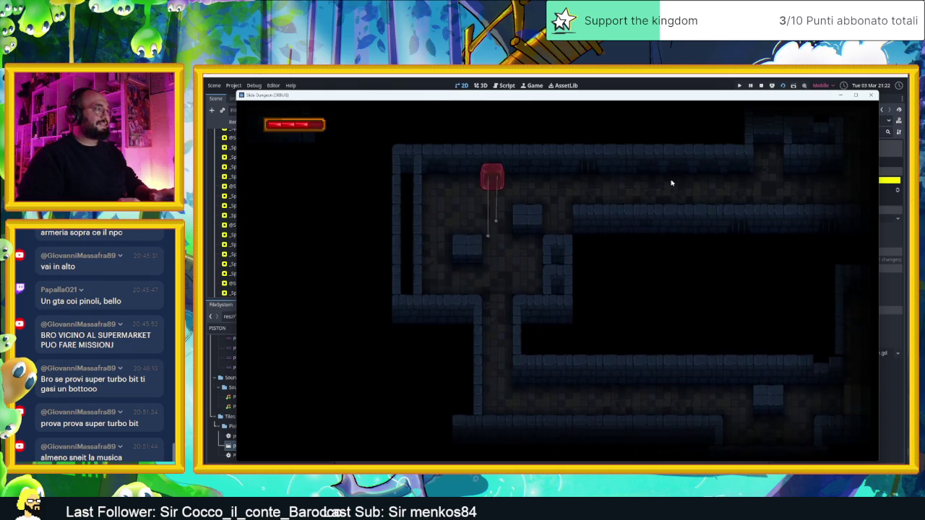
key(Right)
key(Up)
key(Left)
key(Right)
key(Down)
key(Up)
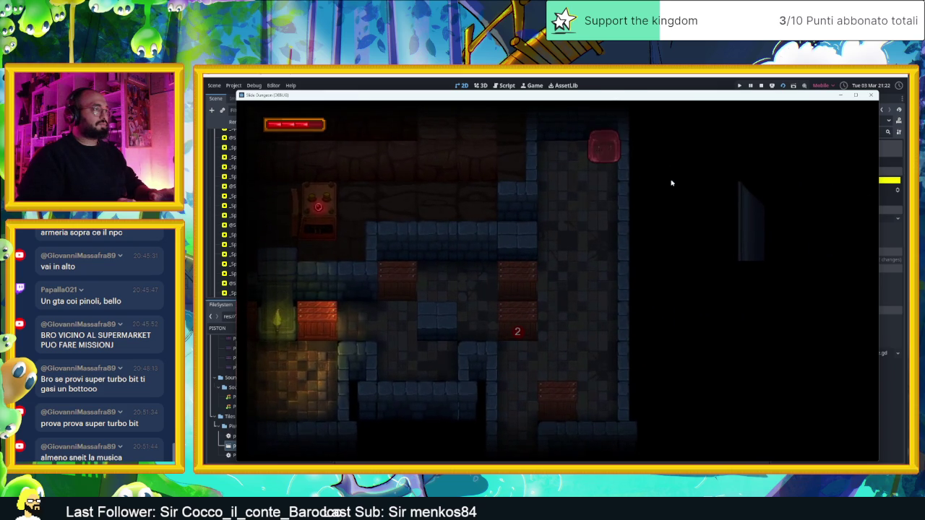
key(Left)
key(Down)
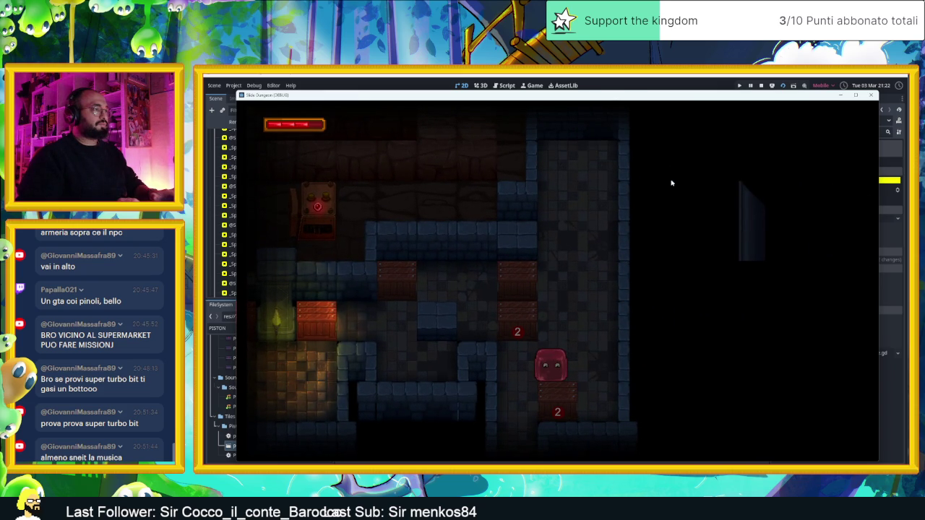
Drop into the lower room and smash the two crates, exploding the left one
key(Left)
key(Down)
key(Up)
key(Down)
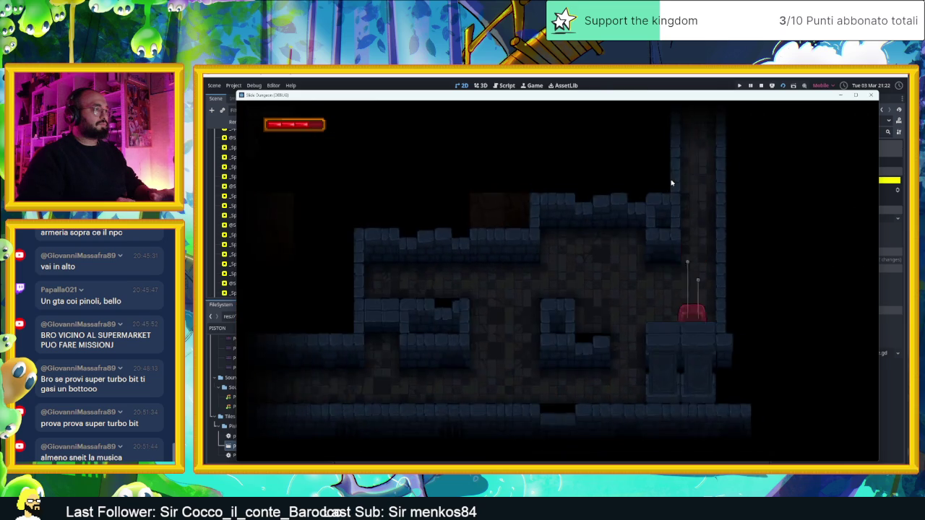
key(Left)
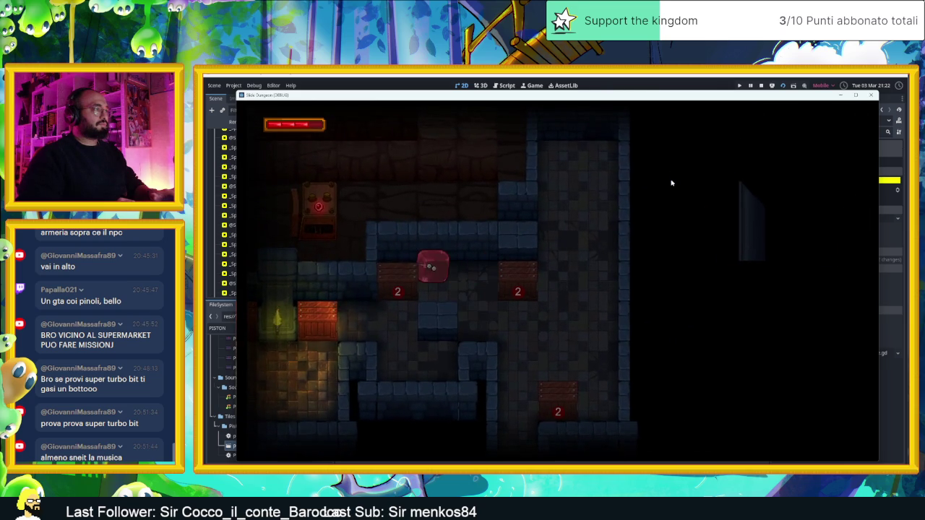
key(Right)
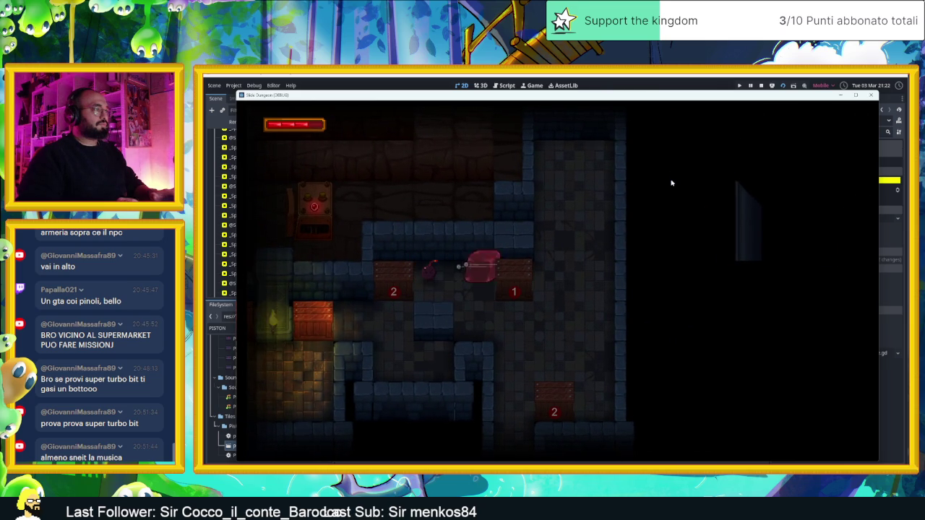
key(Down)
key(Up)
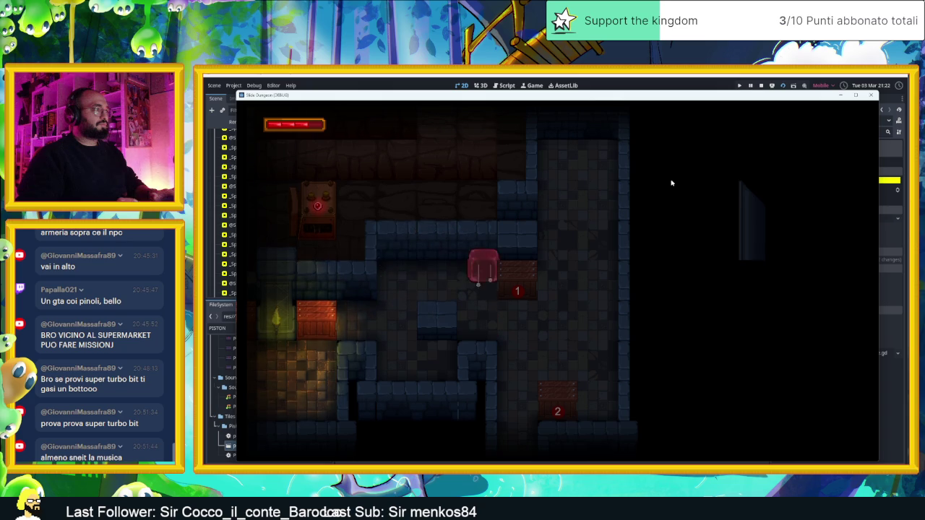
Slide the slime between the upper and lower corridors and down to break crate 2
key(Left)
key(Down)
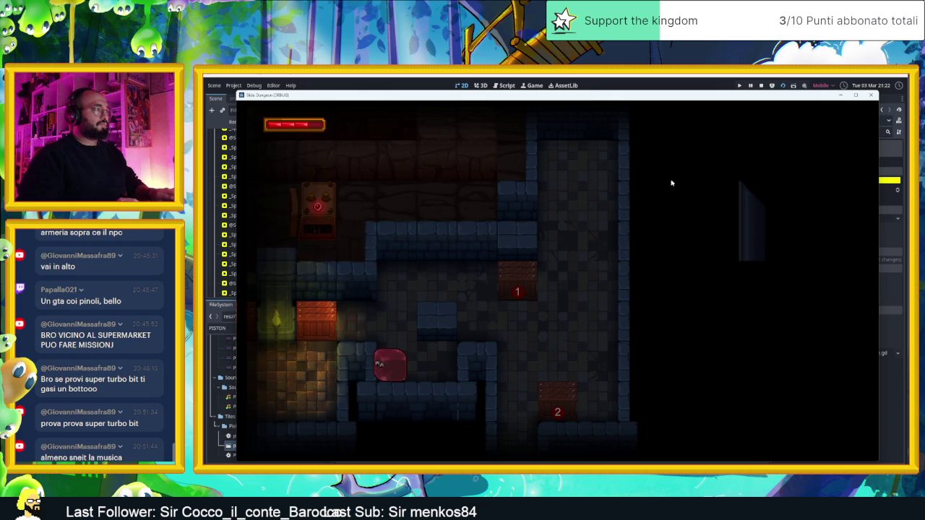
key(Up)
key(Down)
key(Up)
key(Right)
key(Down)
key(Up)
key(Left)
key(Down)
key(Up)
key(Down)
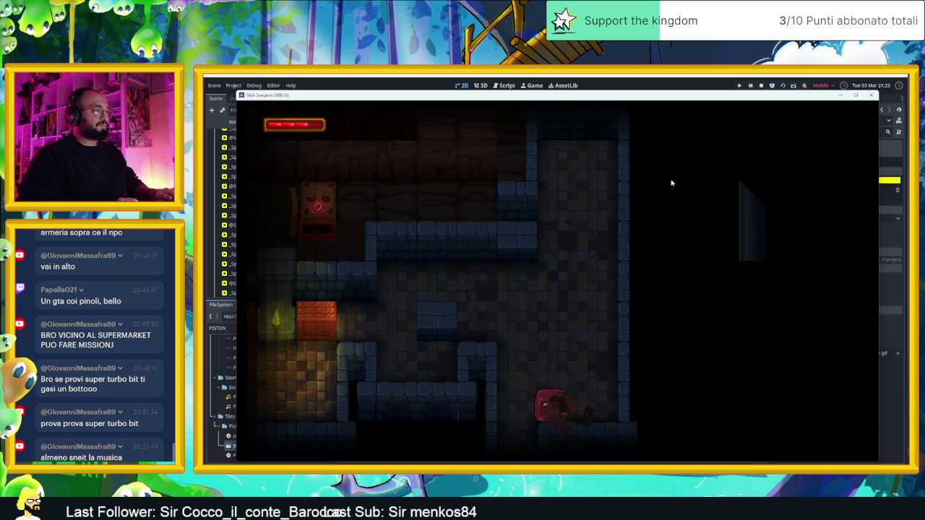
Move the slime into the next room, across to the far wall and out again
key(Right)
key(Left)
key(Up)
key(Down)
key(Left)
key(Right)
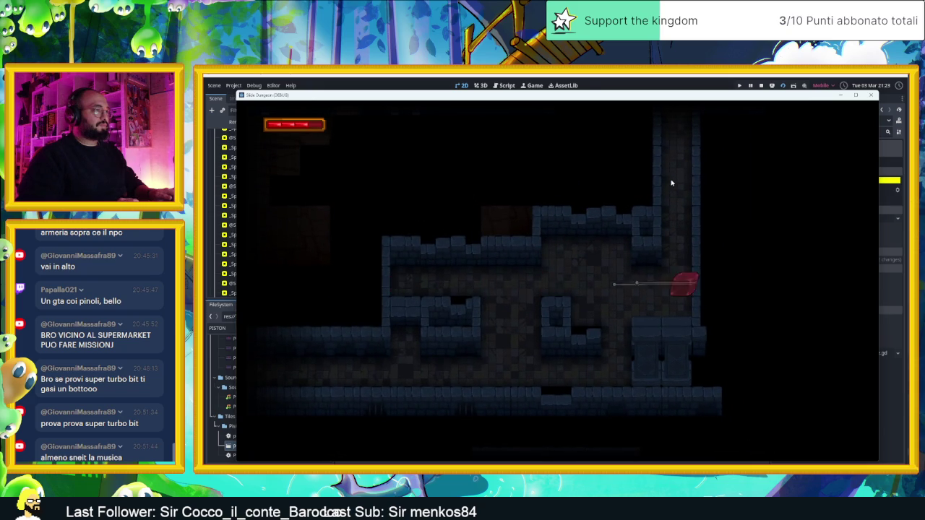
key(Left)
key(Up)
key(Down)
key(Left)
Navigate the slime through the room, exiting right onto the arrow tile that redirects it up
key(Down)
key(Right)
key(Up)
key(Left)
key(Down)
key(Right)
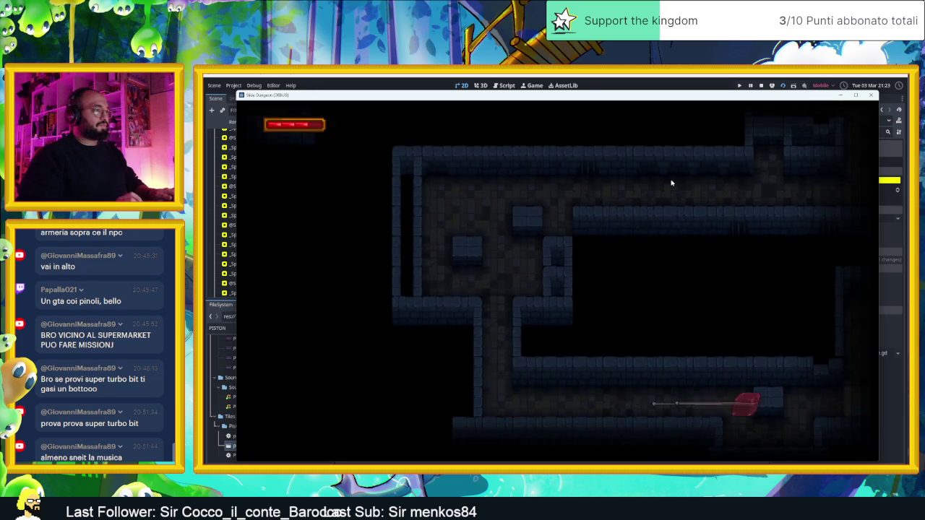
key(Down)
key(Right)
Continue the slime up into a new room and onto the arrow tile redirecting right
key(Right)
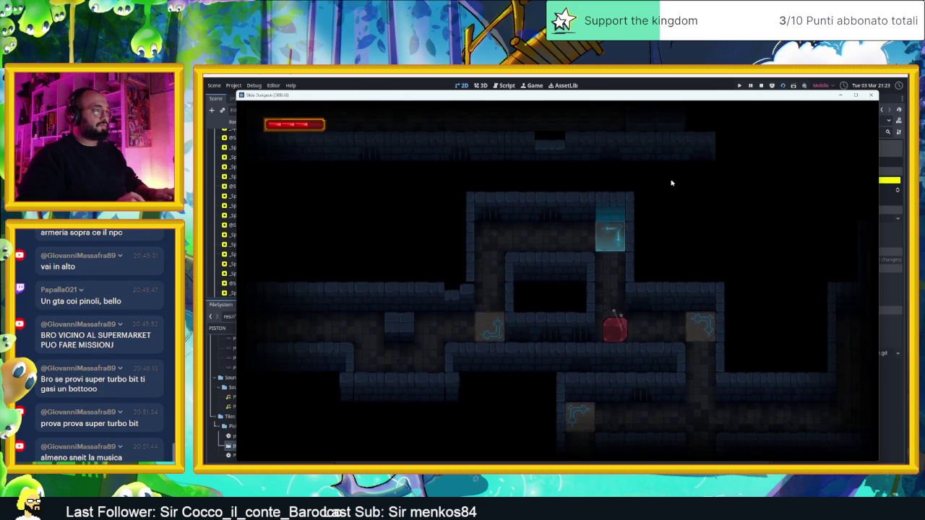
key(Right)
key(Up)
key(Right)
key(Up)
key(Left)
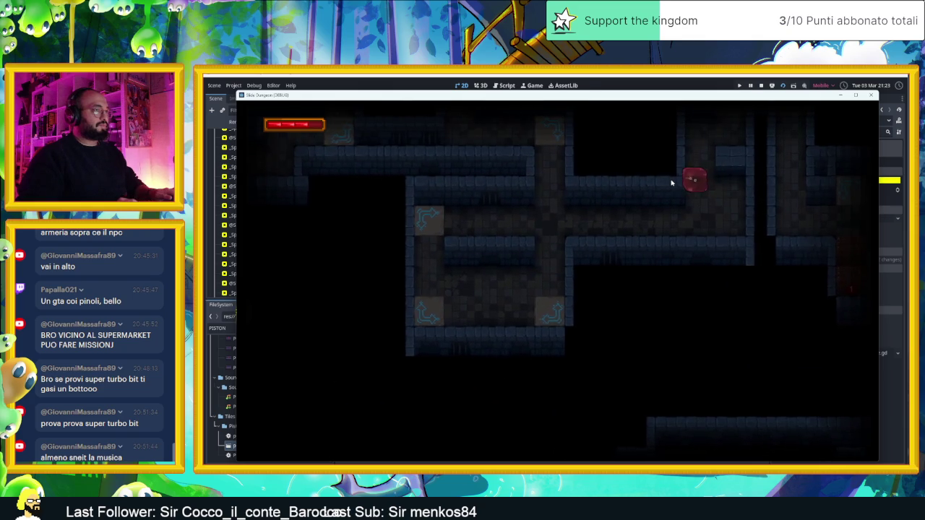
key(Right)
key(Up)
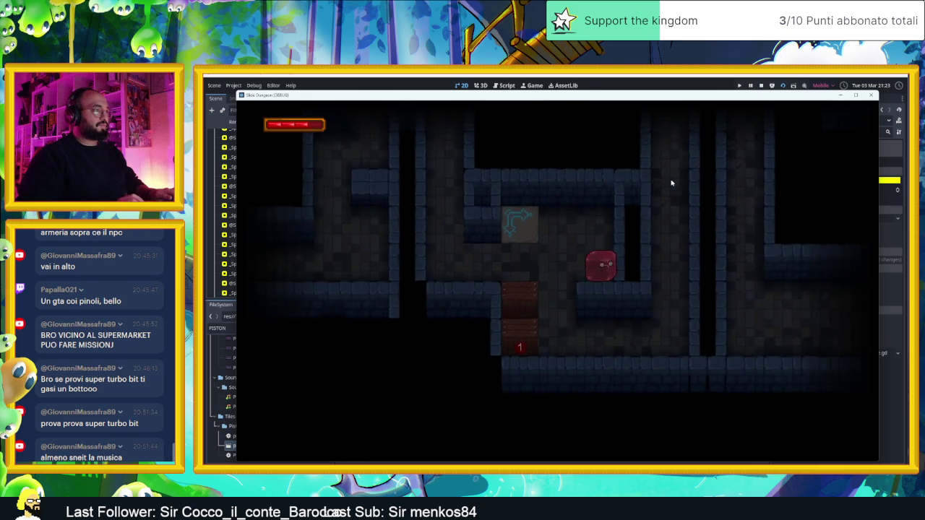
Test the arrow tile redirecting the slime down, then move on through the next rooms
key(Up)
key(Left)
key(Right)
key(Left)
key(Right)
key(Up)
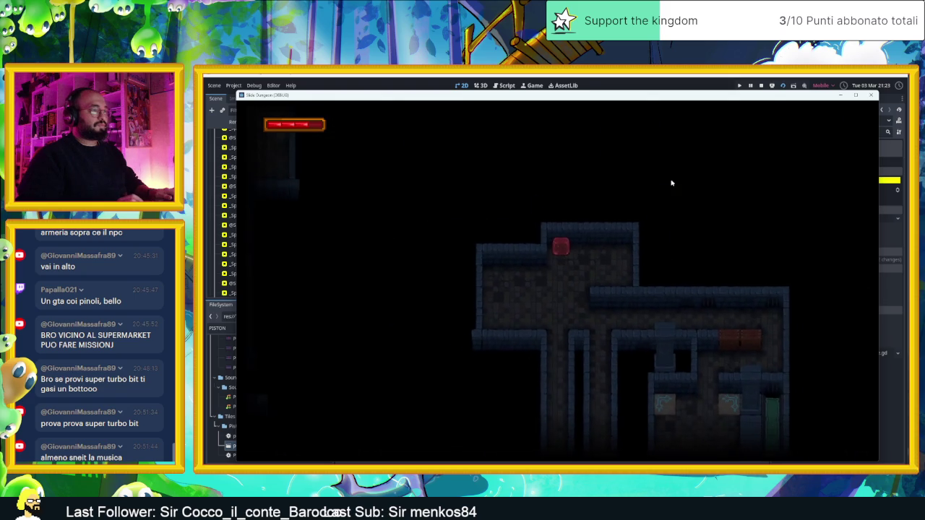
key(Left)
key(Down)
key(Right)
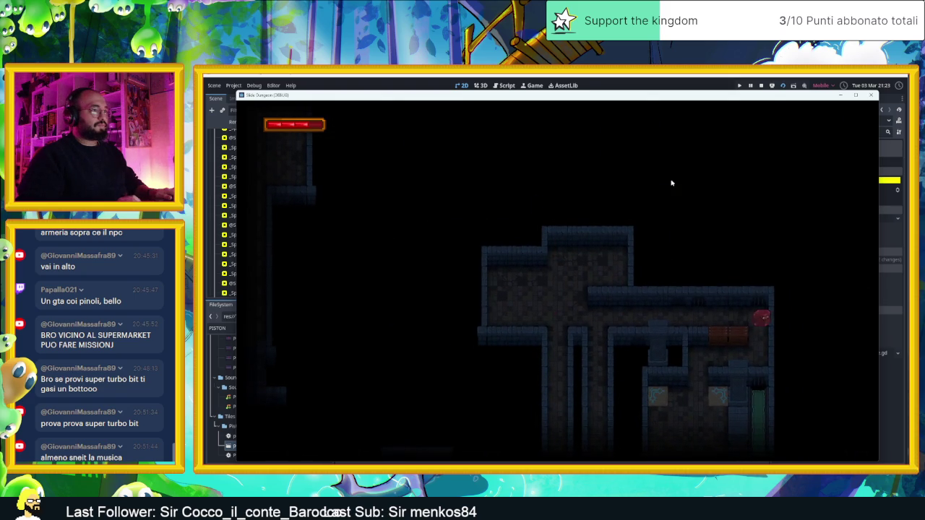
key(Up)
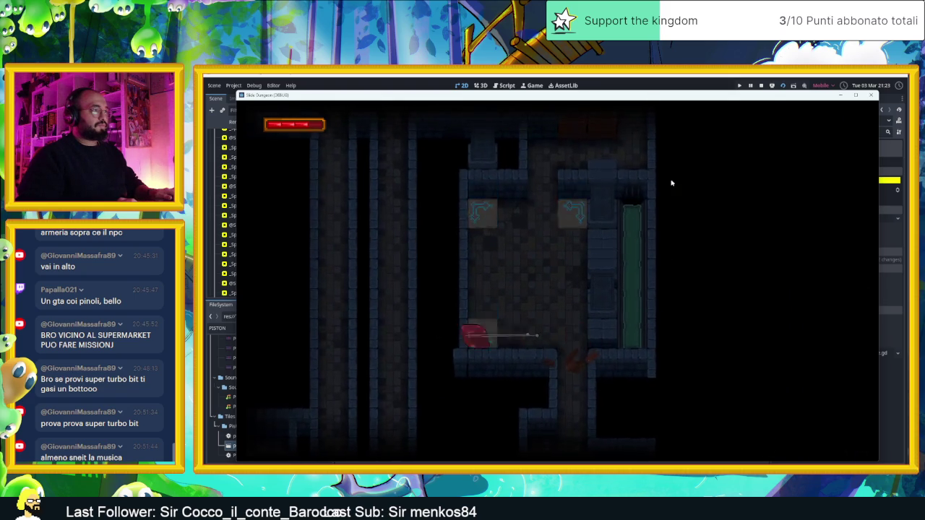
Ride the cyan up-arrow tile, then steer the slime down and left into a new room
key(Left)
key(Right)
key(Down)
key(Left)
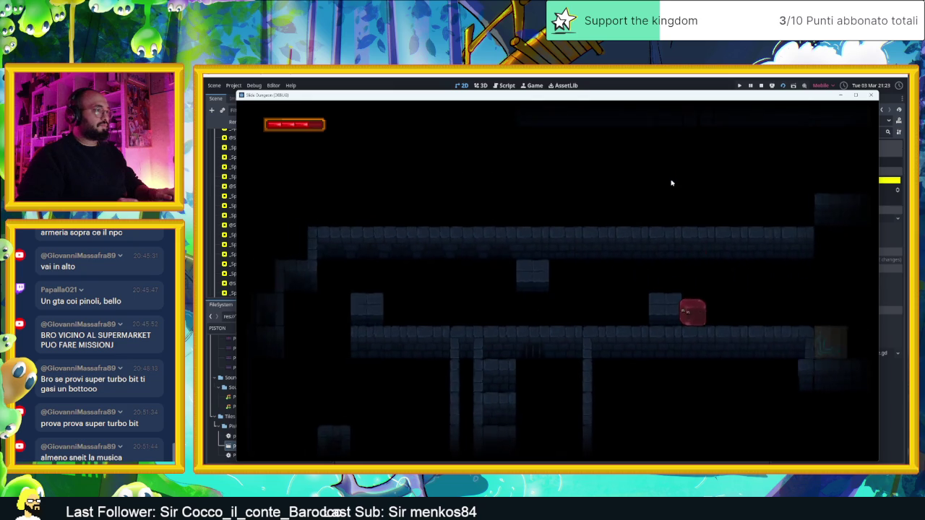
key(Left)
key(Up)
key(Left)
key(Down)
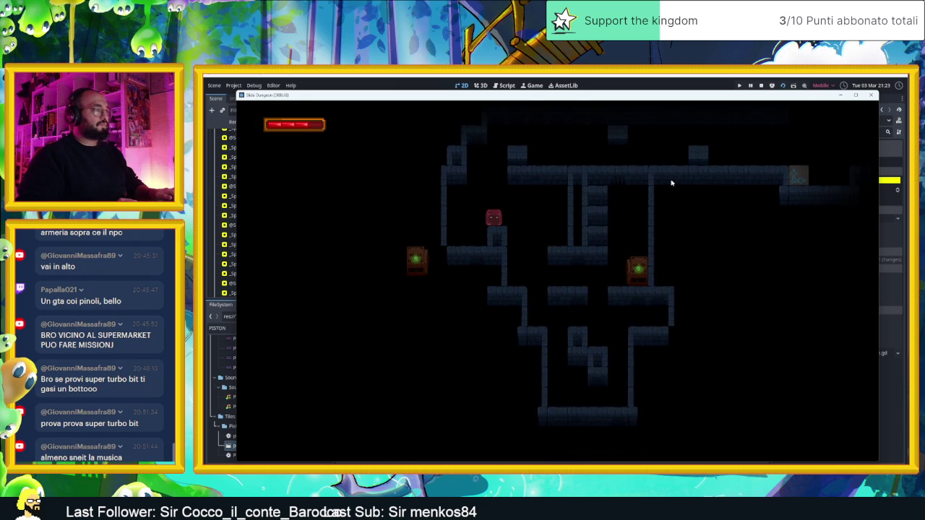
Slide the slime right and down beside the chest, then left, up and right
key(Right)
key(Down)
key(Left)
key(Down)
key(Right)
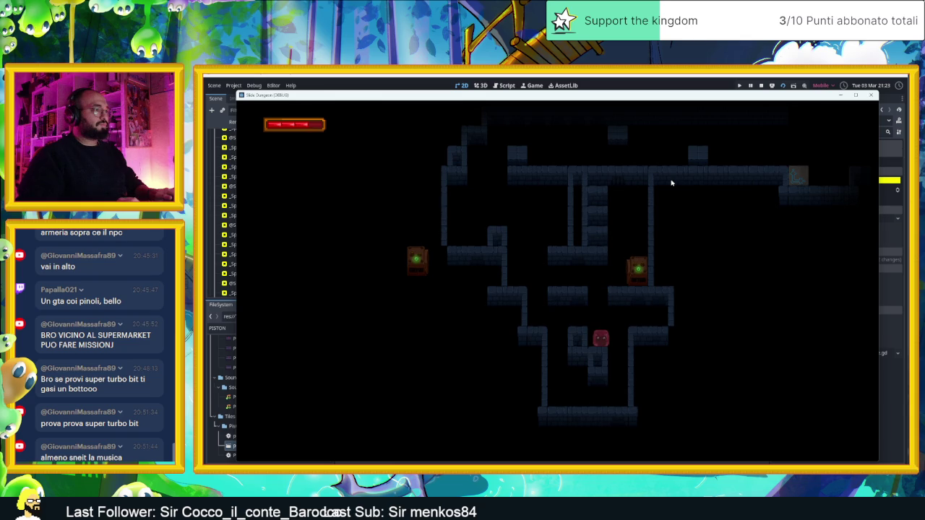
key(Left)
key(Up)
key(Right)
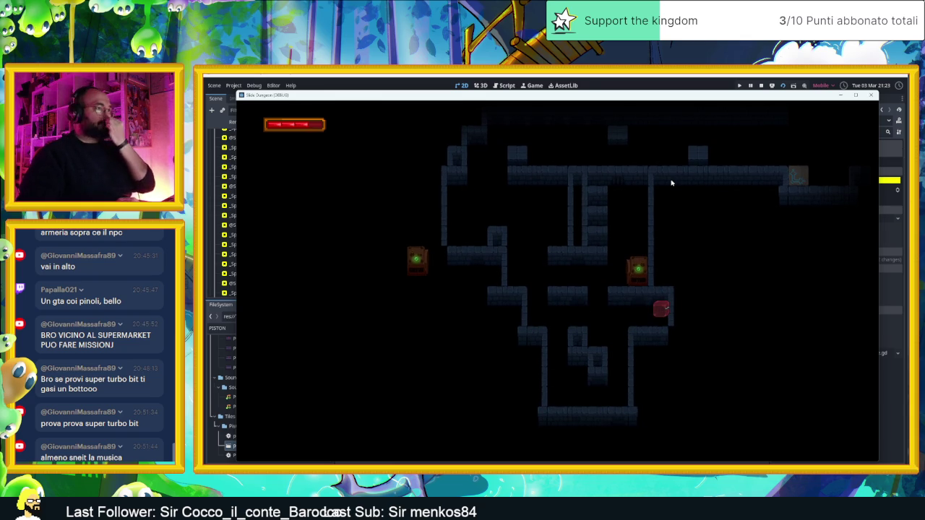
Stop the running play-test and zoom the 2D canvas back out
click(761, 85)
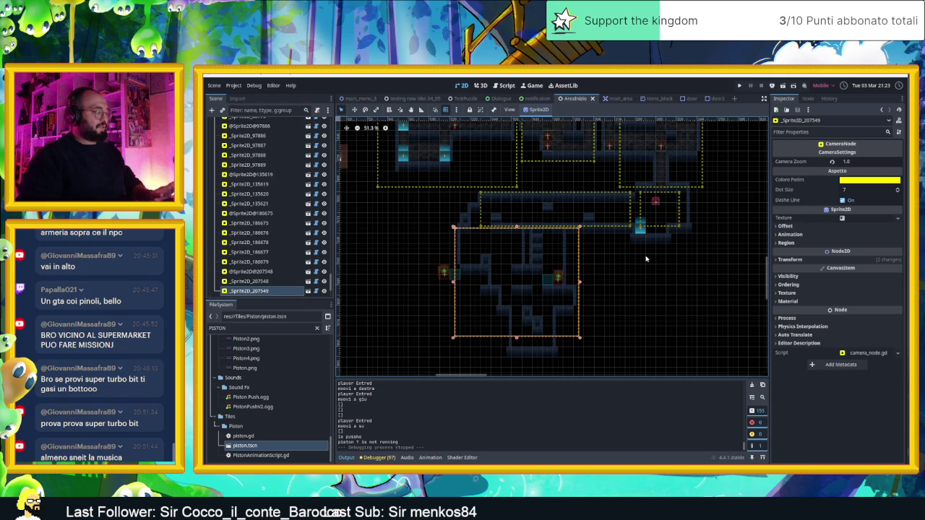
scroll(646, 258, down, 3)
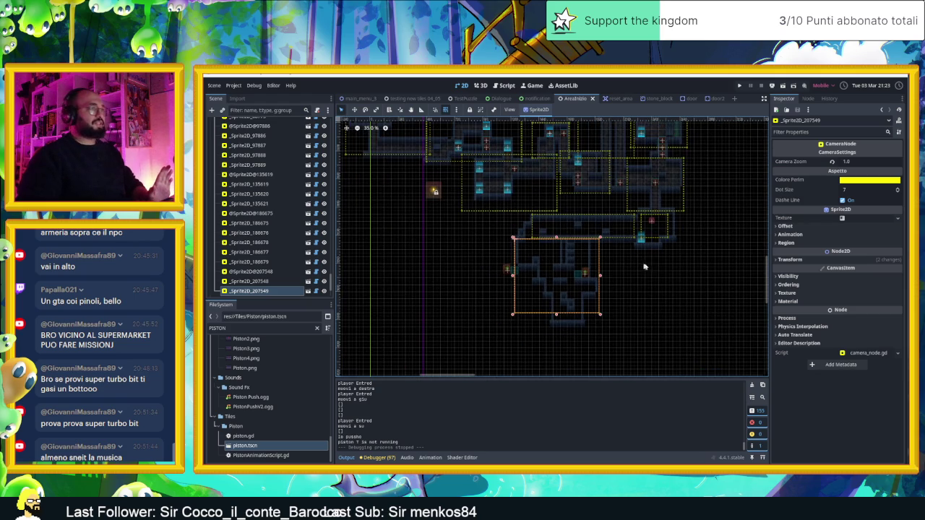
click(658, 269)
scroll(676, 270, down, 4)
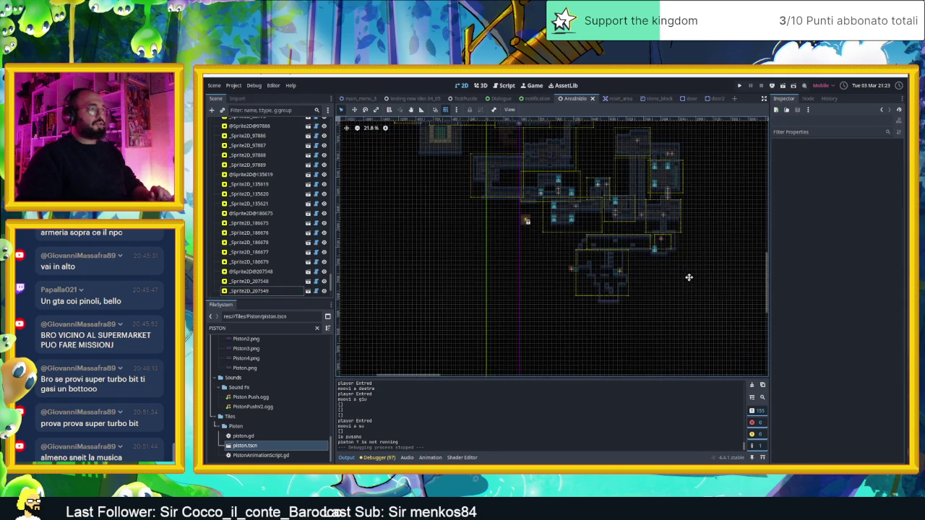
scroll(614, 274, down, 3)
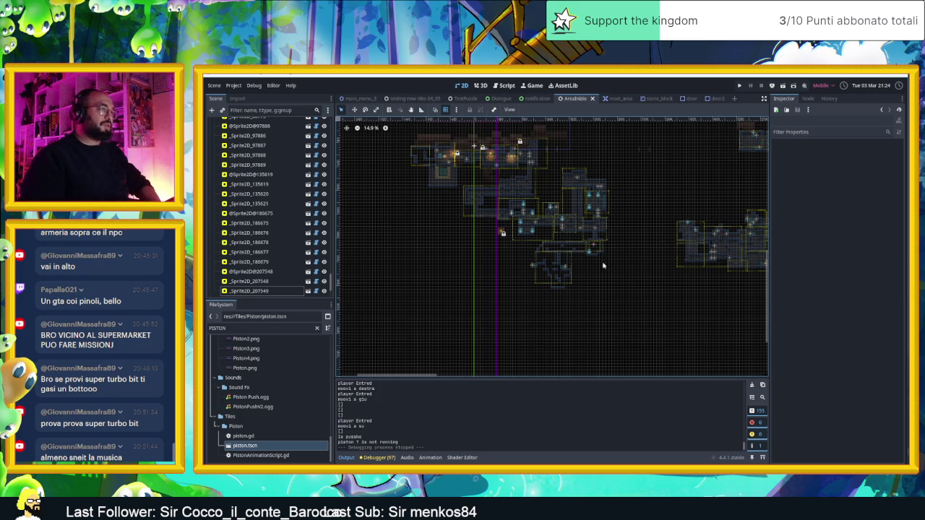
Hide CameraNodeContainer so the camera zone markers no longer cover the tiles
scroll(602, 284, up, 5)
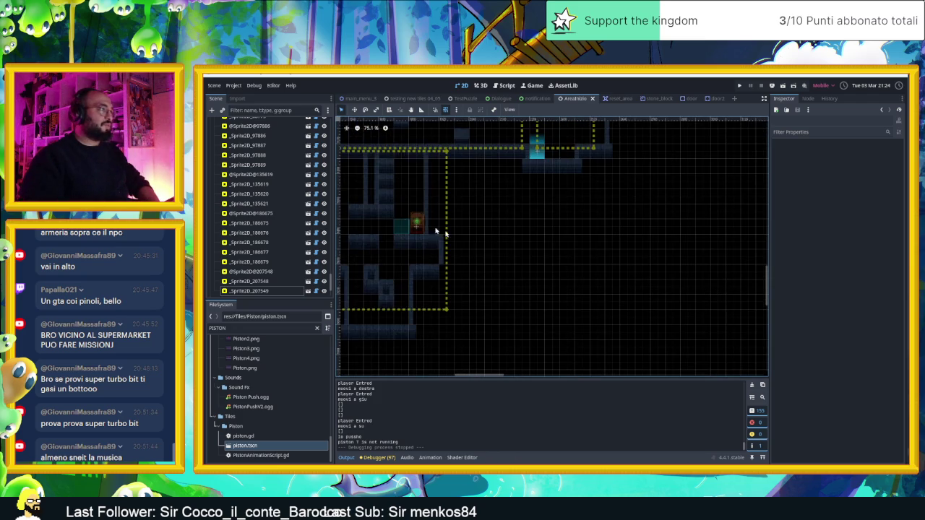
scroll(294, 165, up, 15)
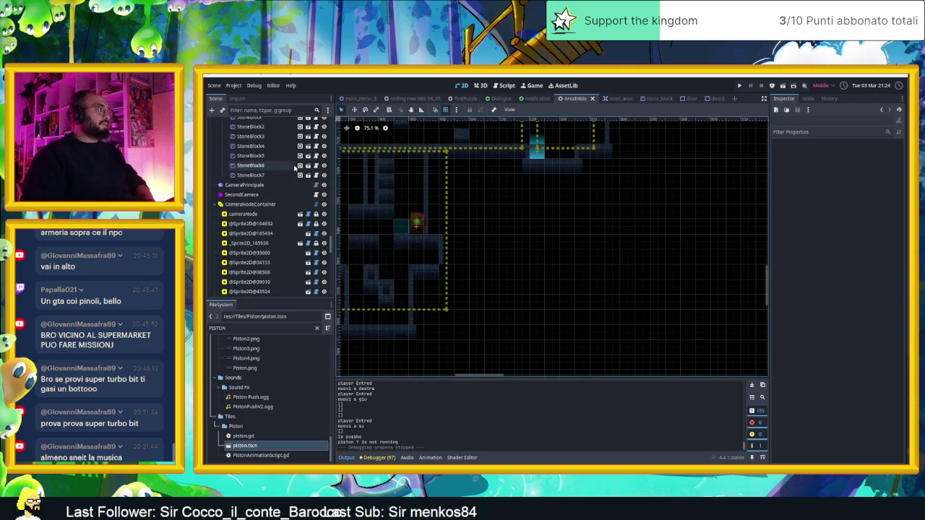
click(323, 203)
scroll(467, 215, down, 3)
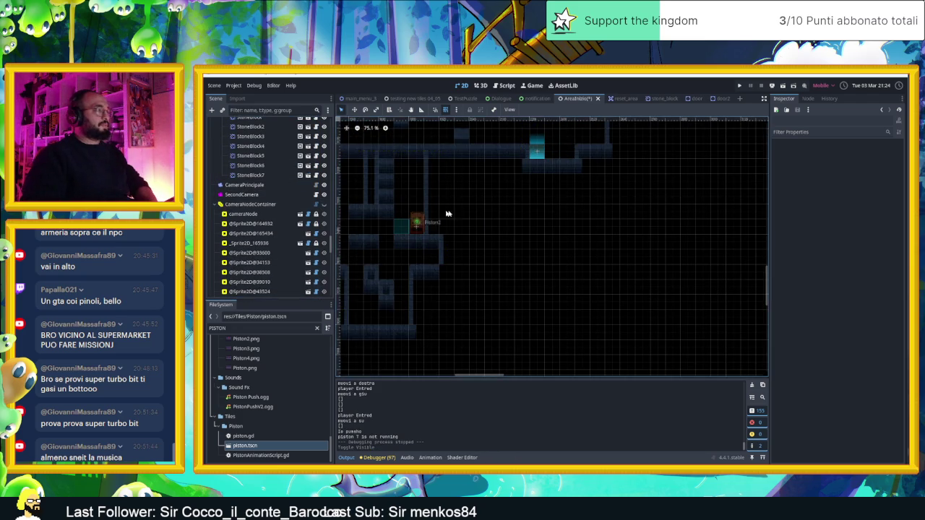
scroll(510, 248, up, 4)
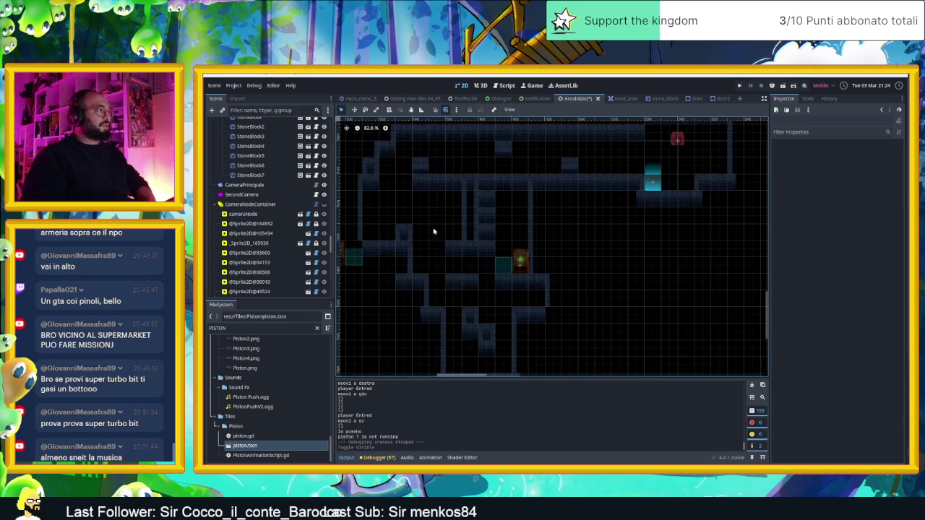
Duplicate the cyan speed tile SpeedTile33
mouse_move(456, 229)
mouse_down()
mouse_move(526, 266)
mouse_move(611, 252)
mouse_up()
click(698, 214)
key(ctrl+d)
Move SpeedTile34 into the lower-left corridor and lower its Tile Direction to 0
mouse_move(698, 213)
mouse_down()
mouse_move(483, 297)
mouse_move(432, 264)
mouse_up()
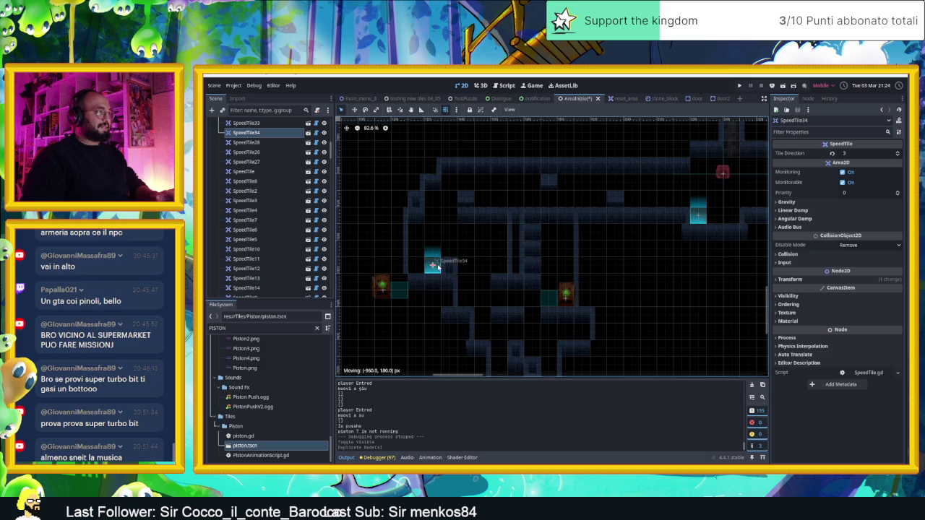
click(896, 154)
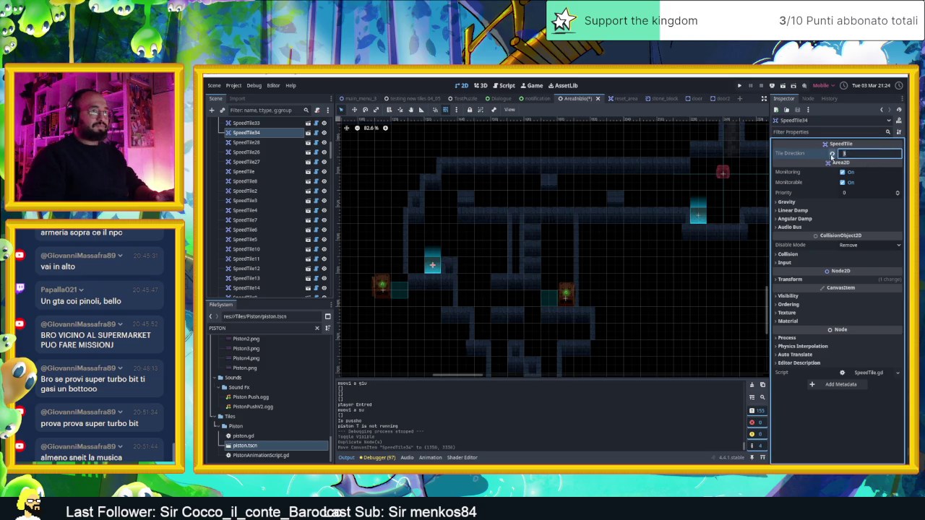
click(897, 155)
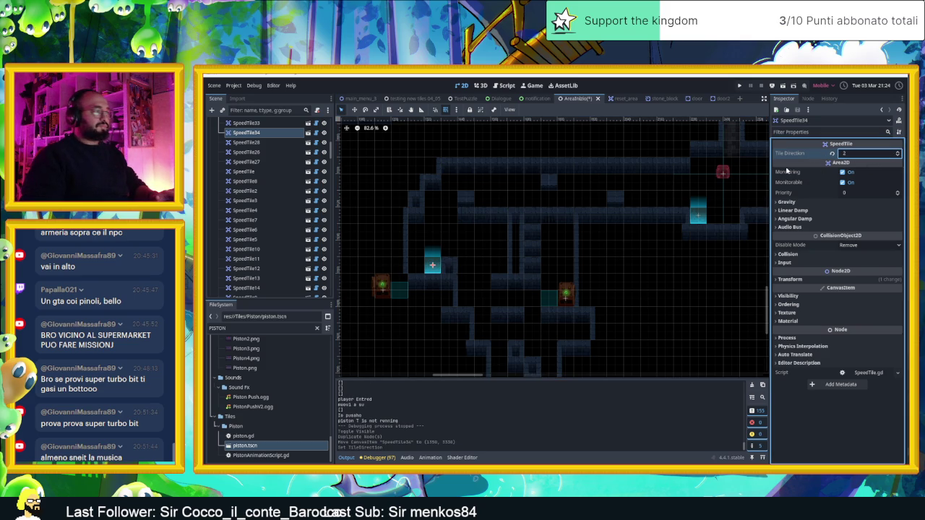
click(897, 156)
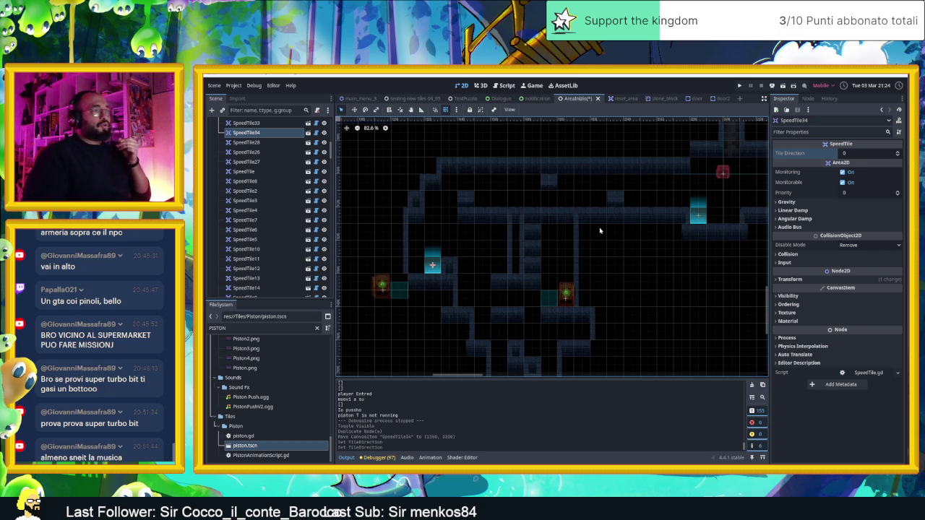
Duplicate one of the wooden boxes in the level
scroll(629, 230, down, 1)
scroll(620, 232, down, 1)
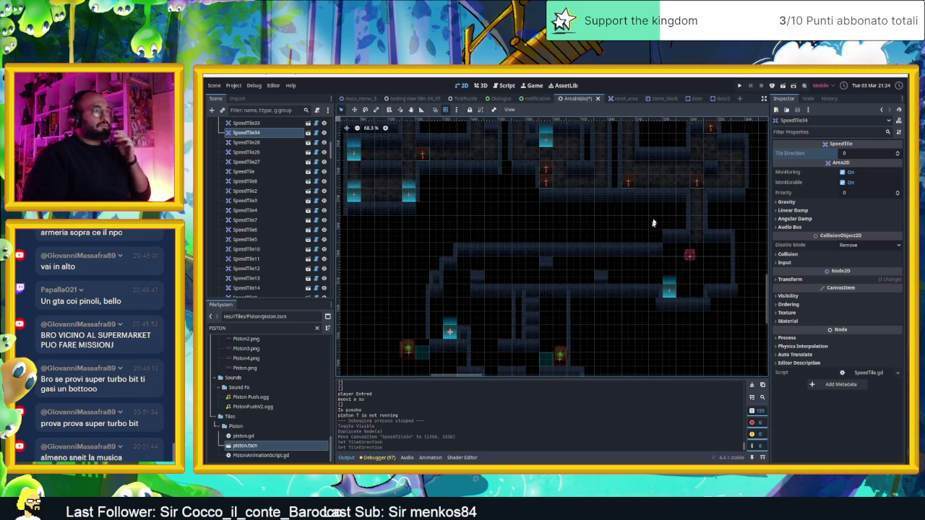
click(694, 184)
key(ctrl+d)
Place the copied crate WoodenBox67 in the corridor
drag(695, 184, 657, 221)
drag(451, 290, 451, 290)
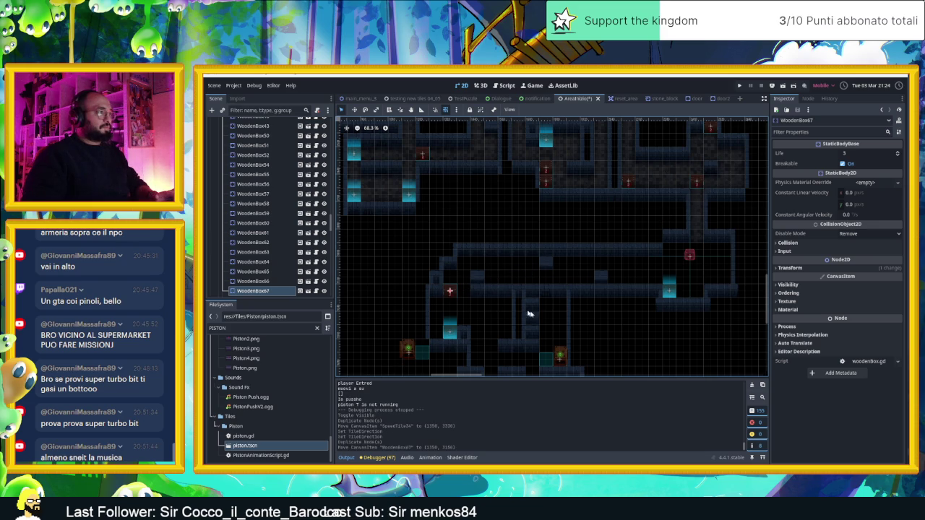
click(598, 335)
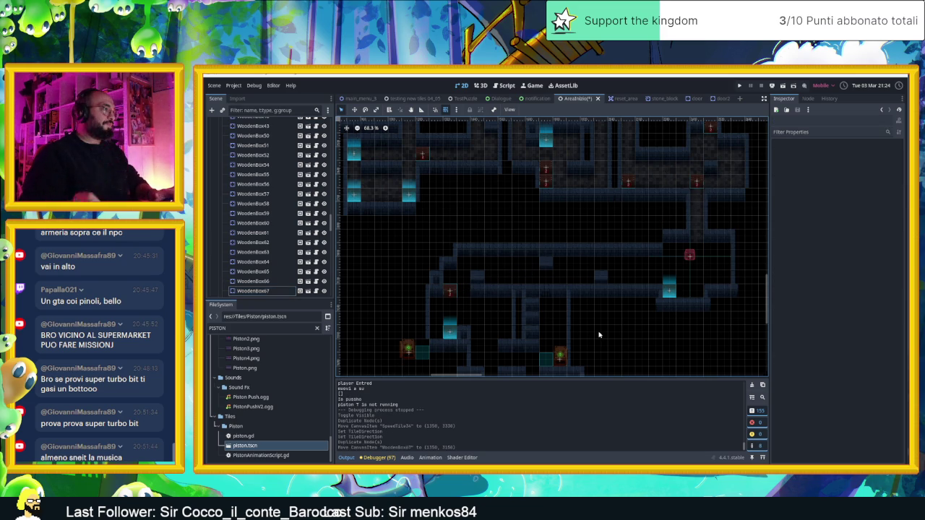
Duplicate the box again and set WoodenBox68 slightly higher in the corridor
click(448, 291)
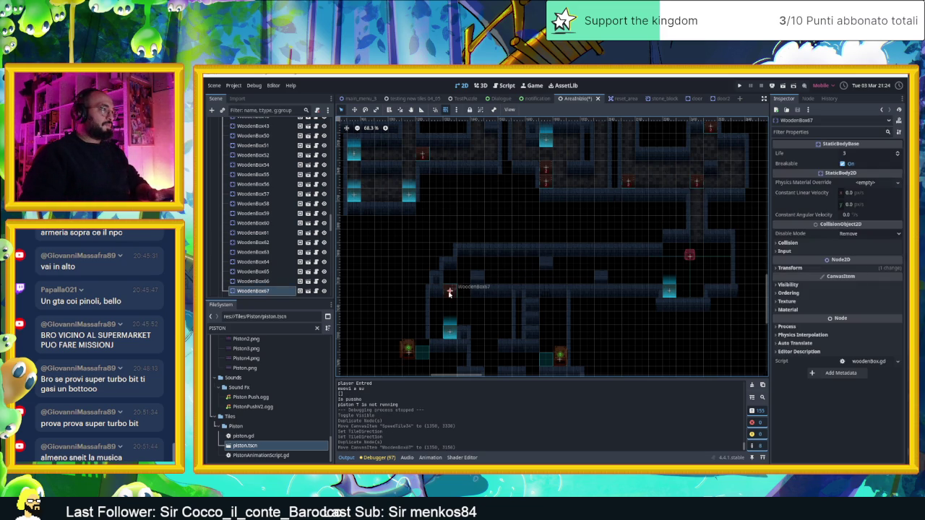
key(ctrl+d)
drag(449, 292, 449, 278)
click(631, 332)
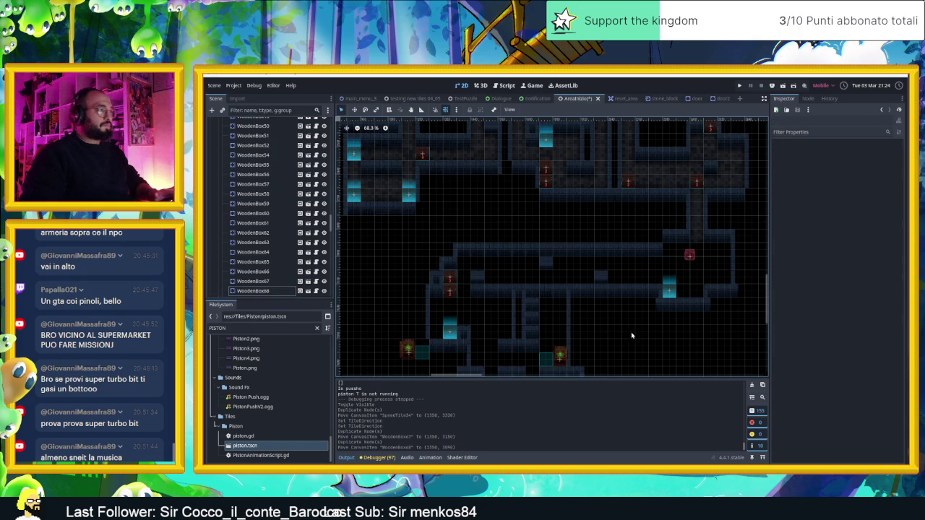
drag(673, 355, 605, 256)
scroll(582, 277, up, 1)
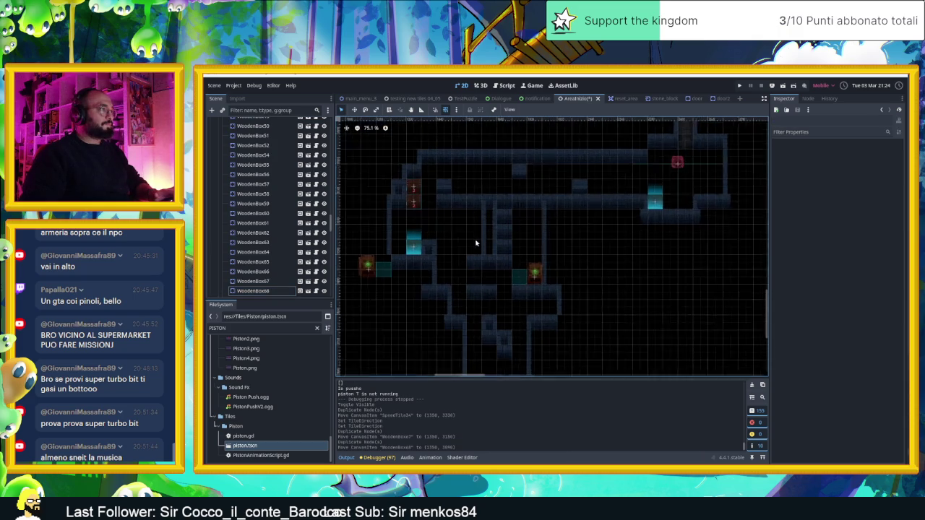
Copy WoodenBox67 once more and place WoodenBox69 in the lower corridor
click(408, 200)
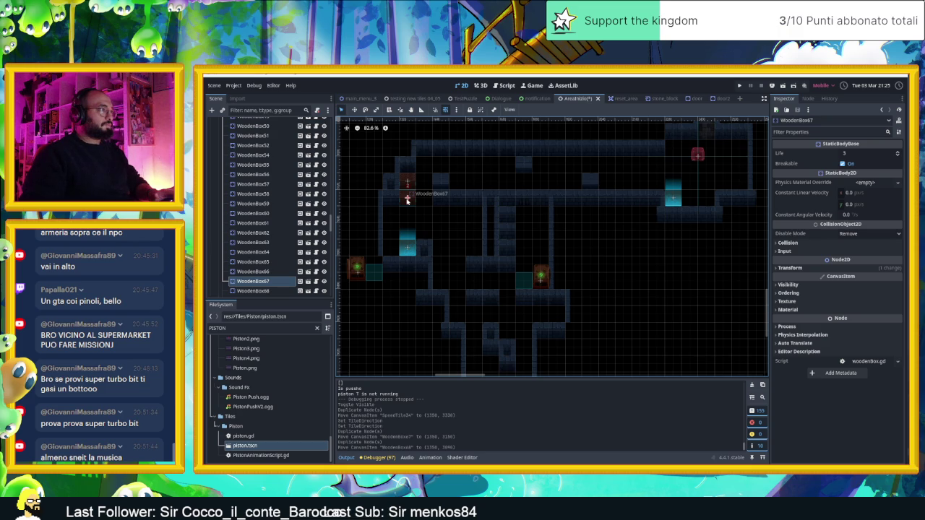
key(ctrl+d)
drag(407, 201, 457, 268)
click(605, 267)
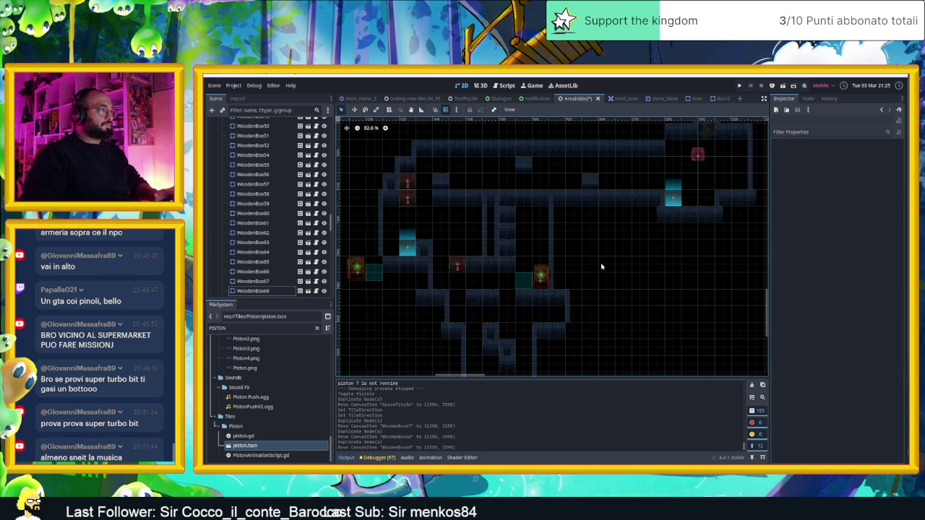
click(458, 265)
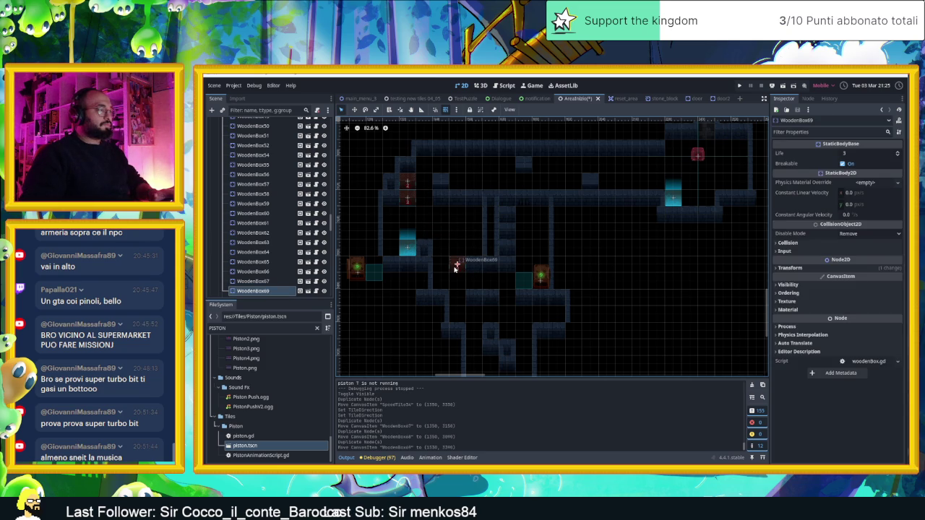
scroll(489, 306, down, 2)
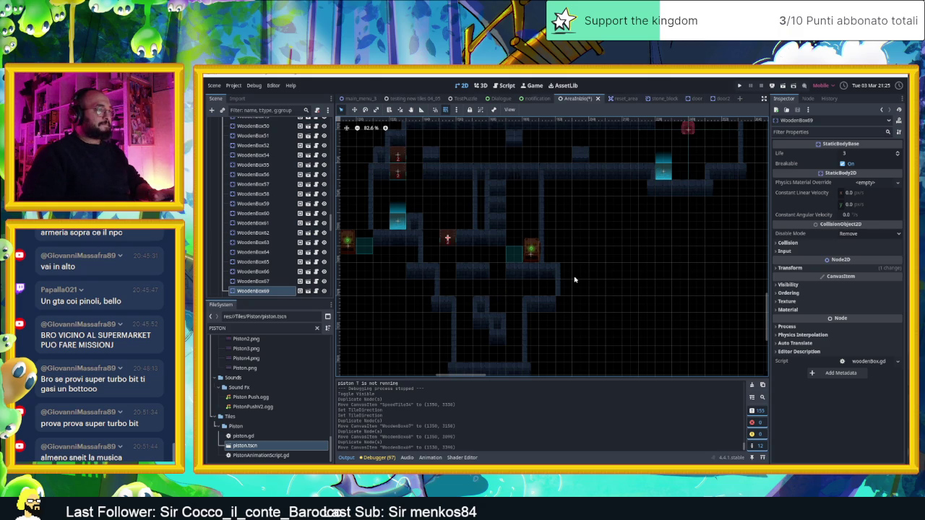
scroll(625, 291, down, 3)
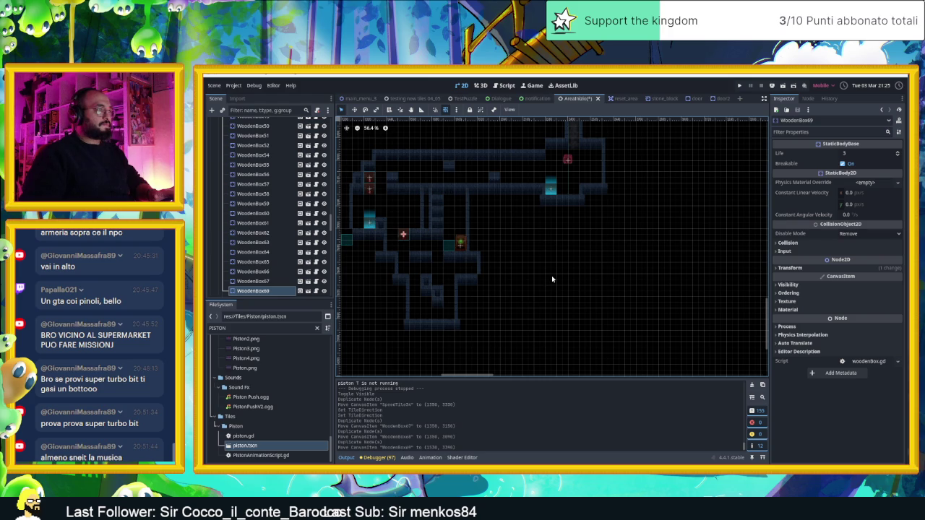
click(476, 269)
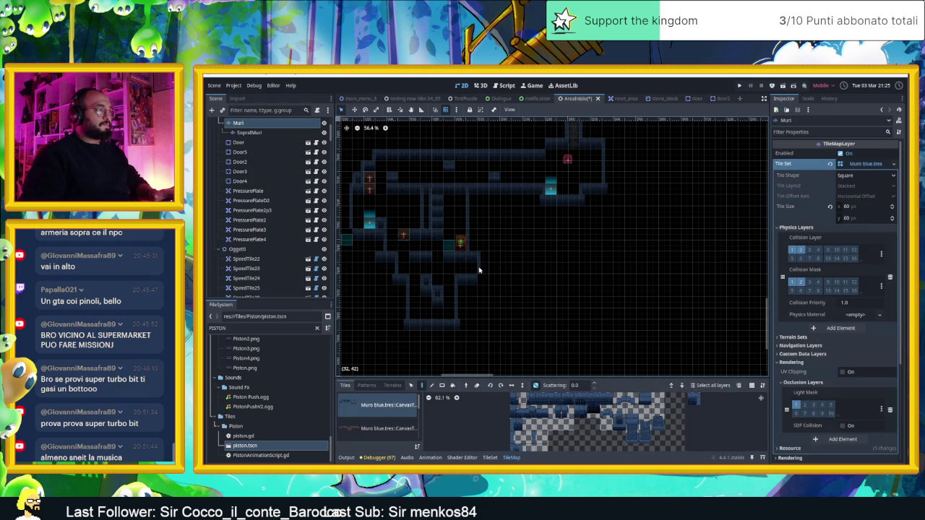
Pick a row of Muri wall tiles and paint horizontal wall runs in the lower-right corridor
scroll(263, 172, up, 4)
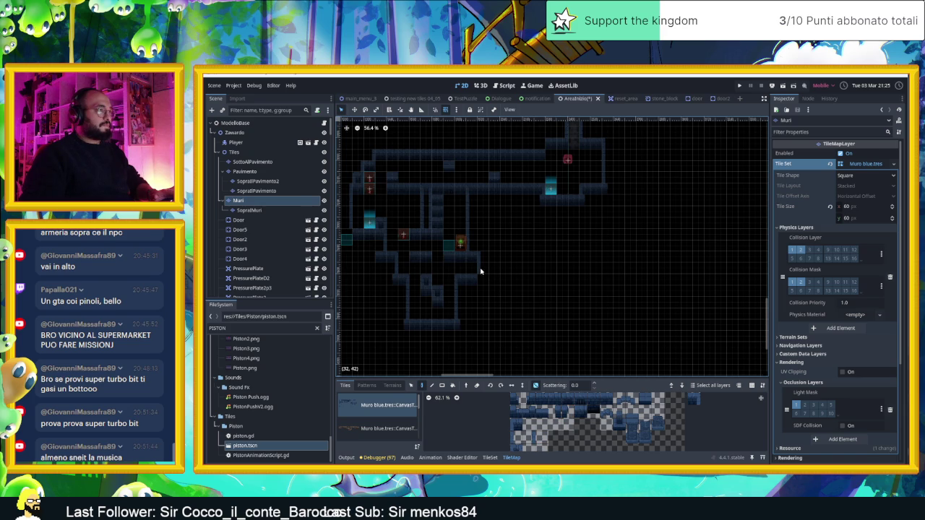
drag(513, 398, 609, 399)
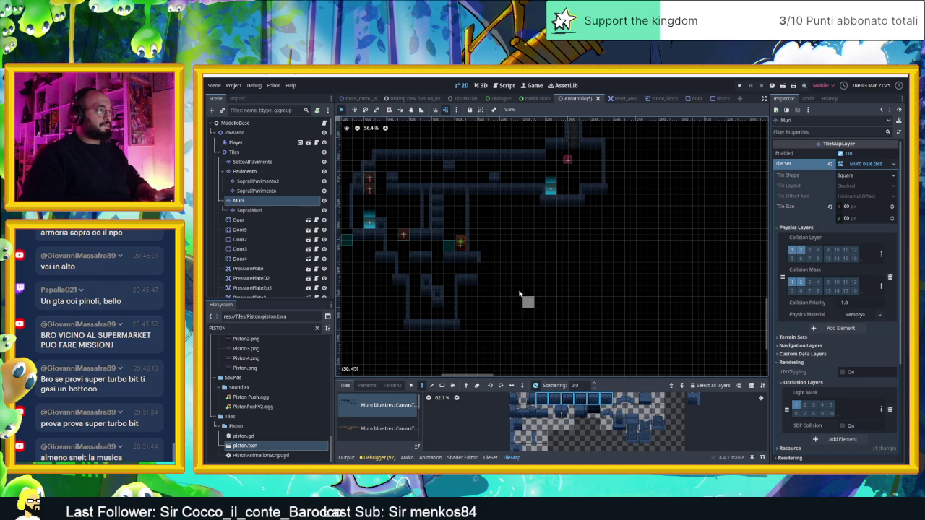
scroll(531, 292, up, 4)
drag(462, 241, 566, 244)
mouse_move(477, 275)
mouse_down()
mouse_move(458, 275)
mouse_move(527, 282)
mouse_up()
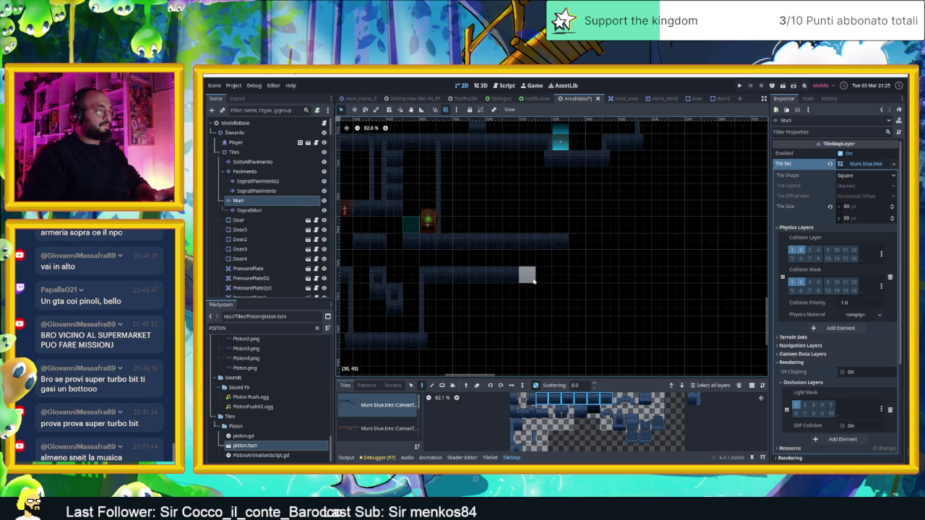
click(560, 276)
Paint a short vertical wall strip using a single wall tile
click(516, 437)
drag(574, 259, 575, 242)
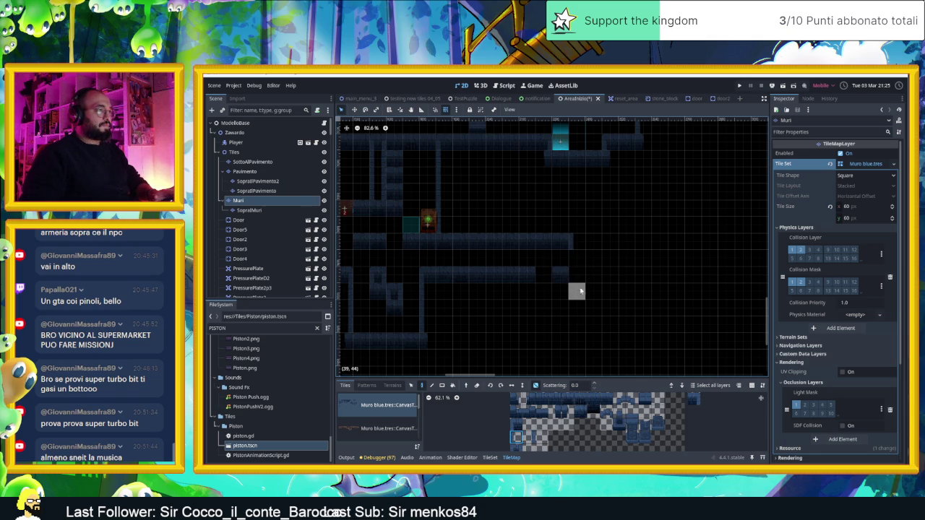
click(528, 437)
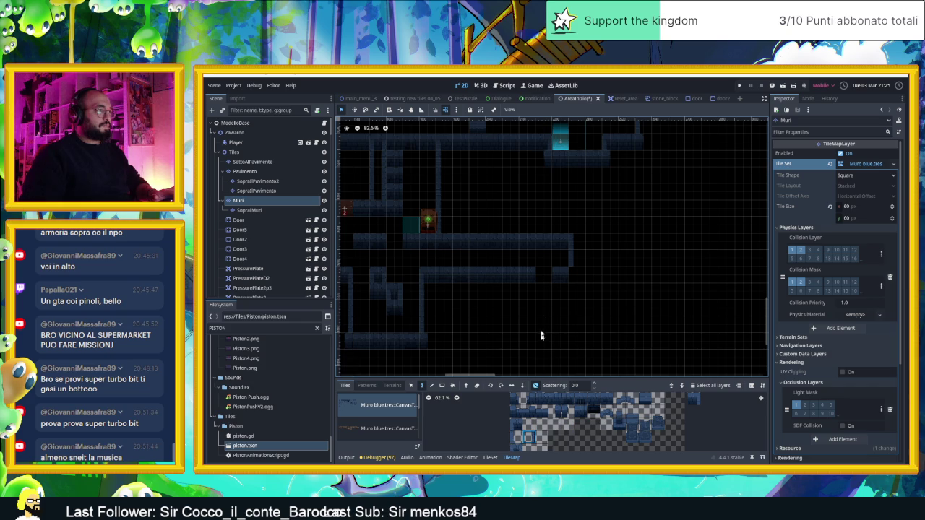
click(694, 398)
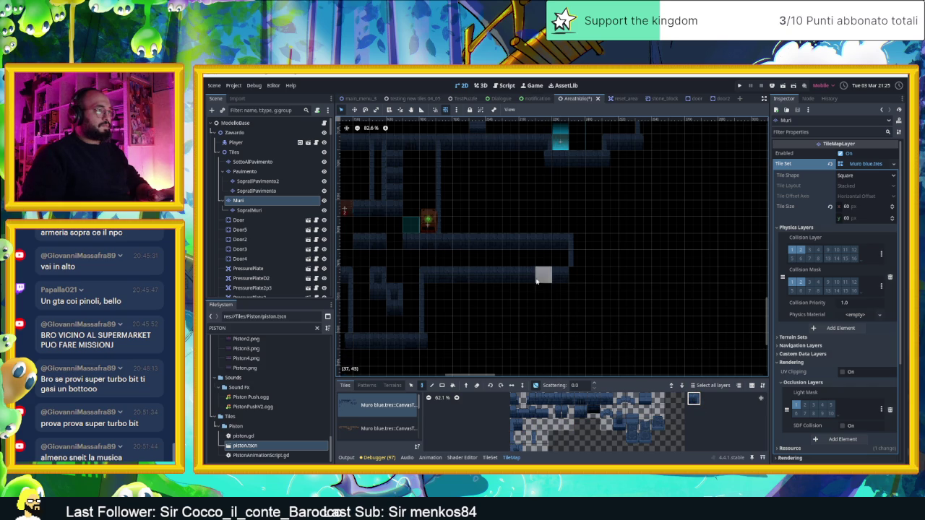
click(516, 425)
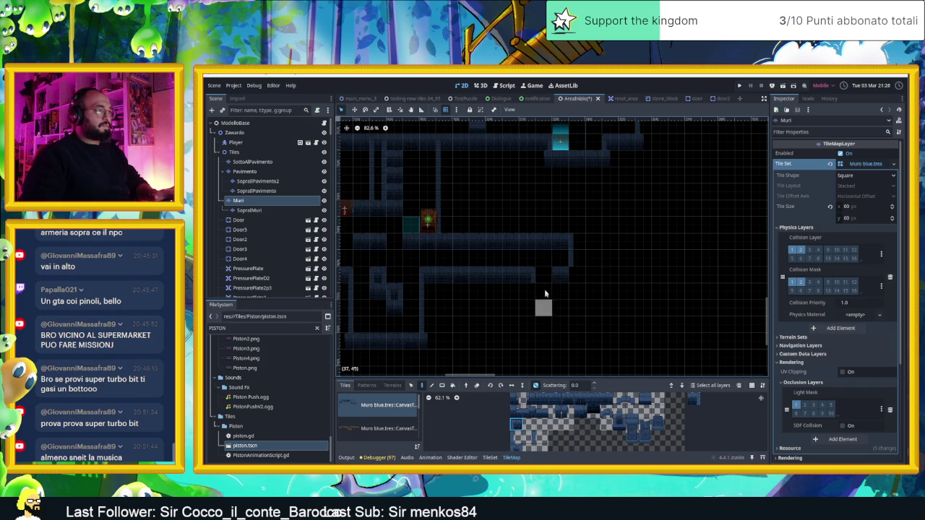
Paint two more vertical wall columns, one below the horizontal wall's end
scroll(578, 332, down, 4)
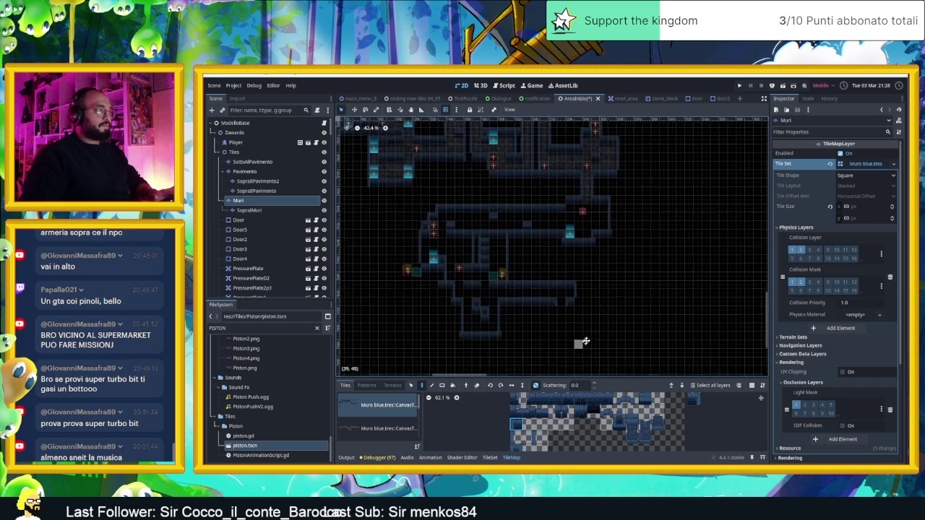
scroll(626, 324, down, 1)
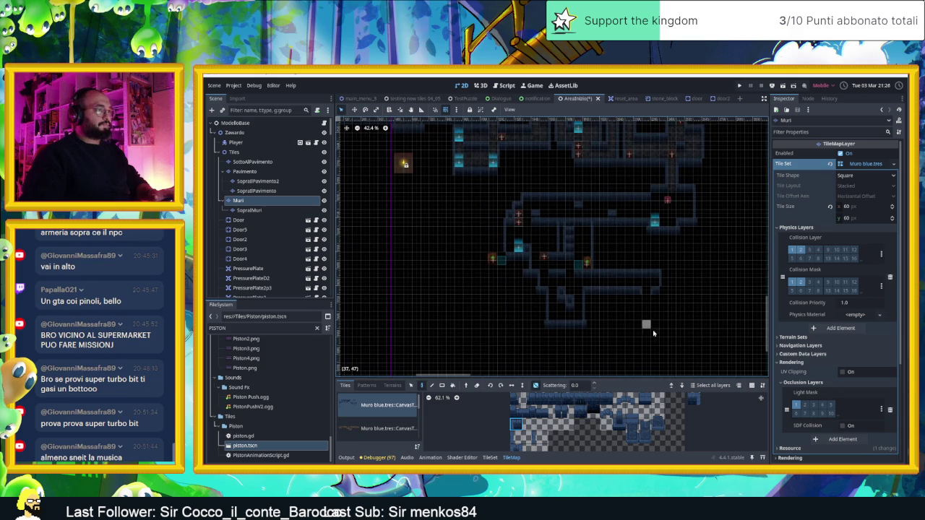
scroll(650, 331, down, 1)
drag(655, 333, 603, 293)
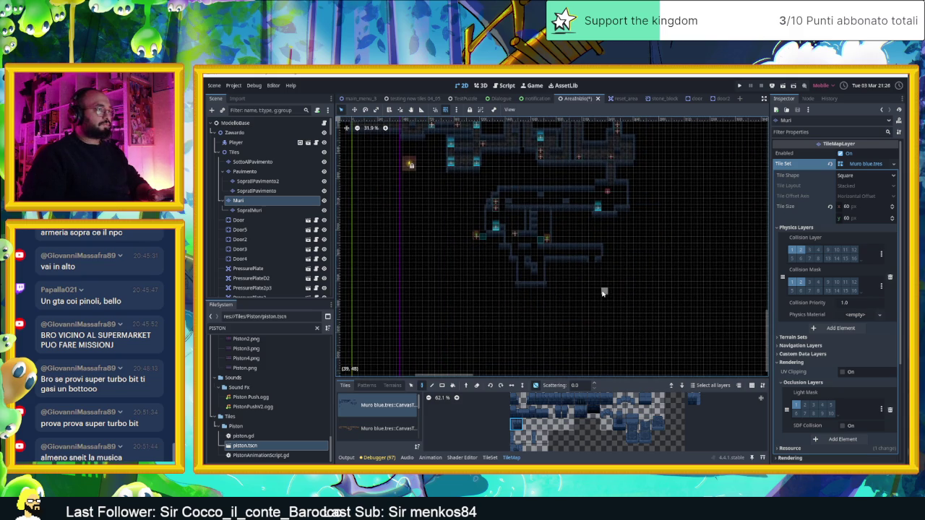
scroll(604, 292, up, 4)
scroll(589, 258, up, 2)
scroll(593, 258, up, 1)
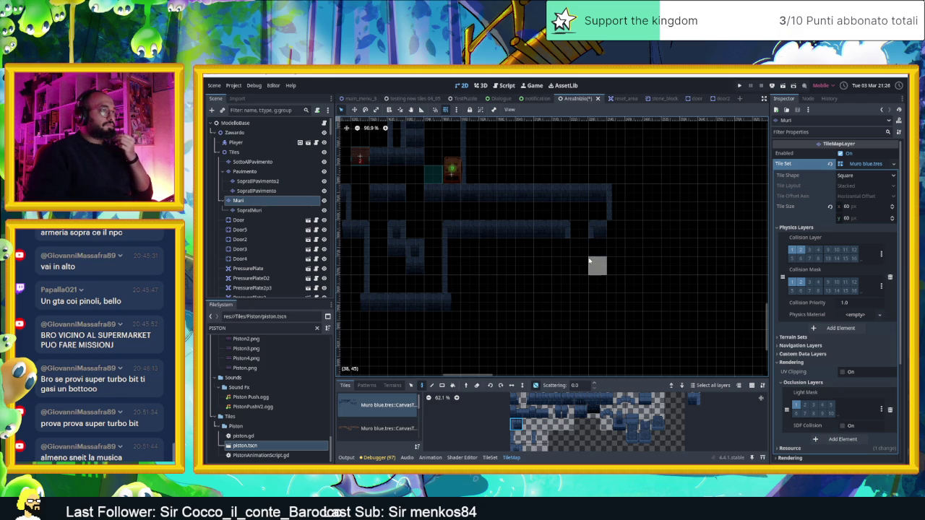
scroll(585, 286, down, 2)
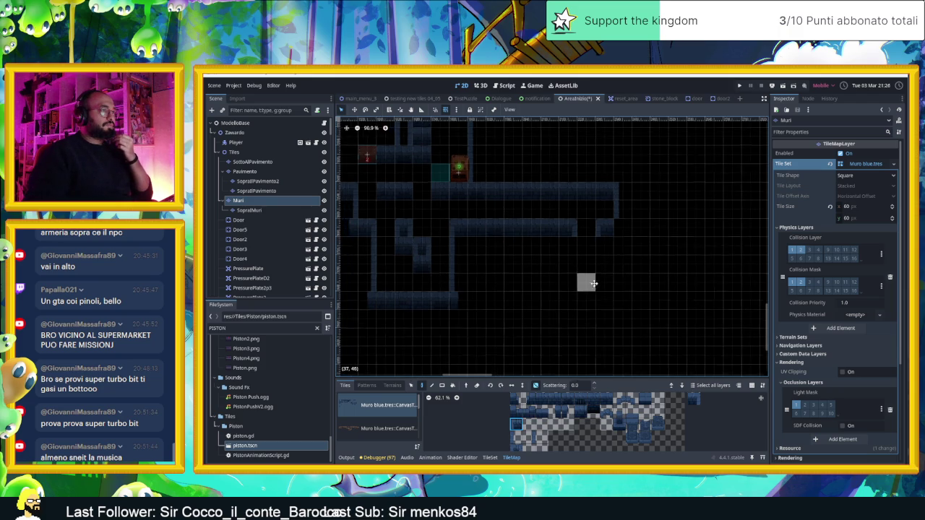
click(516, 436)
drag(605, 230, 610, 277)
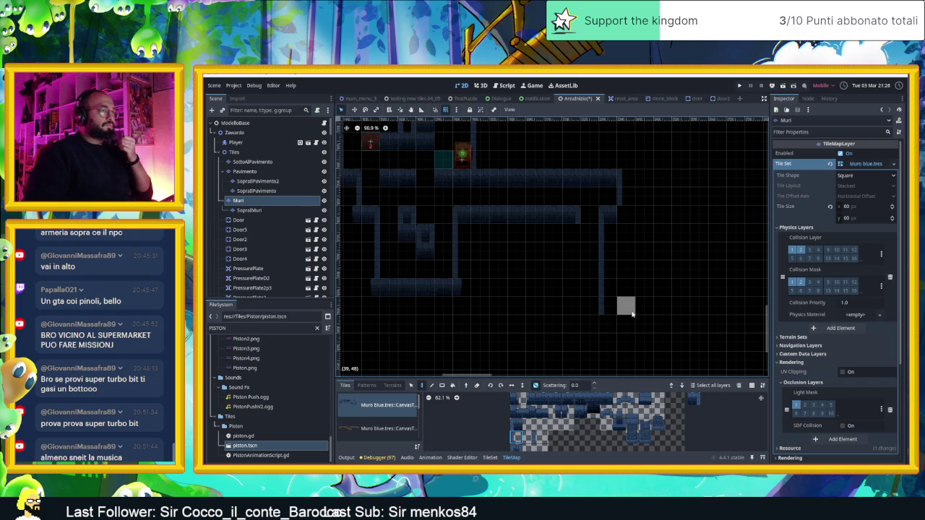
click(529, 436)
drag(573, 211, 574, 241)
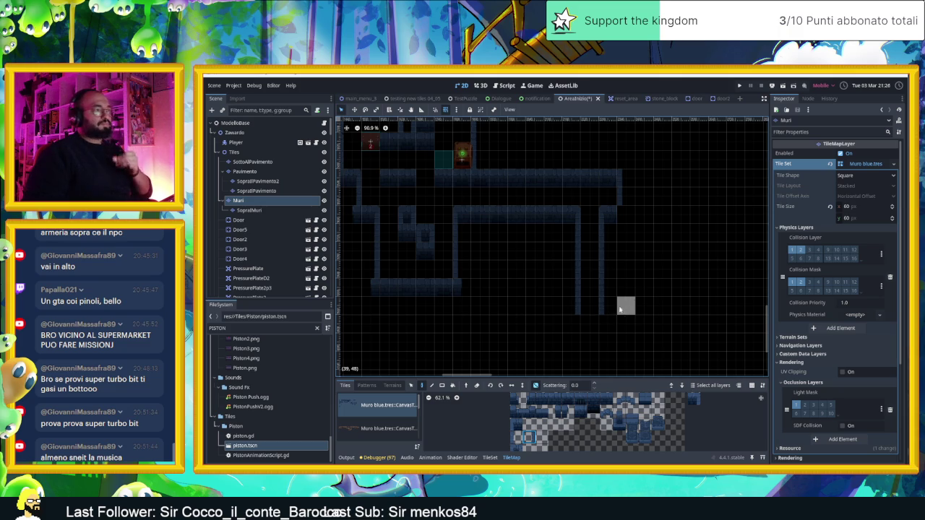
scroll(624, 324, down, 1)
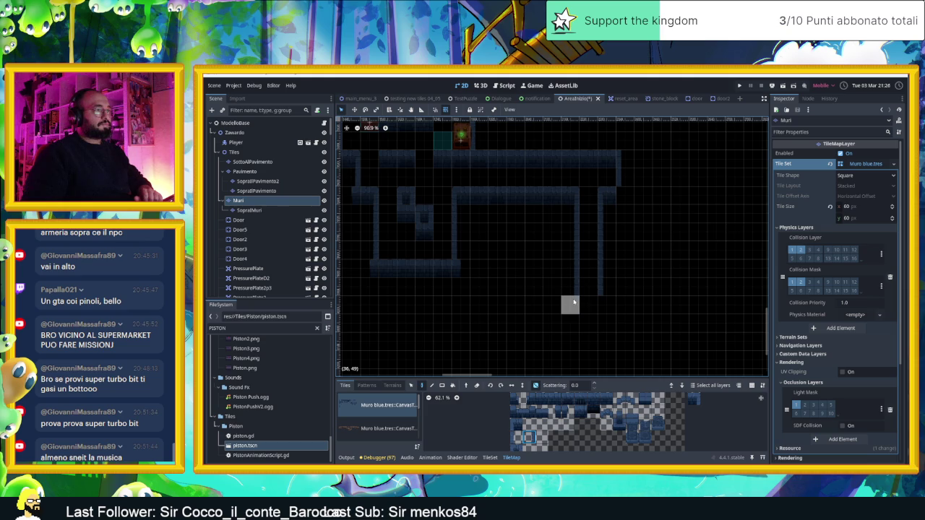
click(516, 437)
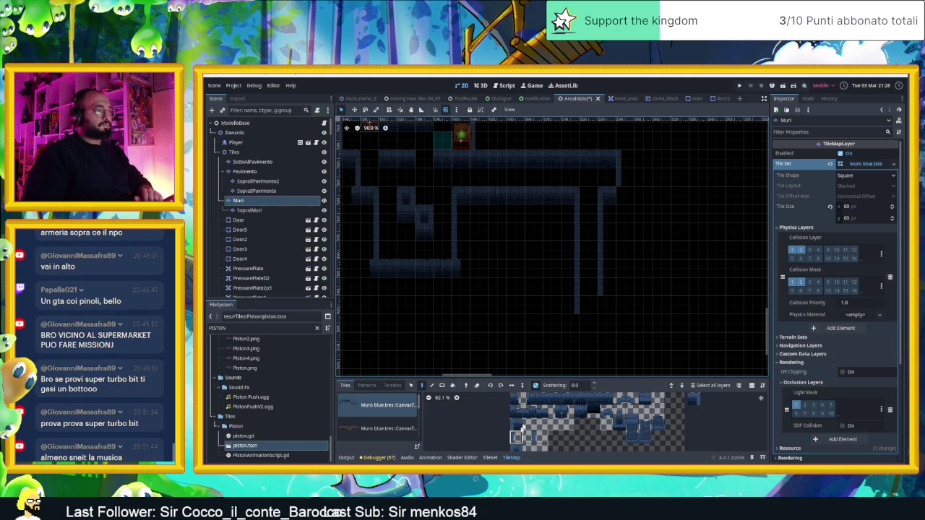
Place a dark wall tile and paint a short vertical wall column below the maze
drag(626, 337, 629, 287)
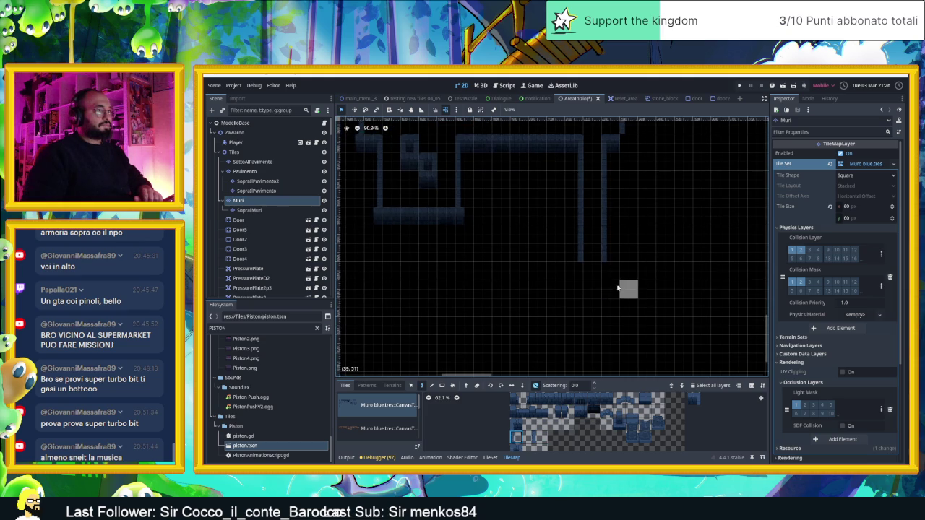
scroll(611, 268, up, 1)
drag(632, 251, 632, 287)
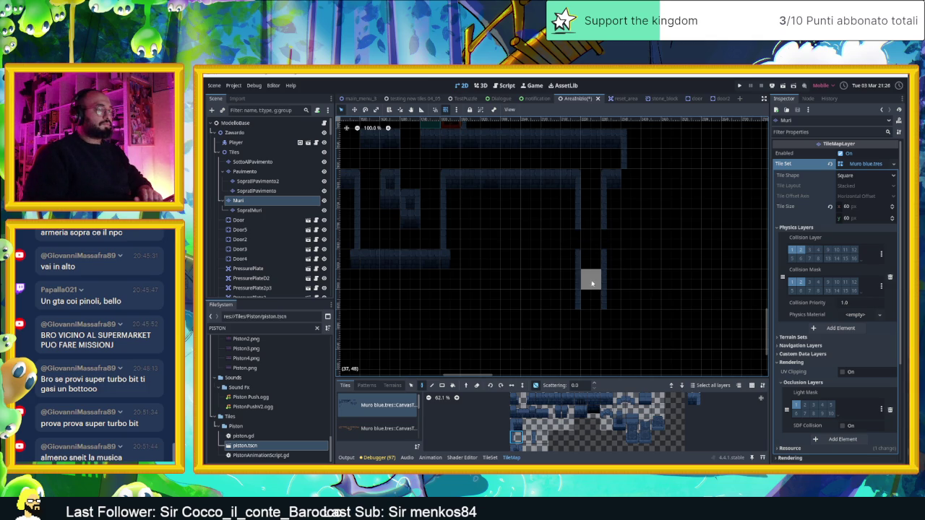
click(593, 398)
click(571, 219)
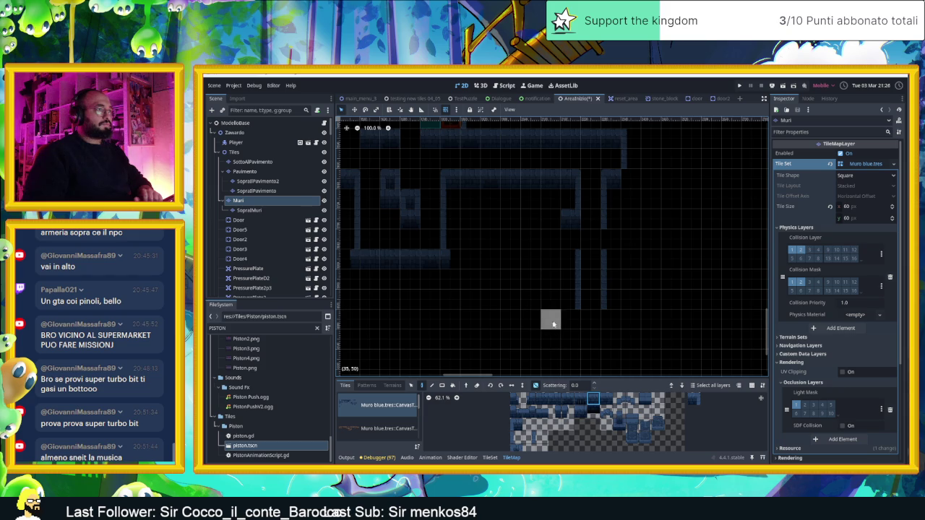
drag(550, 256, 551, 273)
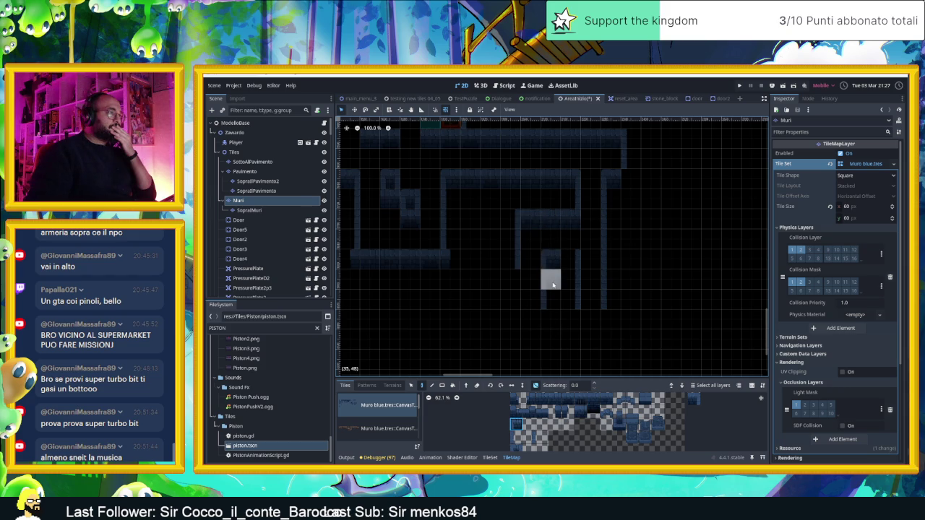
Extend the vertical wall by one tile and paint a horizontal wall row below the corridor
click(515, 437)
drag(541, 399, 605, 399)
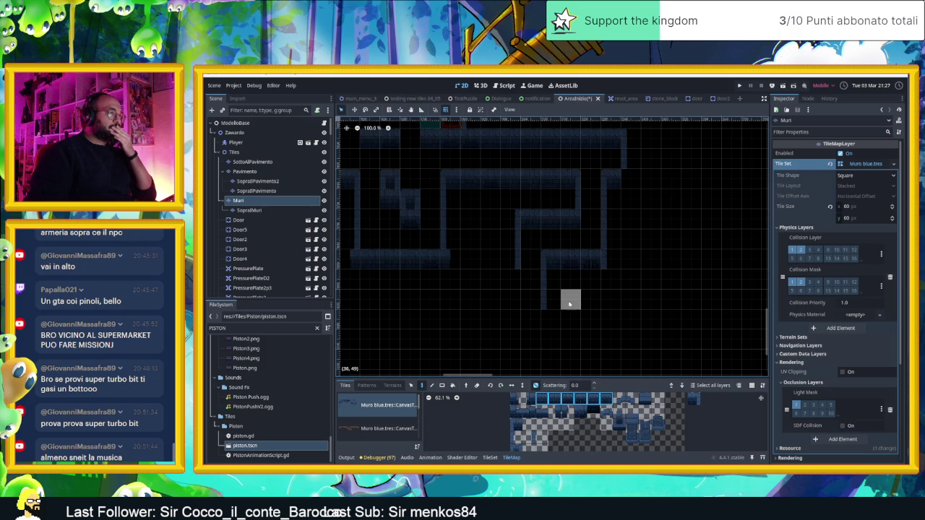
scroll(547, 298, left, 2)
scroll(547, 298, down, 2)
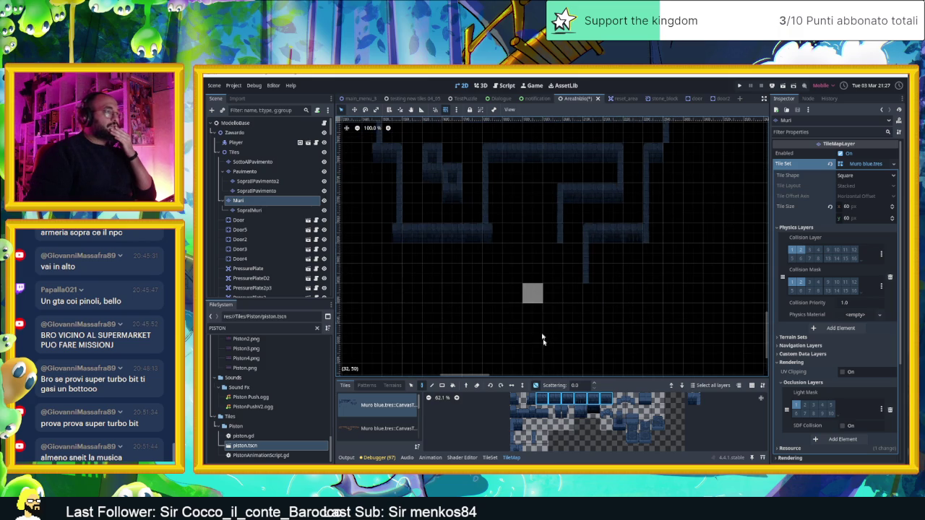
click(554, 254)
scroll(599, 274, down, 3)
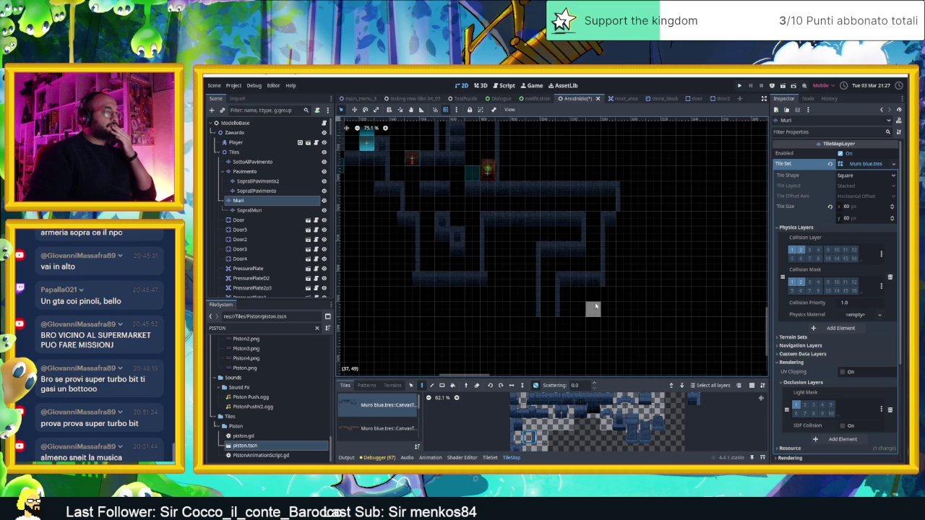
scroll(563, 326, up, 4)
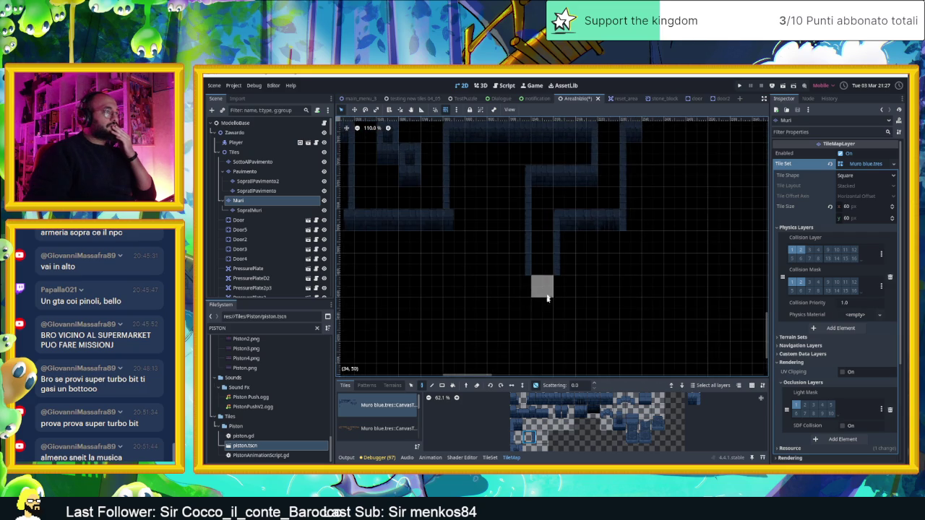
drag(543, 396, 611, 399)
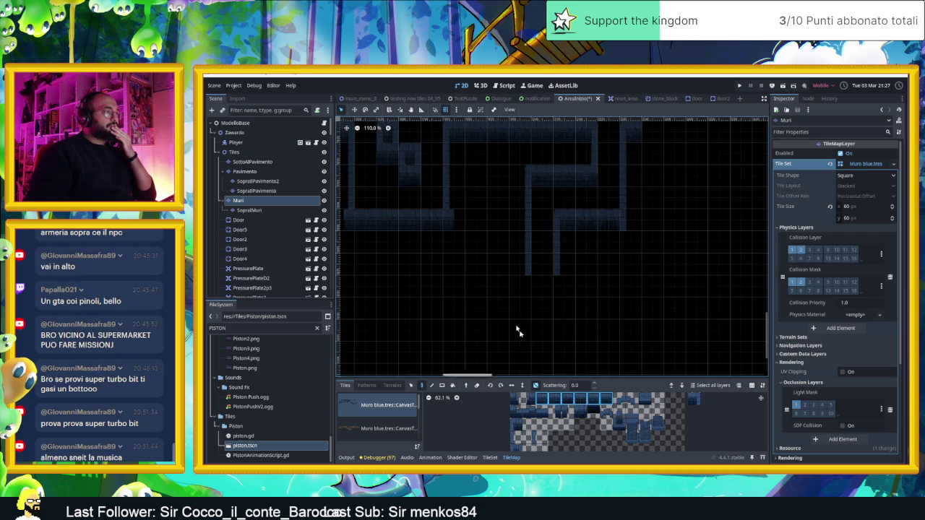
scroll(473, 295, down, 4)
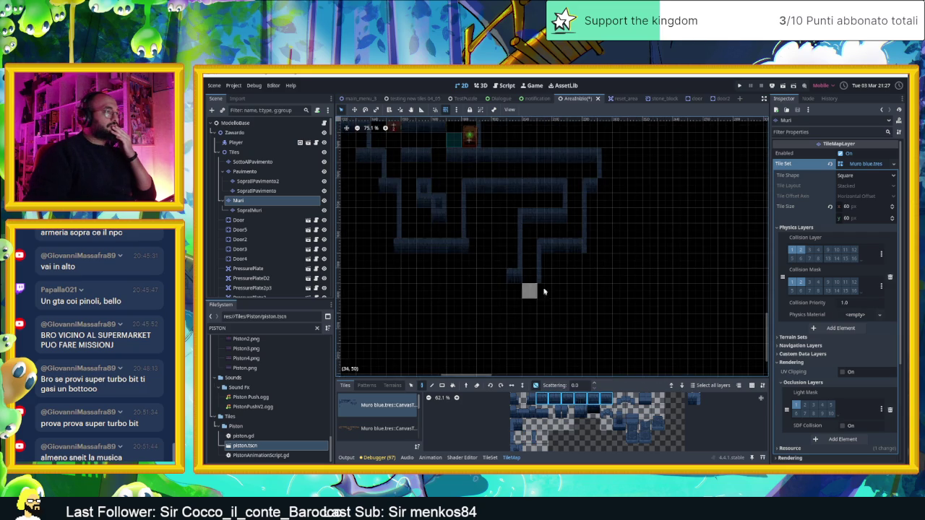
drag(495, 276, 470, 279)
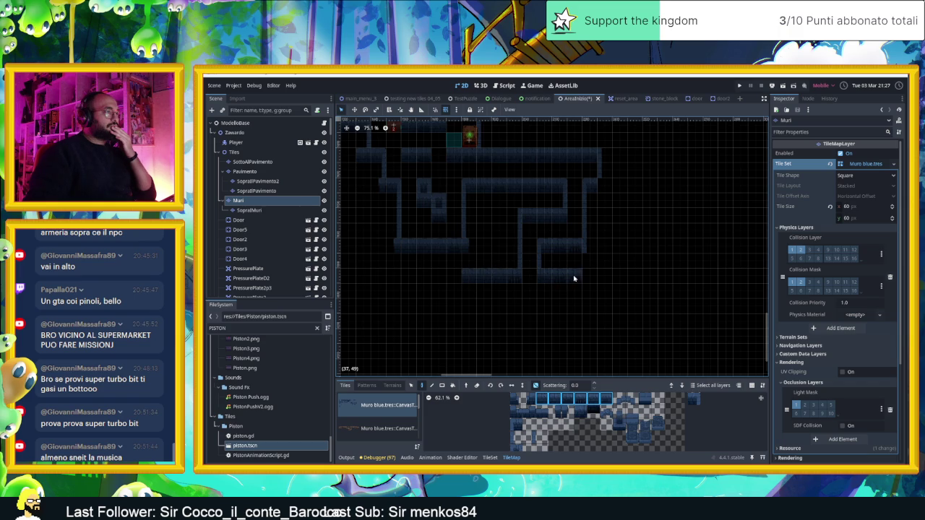
Paint another vertical wall column on the left side of the corridors
scroll(506, 296, down, 2)
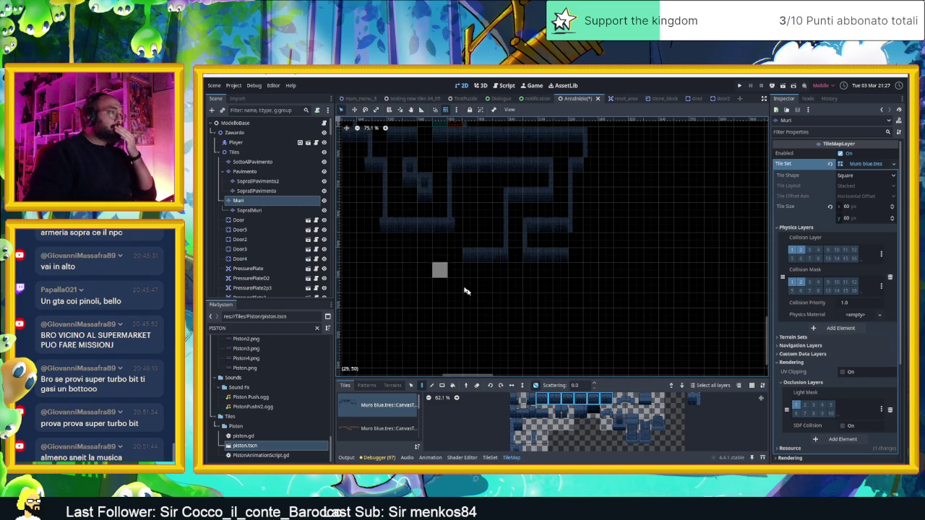
scroll(514, 314, up, 3)
click(530, 437)
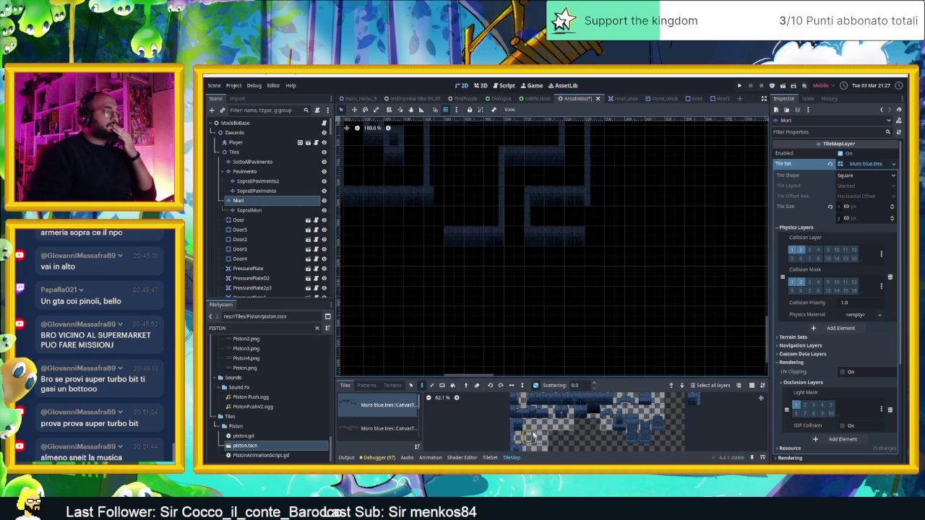
drag(434, 236, 435, 288)
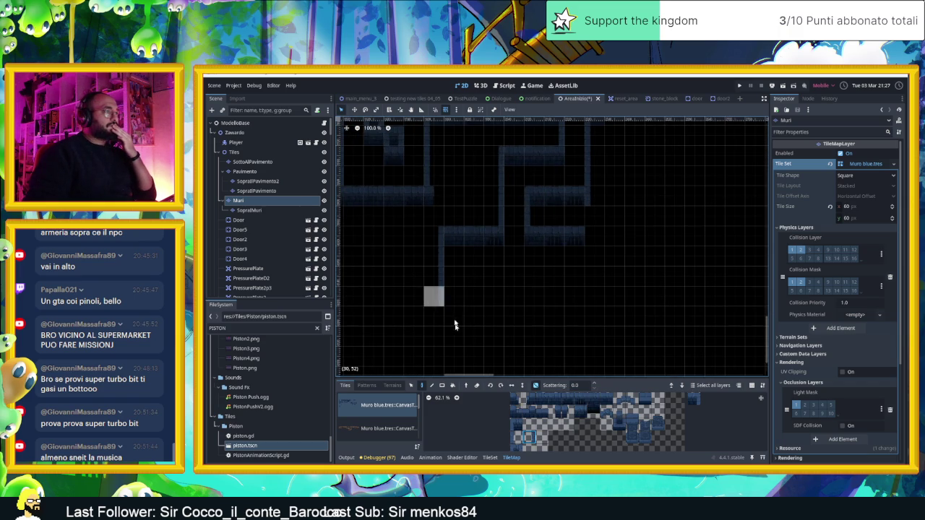
click(511, 435)
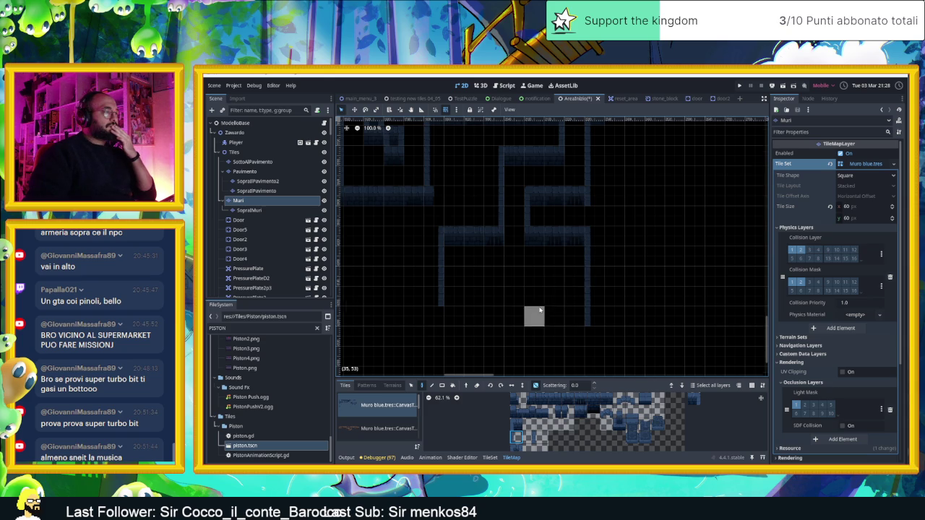
scroll(539, 318, up, 1)
scroll(564, 312, up, 2)
scroll(567, 311, up, 1)
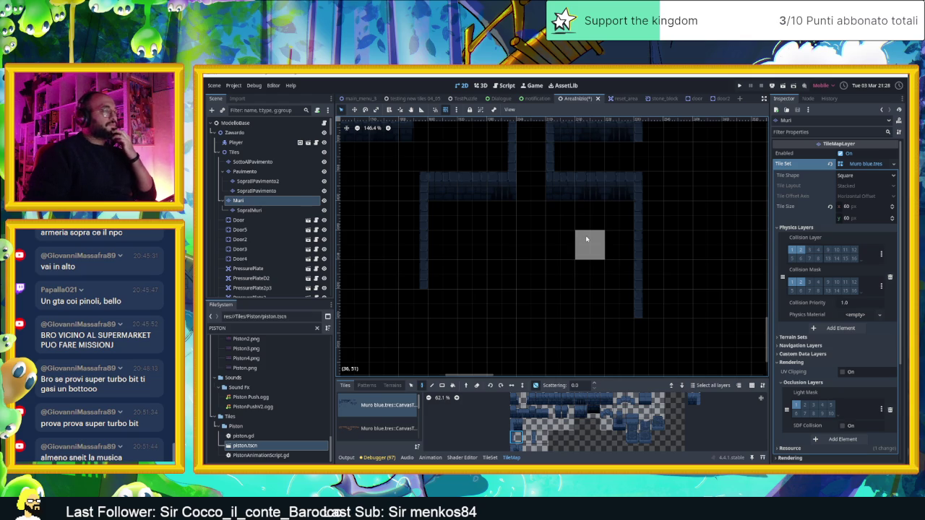
Erase and restore a right-column wall tile, then paint wall tiles into the corridor gap
right_click(633, 242)
click(635, 239)
drag(608, 399, 542, 398)
click(587, 244)
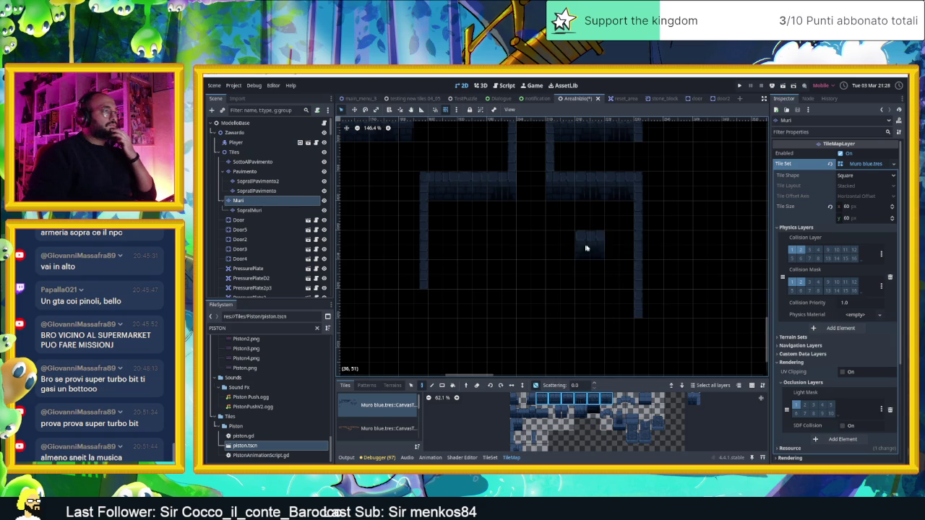
click(619, 244)
click(619, 215)
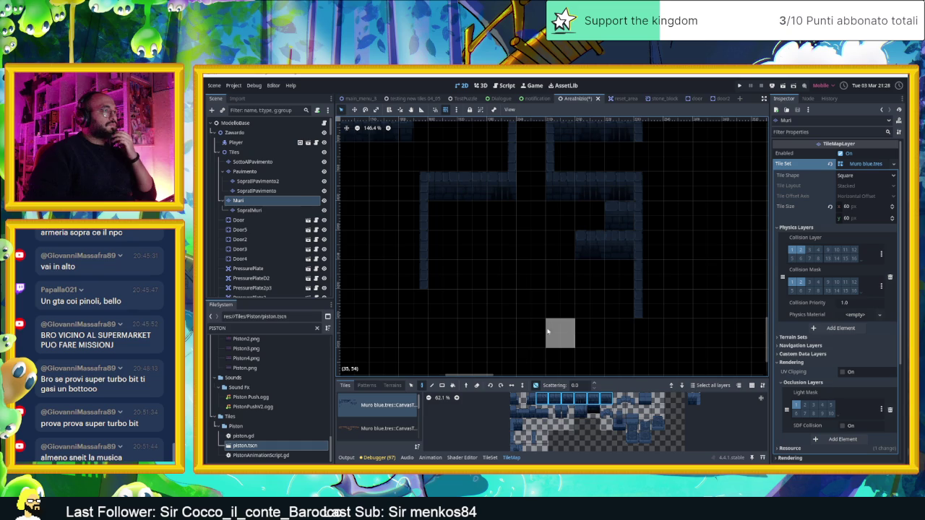
Select the full top row of wall tiles and review the closed-off corridor
scroll(577, 334, left, 1)
click(527, 410)
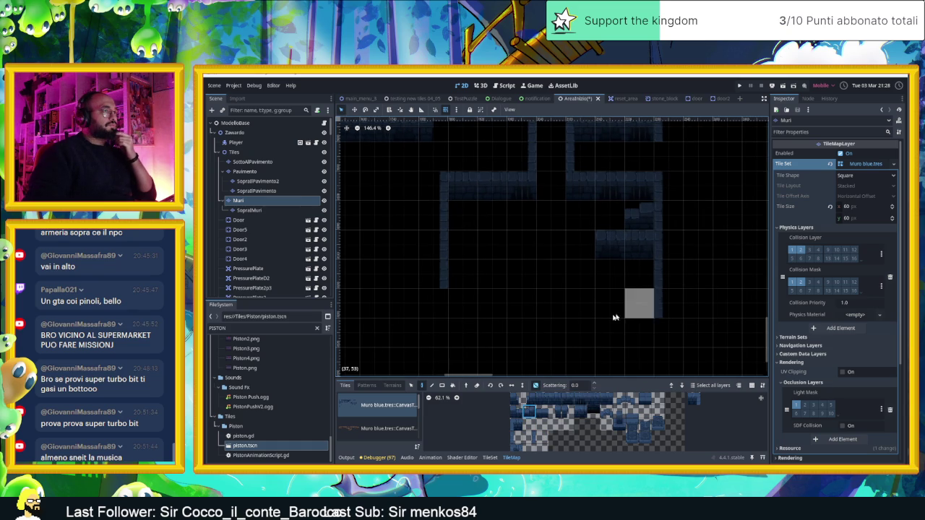
mouse_move(526, 399)
mouse_down()
mouse_move(610, 399)
mouse_move(596, 390)
mouse_up()
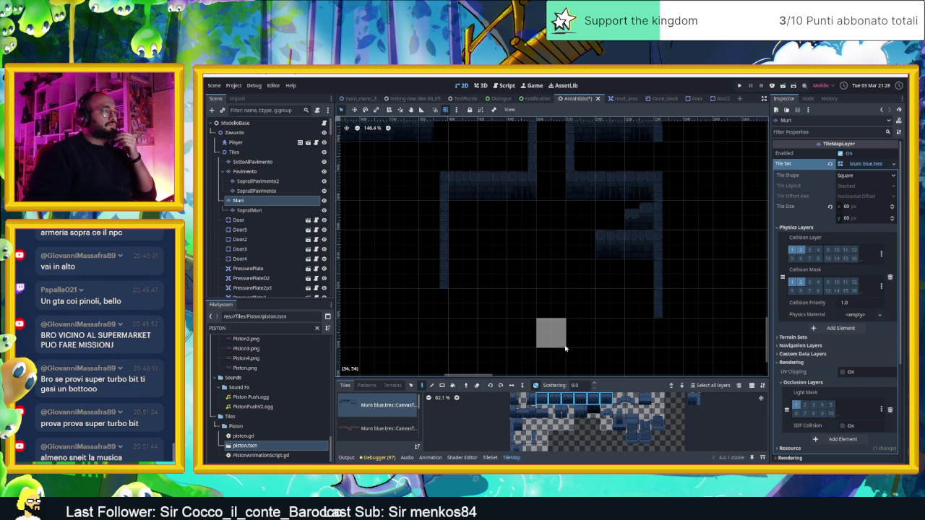
scroll(568, 336, down, 1)
scroll(568, 335, down, 1)
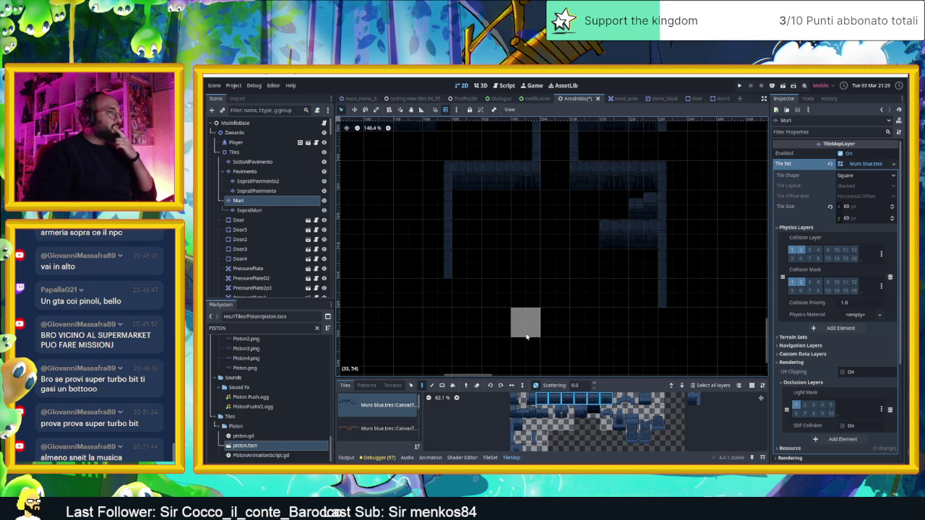
scroll(558, 280, down, 4)
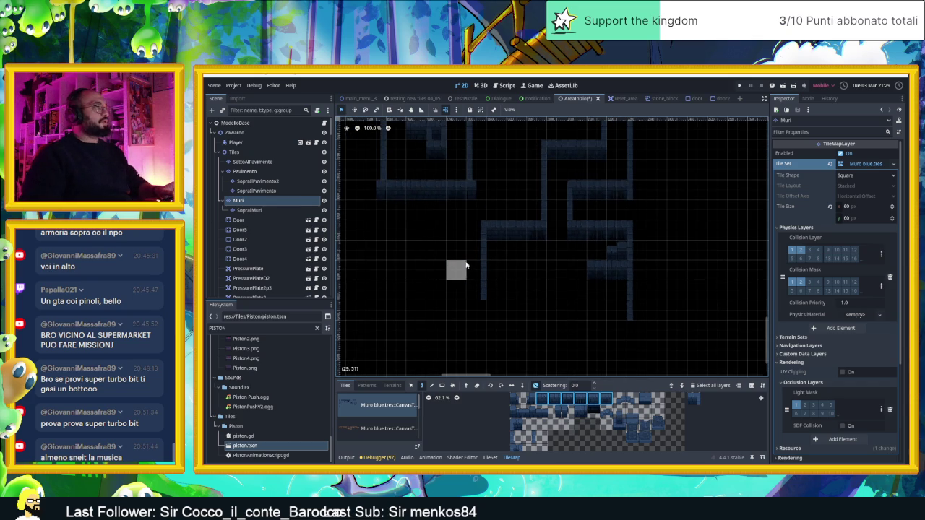
scroll(531, 257, down, 2)
scroll(531, 257, down, 1)
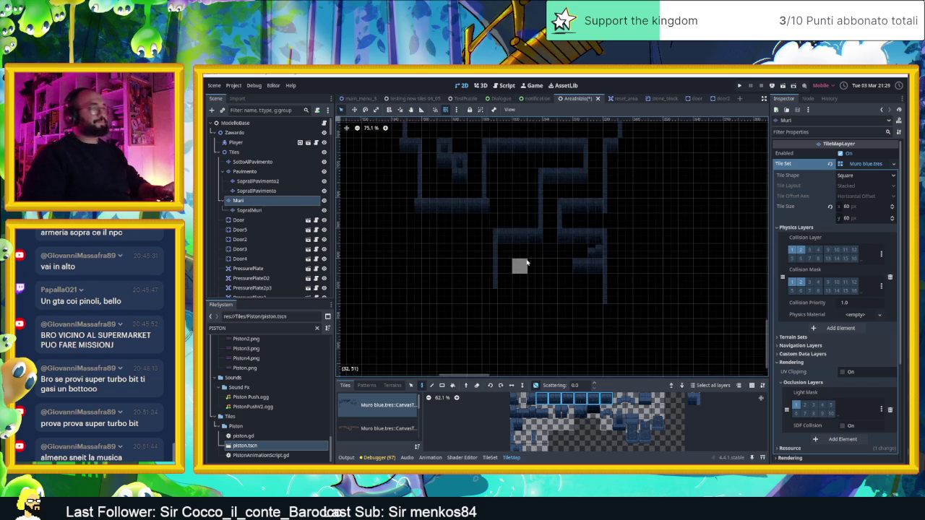
scroll(510, 245, up, 2)
Drag the Piston into the new corridor and set its Piston Direction to left
click(411, 385)
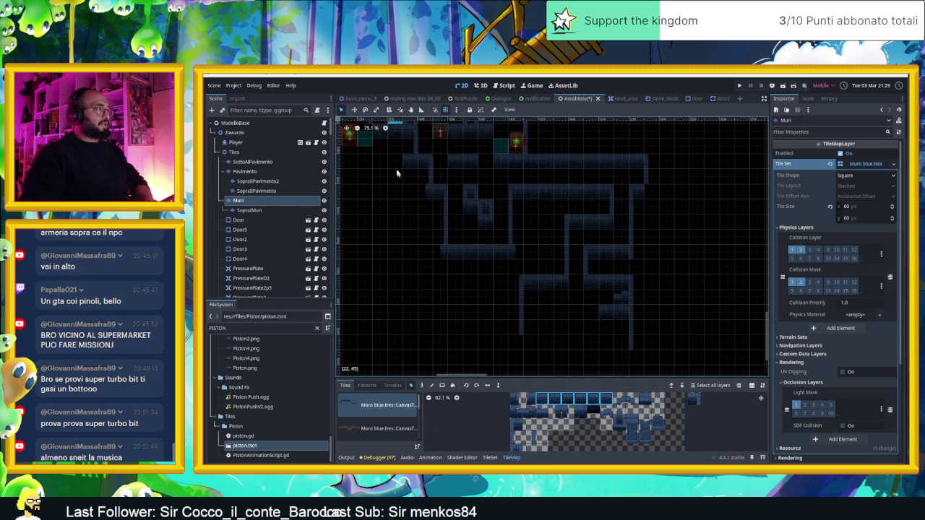
click(351, 136)
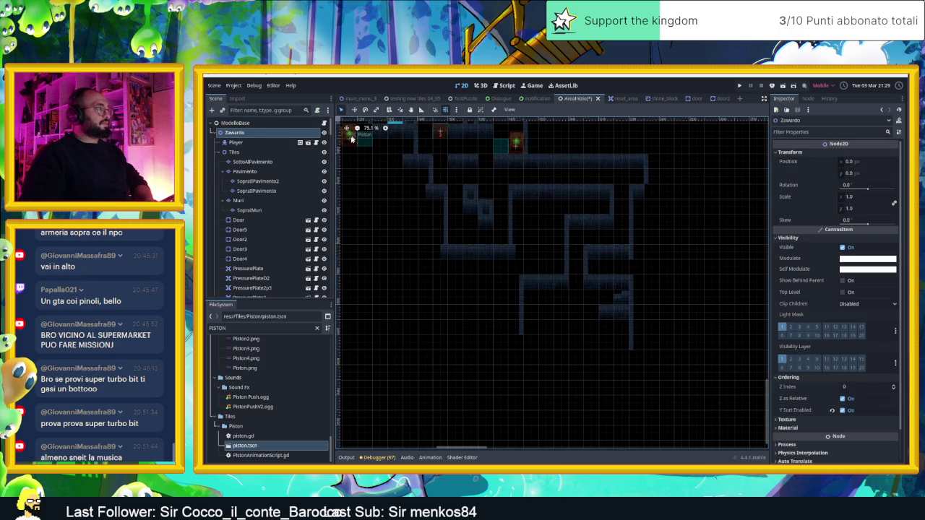
mouse_move(351, 137)
mouse_down()
mouse_move(582, 297)
mouse_move(606, 302)
mouse_up()
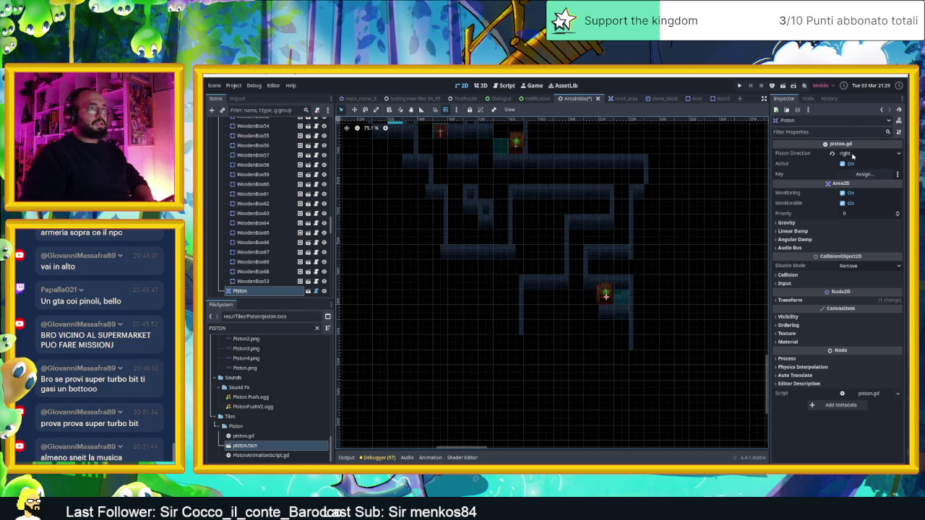
click(867, 153)
click(851, 165)
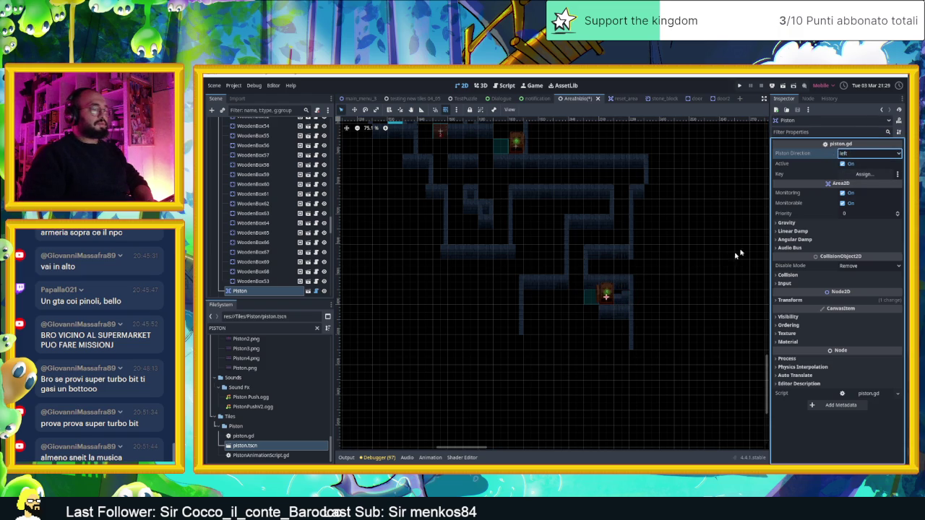
scroll(608, 317, up, 5)
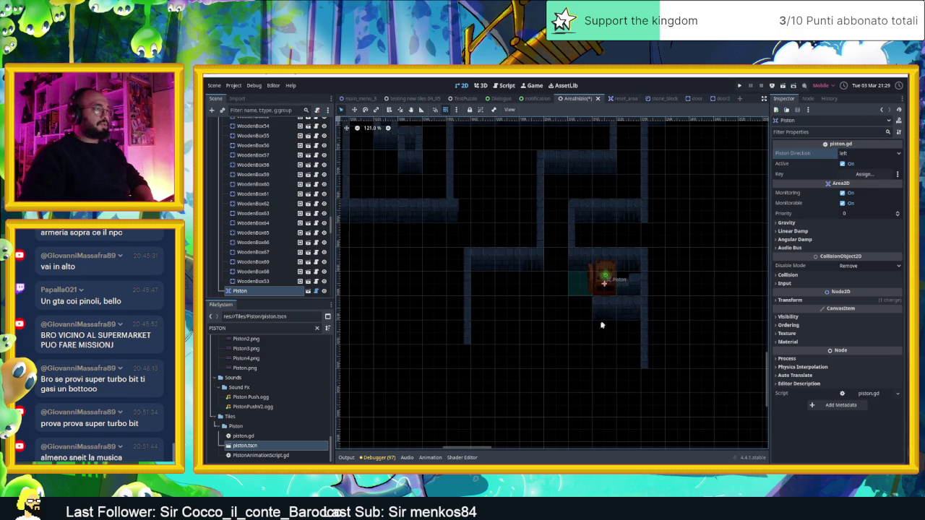
scroll(607, 318, down, 3)
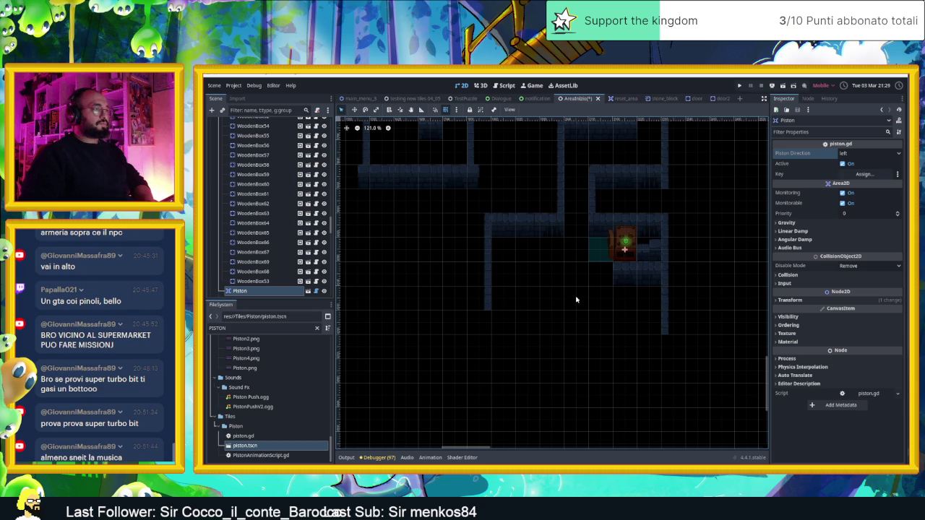
click(560, 228)
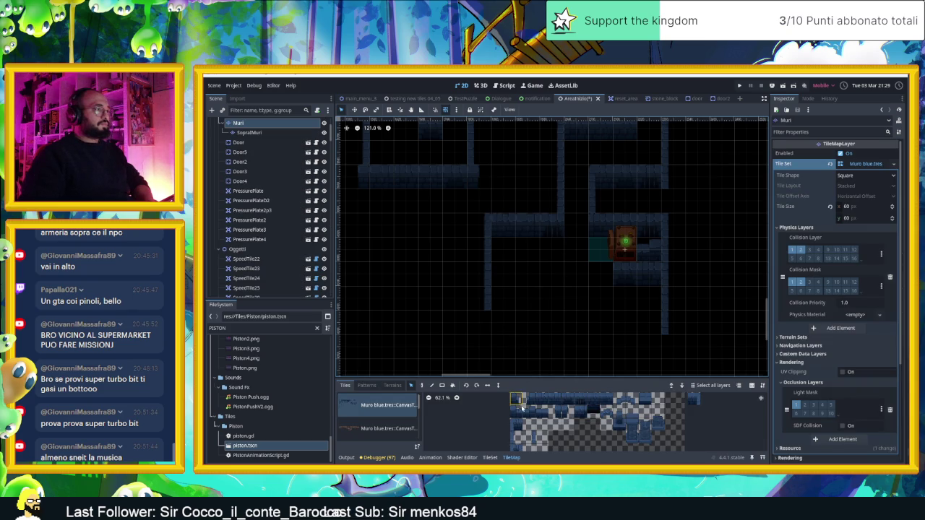
Move the wall tile beside the piston down one cell and paint dark wall tiles into the corridor
click(552, 225)
drag(553, 226, 552, 250)
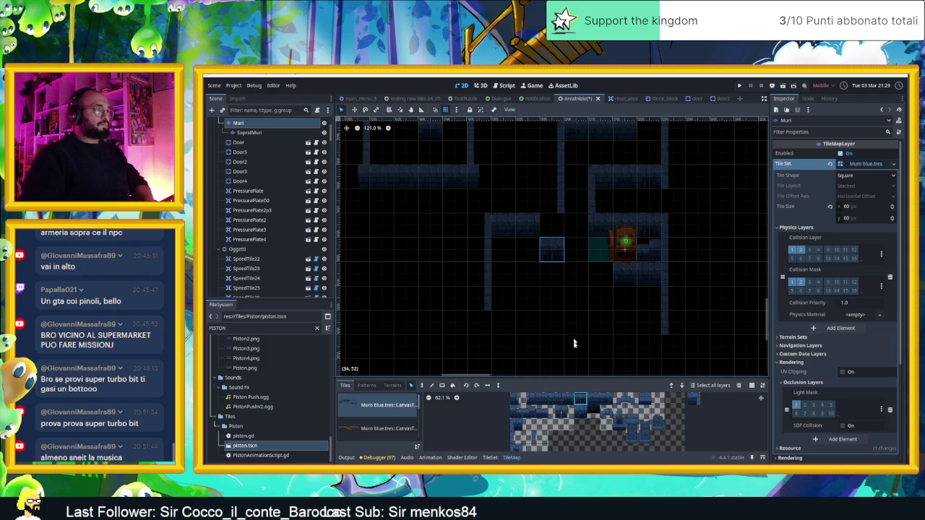
click(422, 385)
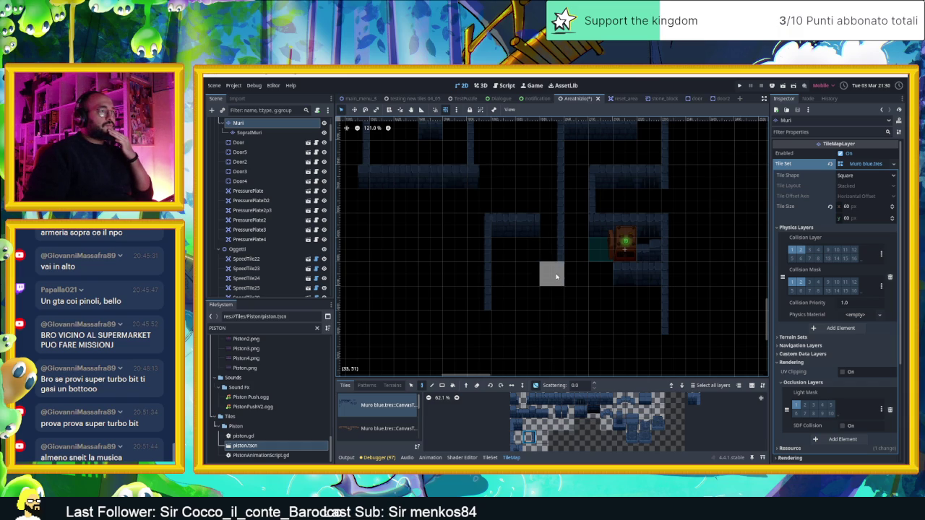
click(593, 399)
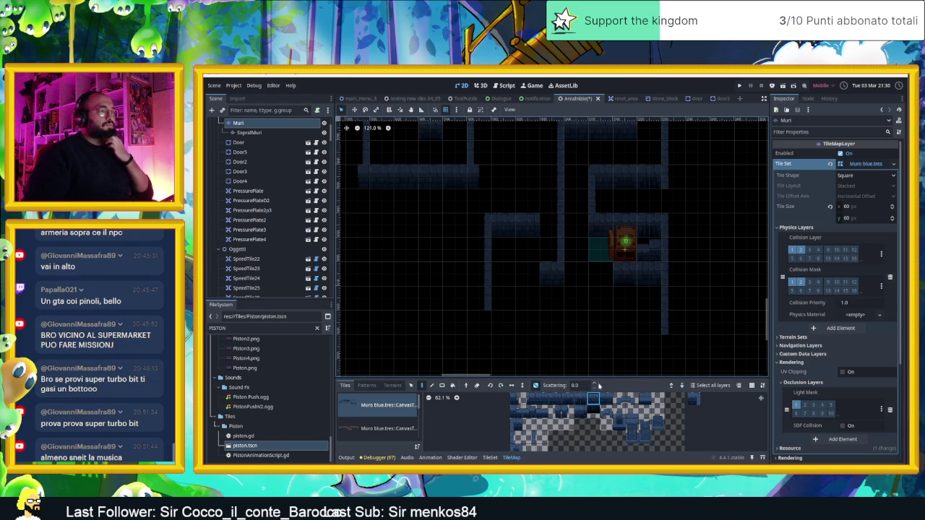
click(644, 399)
click(576, 323)
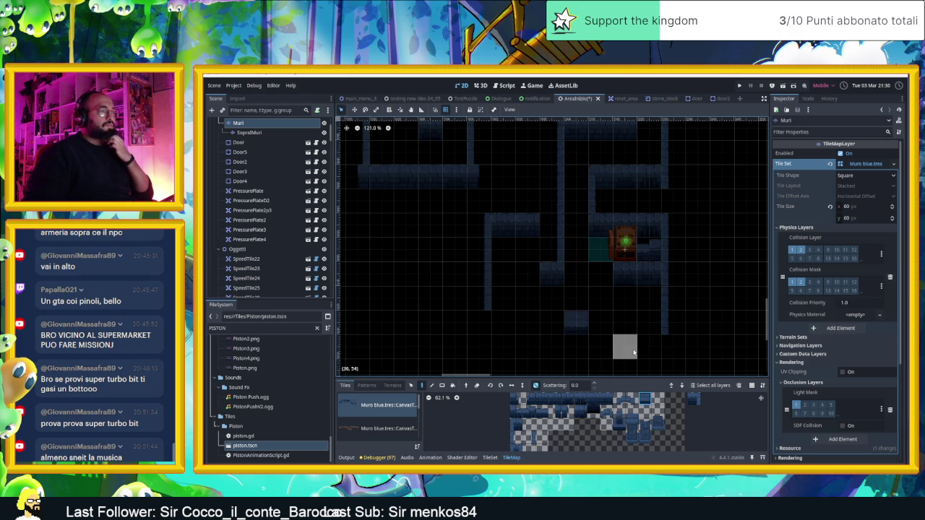
Paint a dark wall tile at cell 34,53
scroll(629, 347, down, 2)
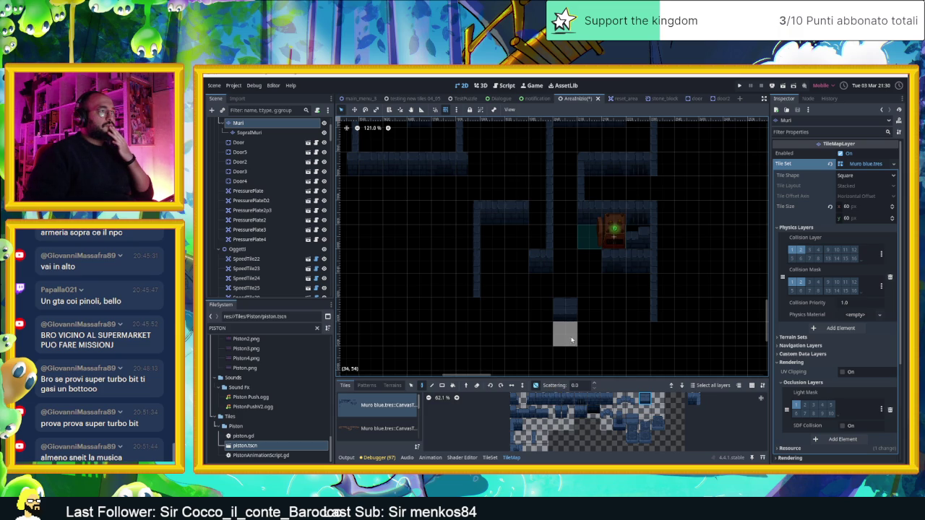
scroll(561, 334, down, 3)
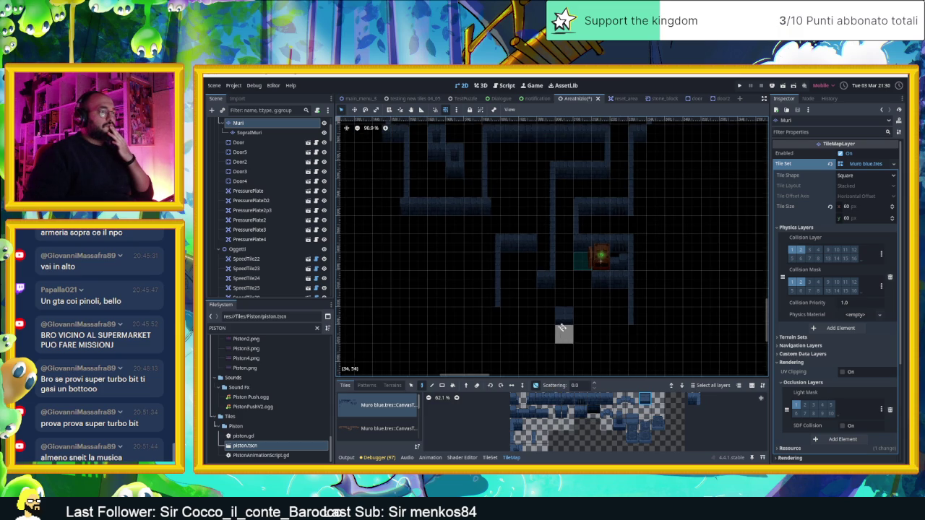
scroll(535, 310, up, 2)
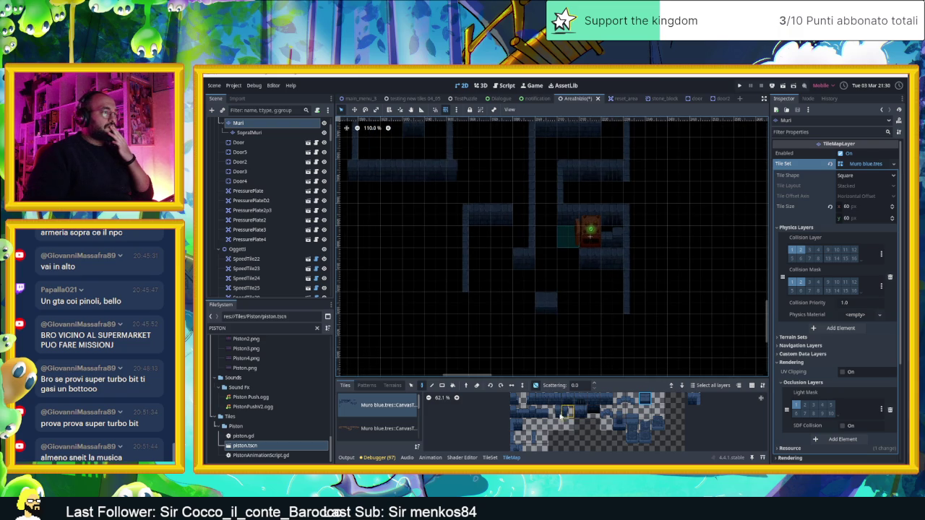
scroll(514, 441, down, 1)
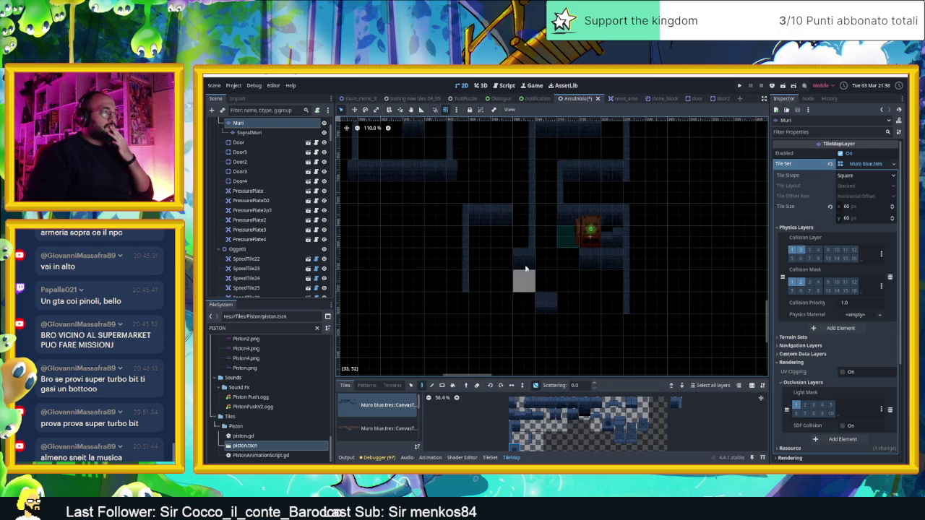
click(549, 404)
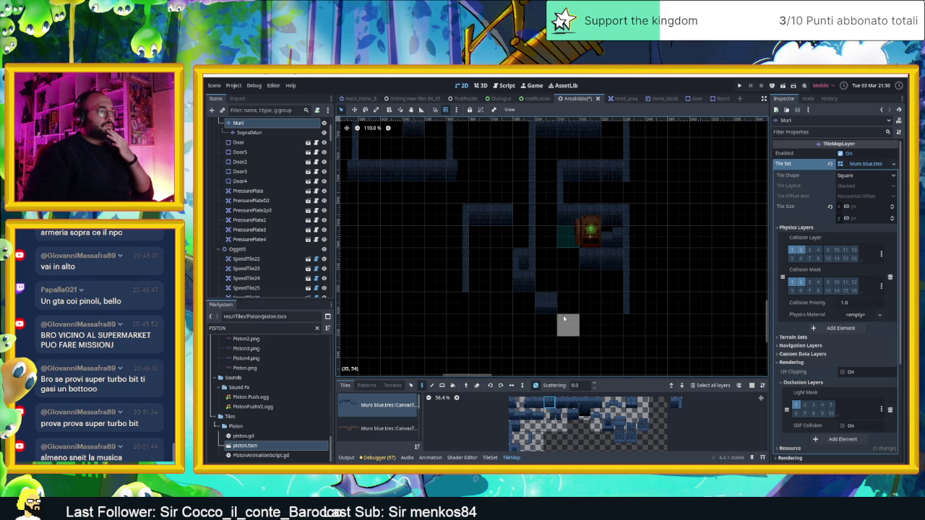
click(549, 308)
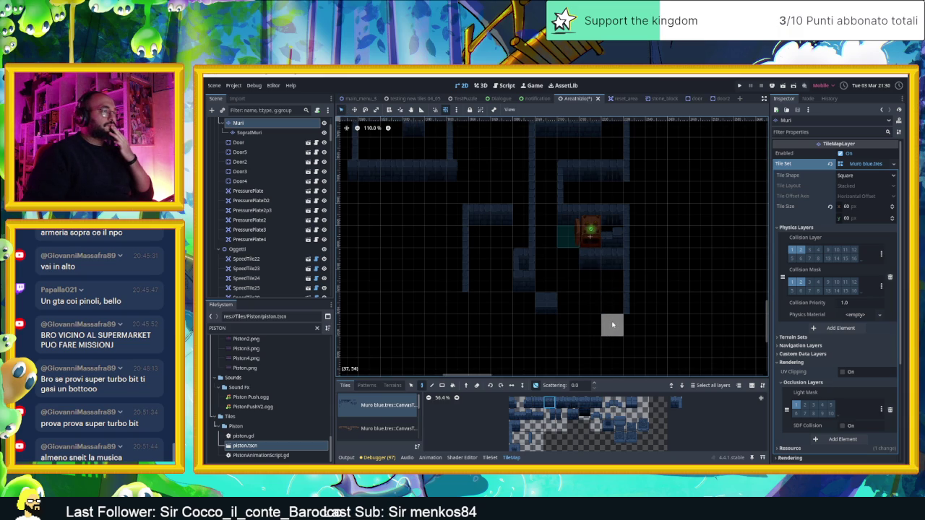
Erase the stray vertical wall tiles
right_click(545, 302)
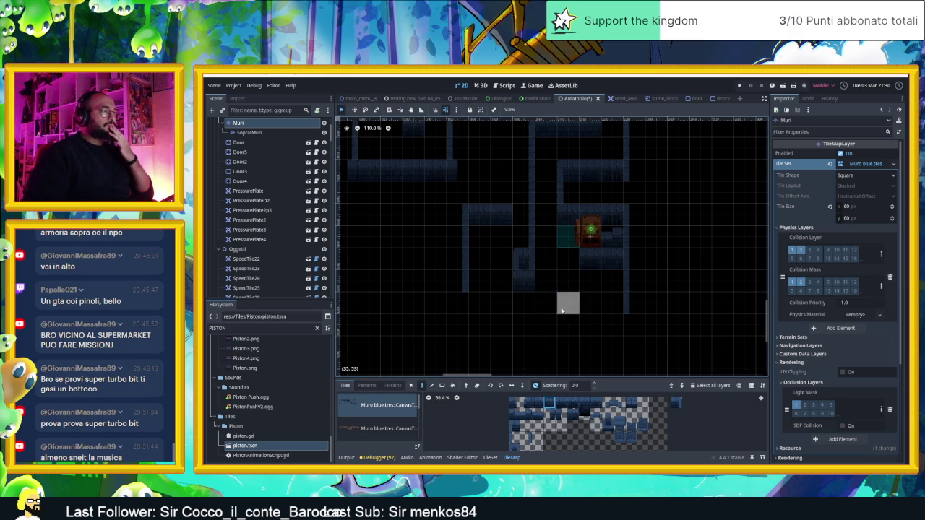
right_click(520, 259)
right_click(519, 239)
right_click(520, 217)
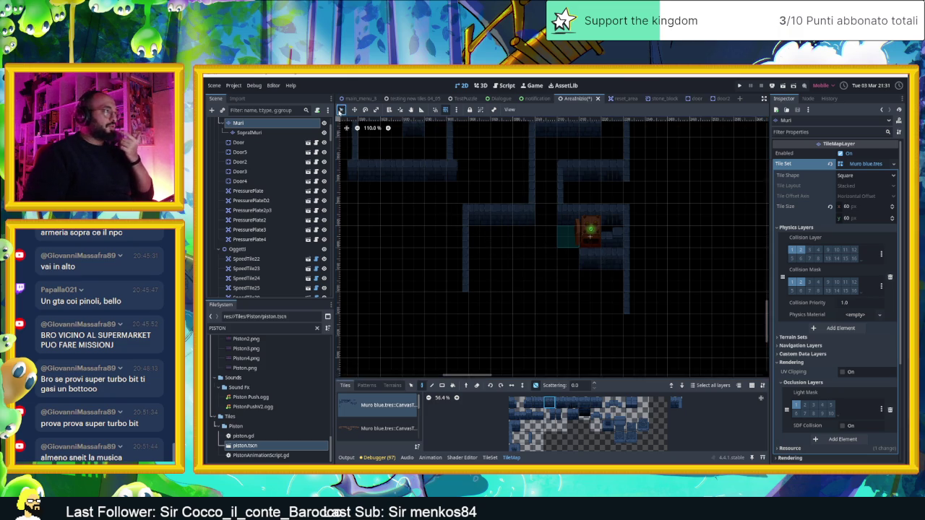
Move the piston down and left into the lower corridor
click(258, 155)
mouse_move(590, 231)
mouse_down()
mouse_move(591, 317)
mouse_move(590, 278)
mouse_up()
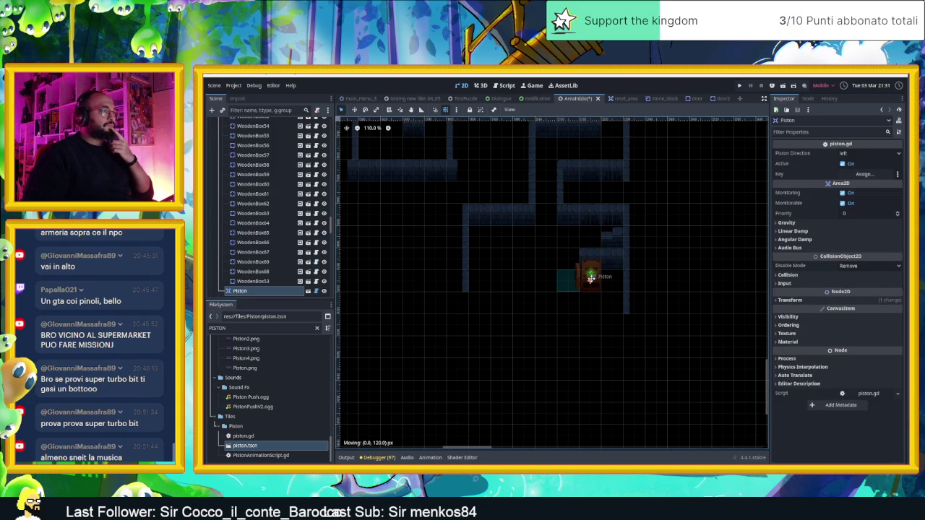
drag(591, 277, 590, 277)
drag(589, 281, 564, 281)
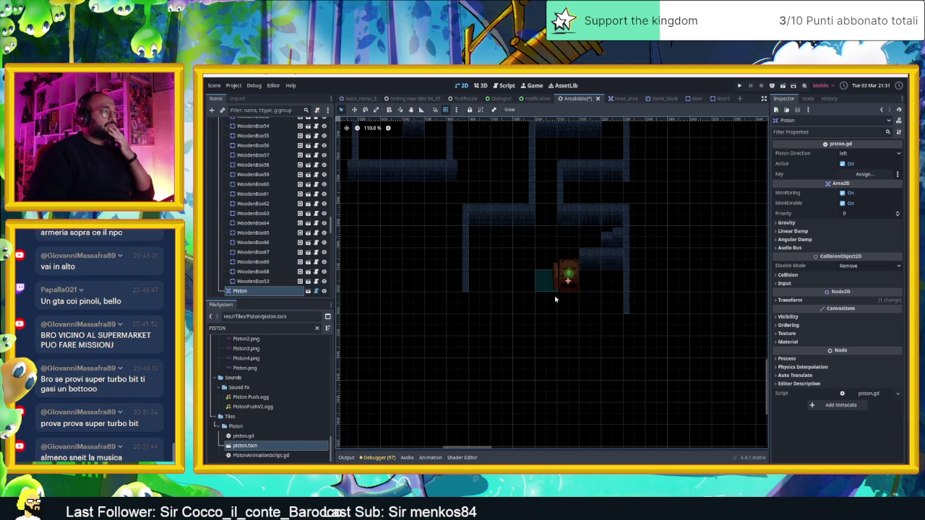
scroll(513, 296, up, 2)
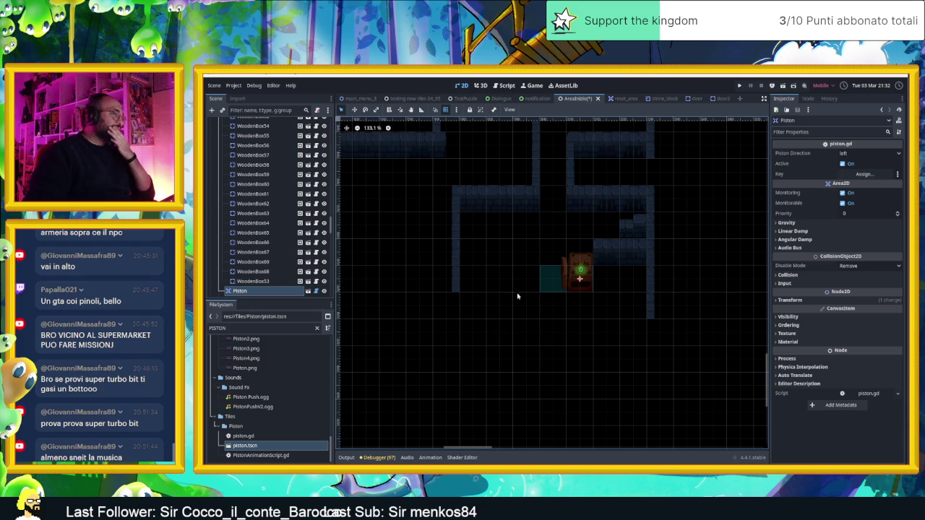
mouse_move(579, 279)
mouse_down()
mouse_move(553, 313)
mouse_move(553, 299)
mouse_move(554, 333)
mouse_up()
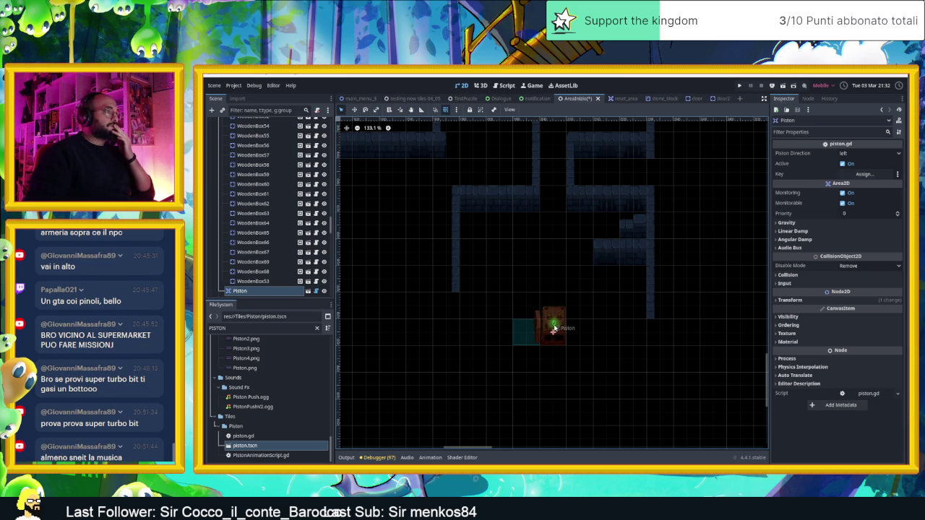
Set the piston's Piston Direction to up
click(867, 153)
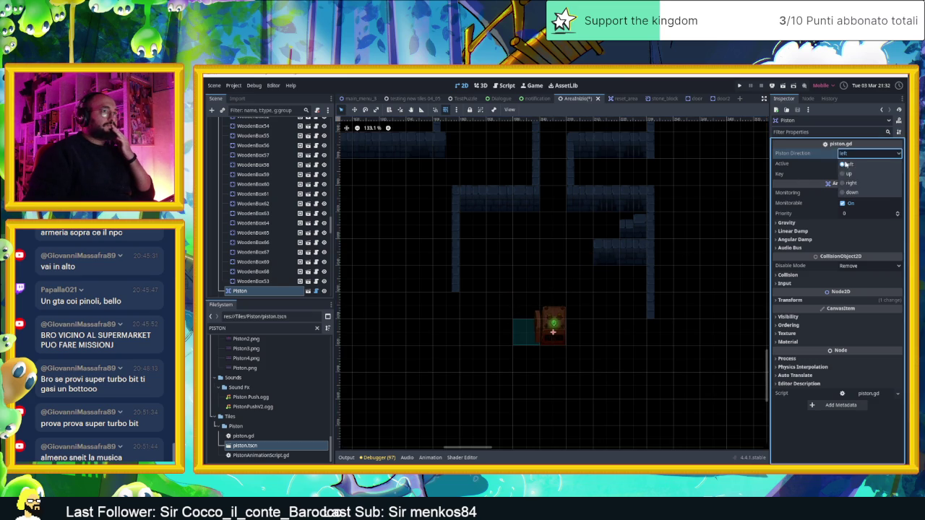
click(845, 183)
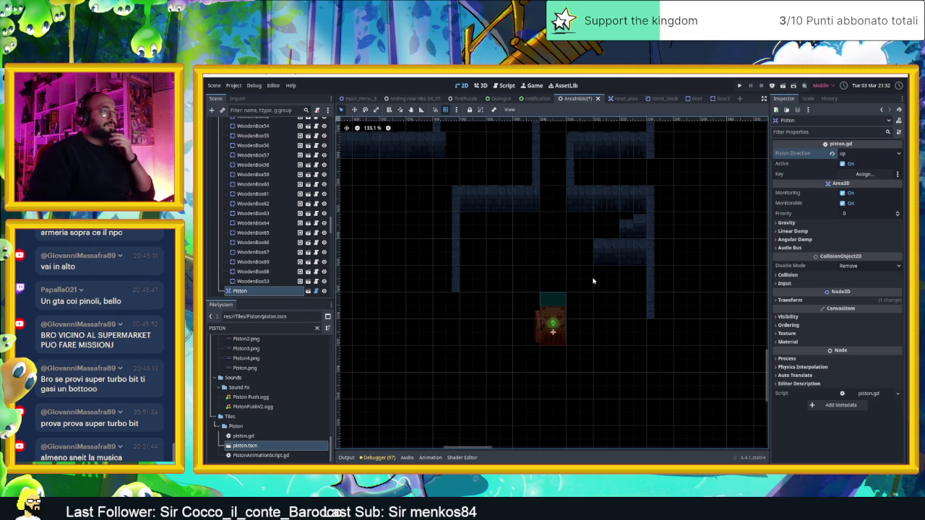
click(580, 207)
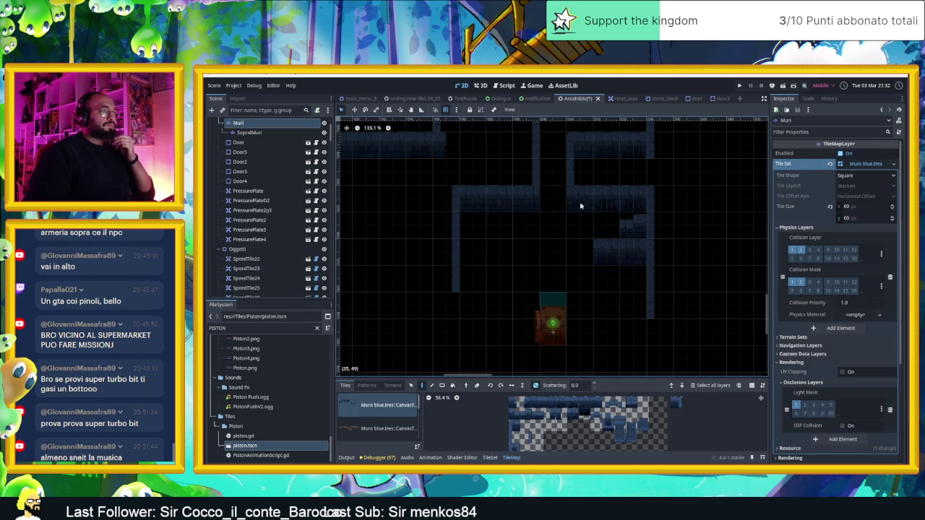
Paint a row of wall tiles near the piston, then erase the misplaced row
click(538, 403)
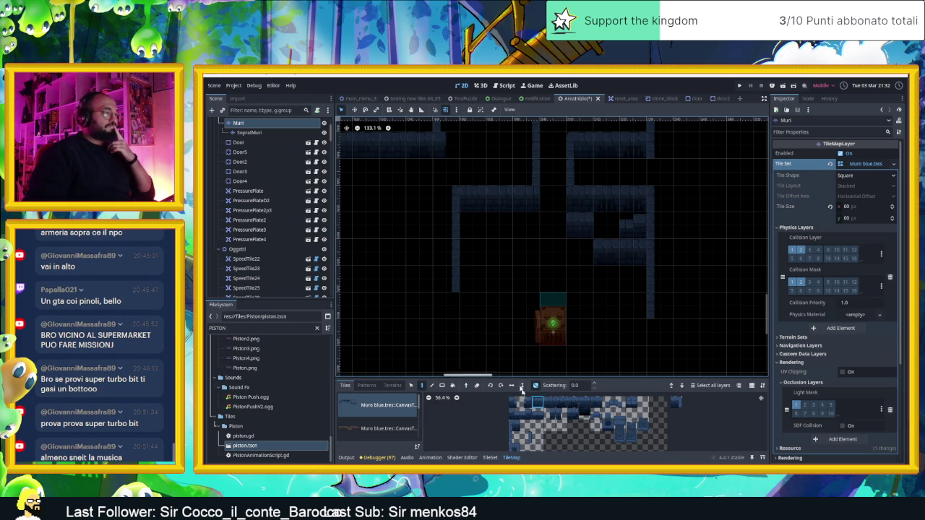
click(547, 402)
drag(471, 307, 518, 310)
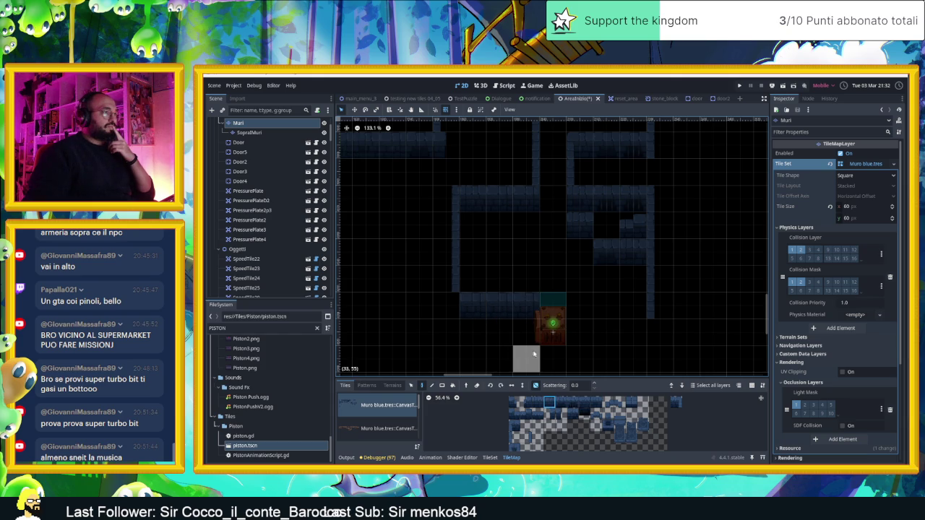
mouse_move(531, 307)
mouse_down()
mouse_move(471, 307)
mouse_move(515, 333)
mouse_up()
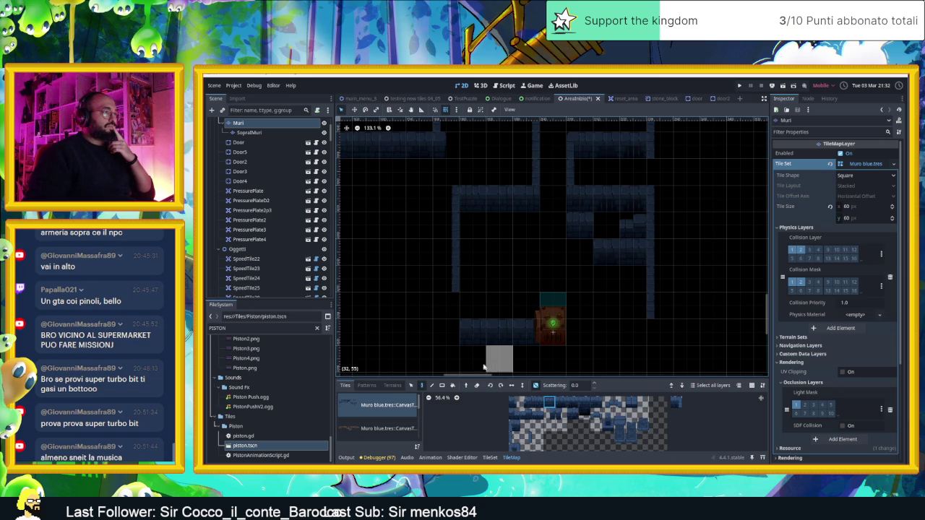
Paint dark wall tiles below the piston and beside the cell beneath it
click(525, 437)
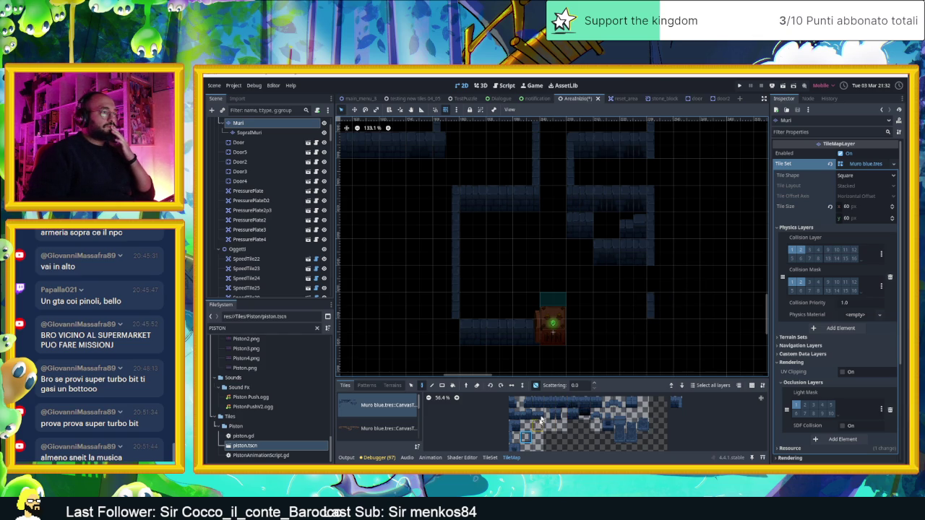
drag(538, 403, 598, 403)
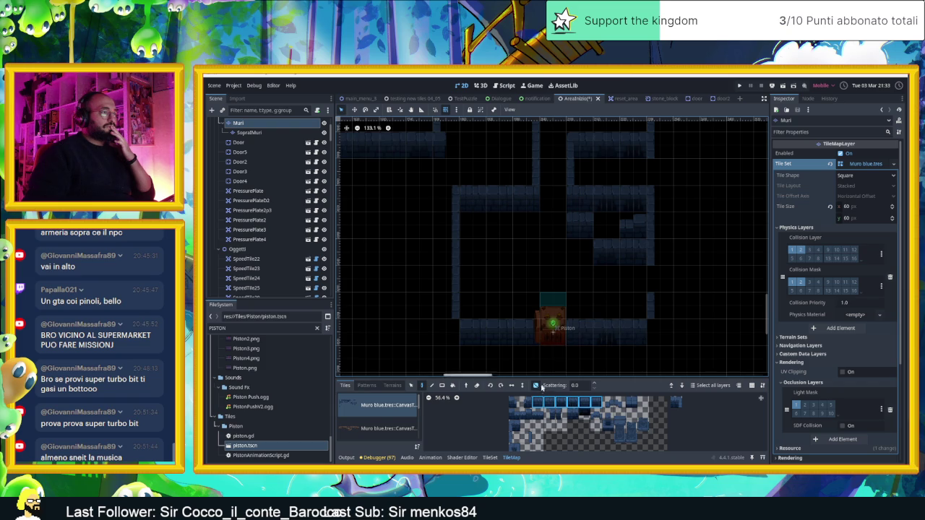
click(559, 357)
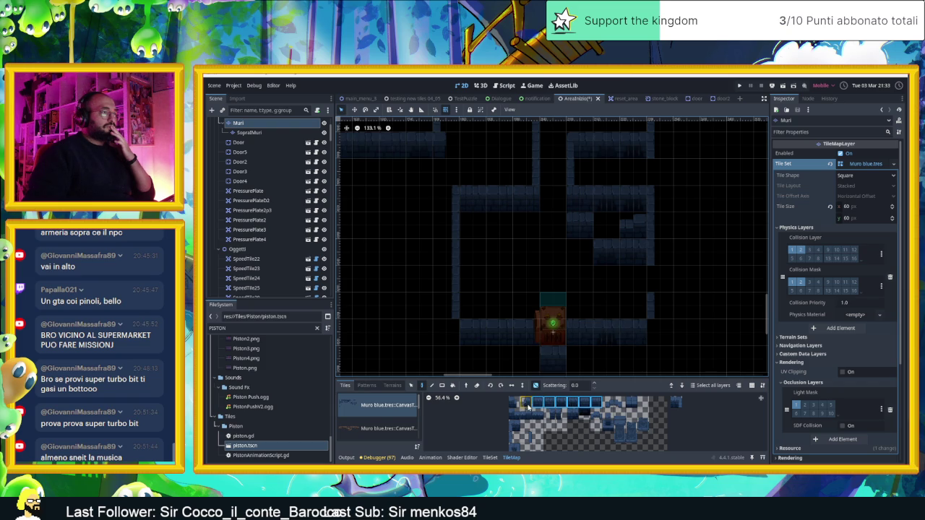
click(674, 401)
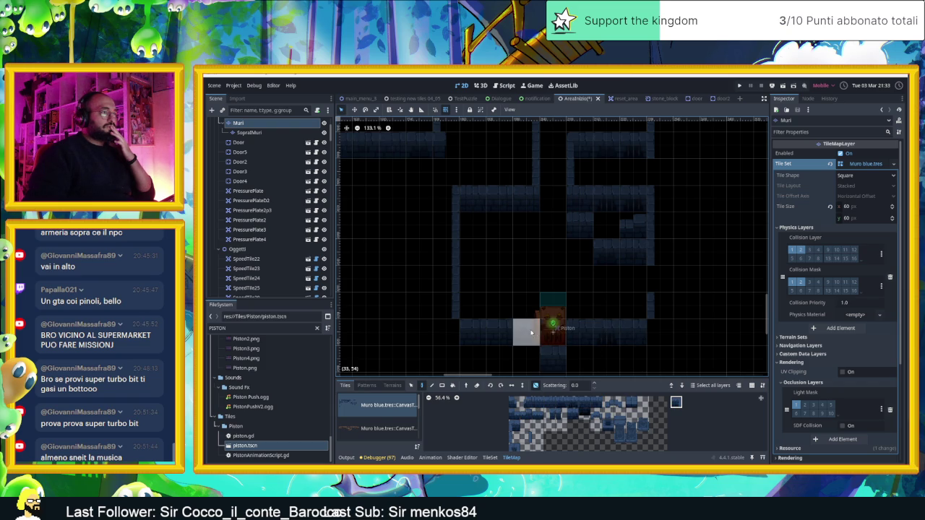
click(513, 426)
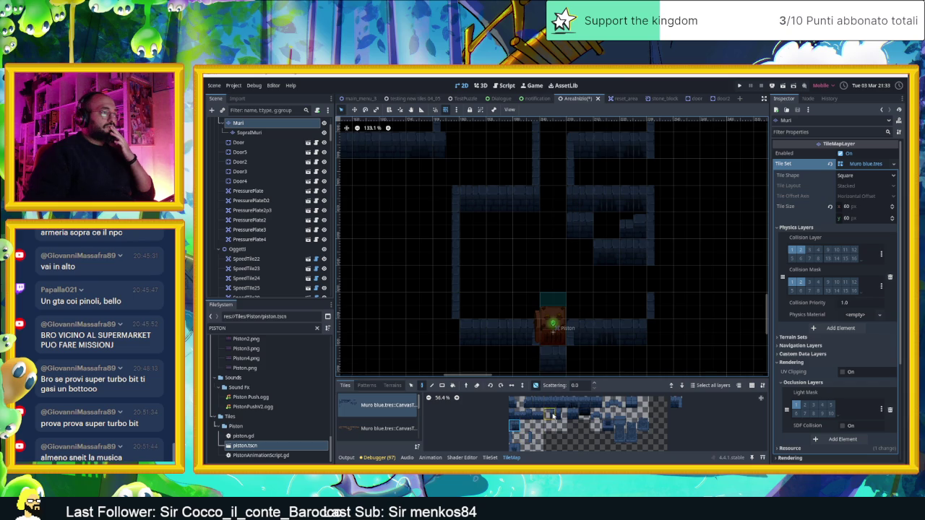
click(526, 359)
click(561, 414)
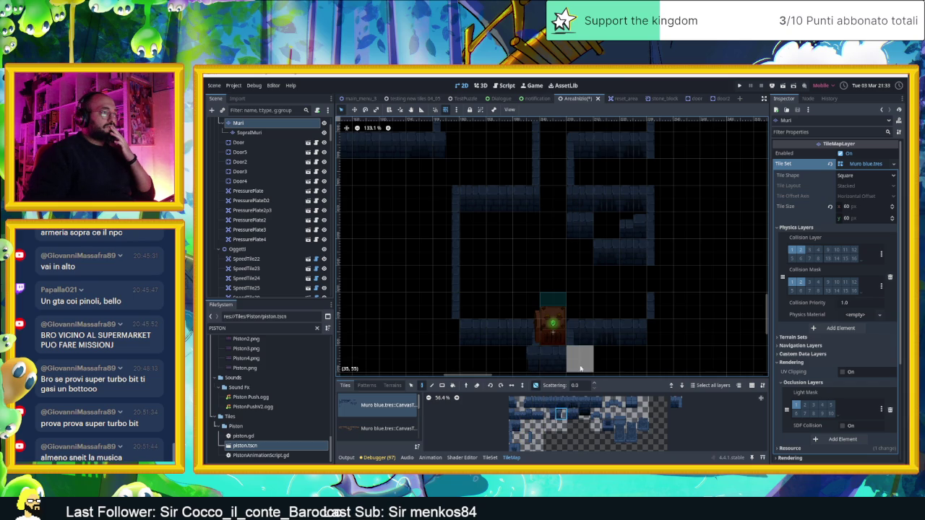
scroll(573, 355, right, 1)
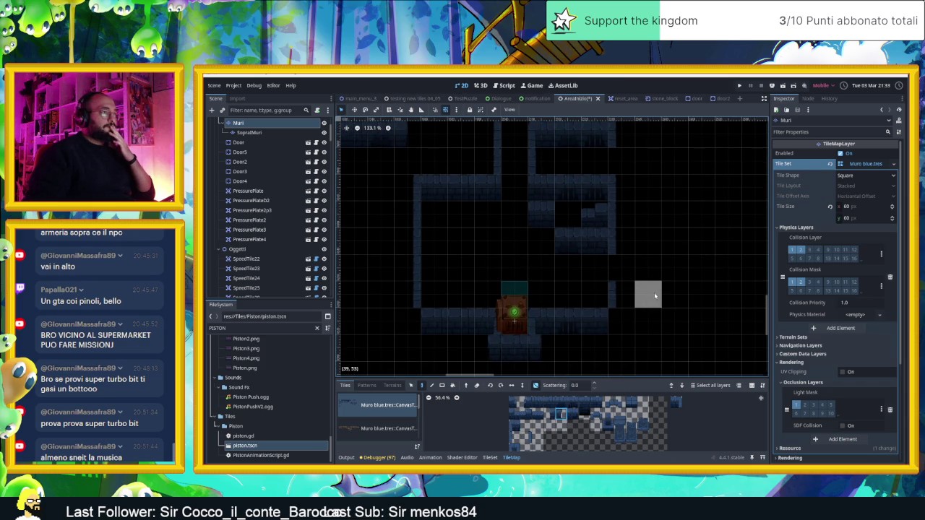
Pick a four-tile wall strip and paint wall tiles by the lower corridor on the Muri layer
scroll(652, 297, up, 1)
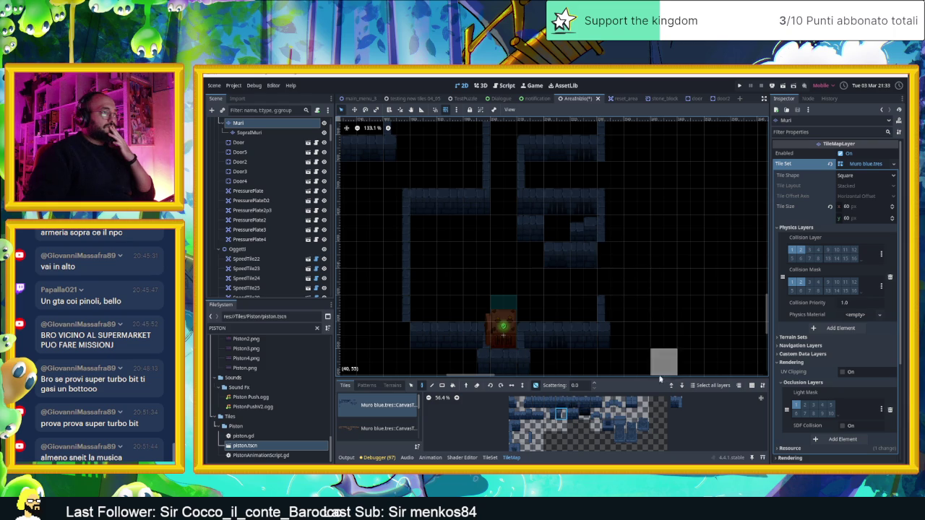
drag(553, 403, 597, 403)
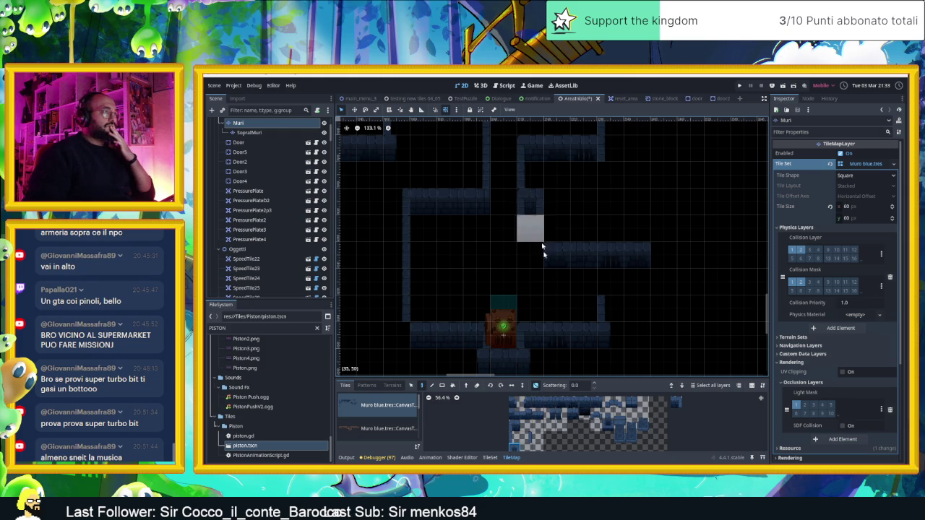
scroll(684, 254, down, 1)
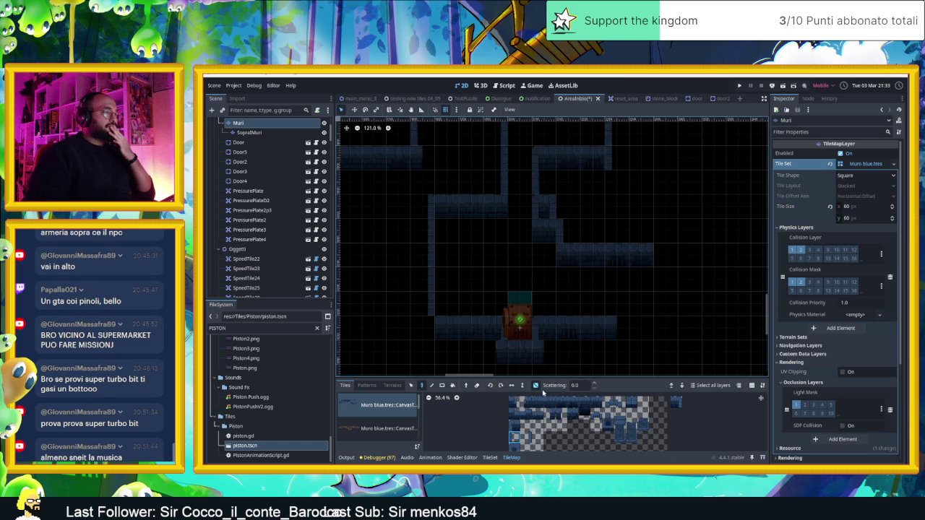
click(514, 427)
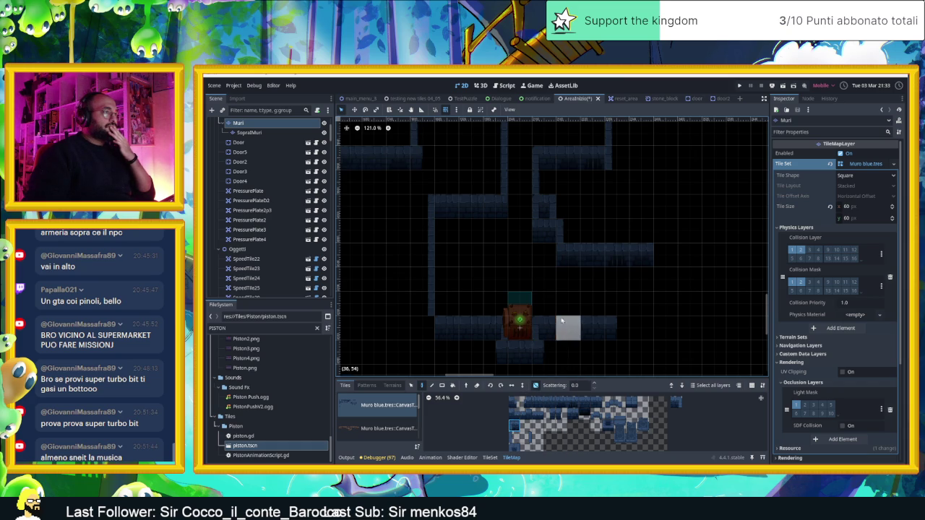
click(568, 304)
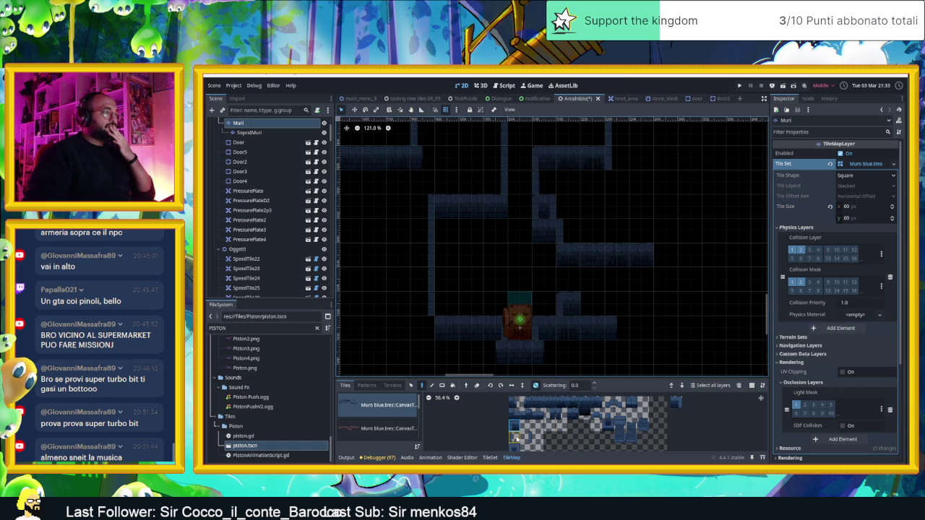
scroll(661, 322, right, 2)
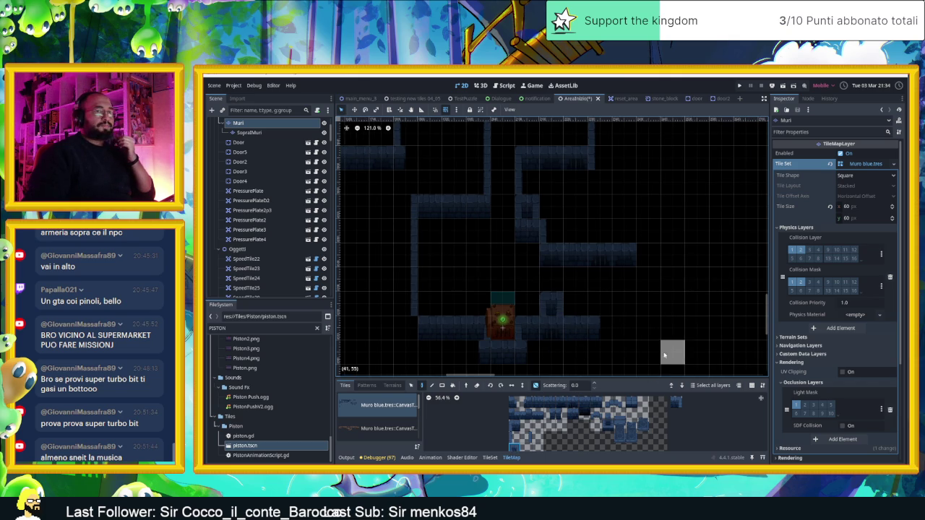
scroll(649, 257, down, 3)
scroll(650, 254, down, 3)
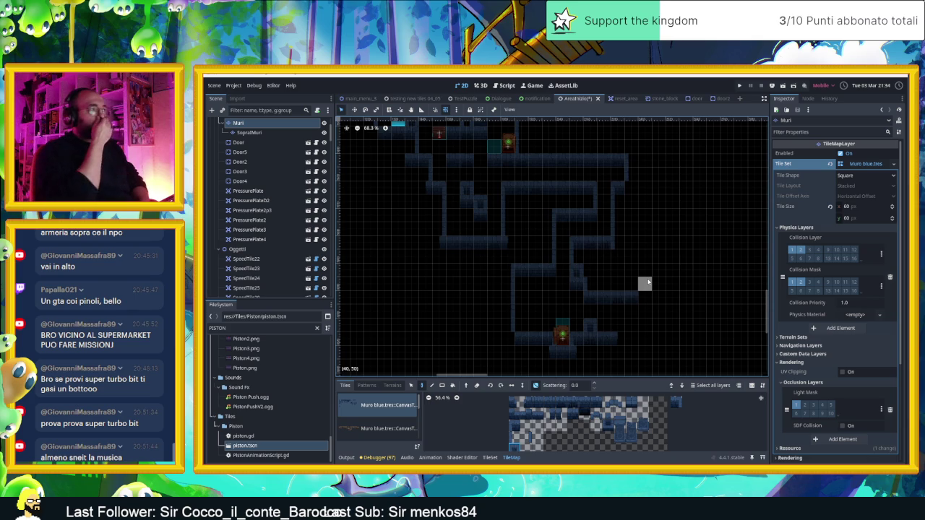
Duplicate SpeedTile34 twice, move a copy into the central corridor, and change its Tile Direction
scroll(593, 261, up, 2)
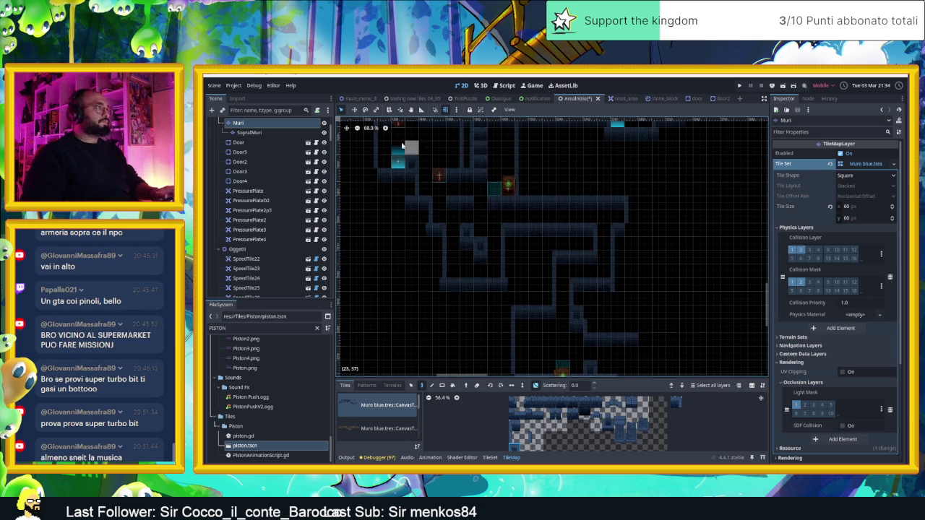
scroll(271, 156, up, 3)
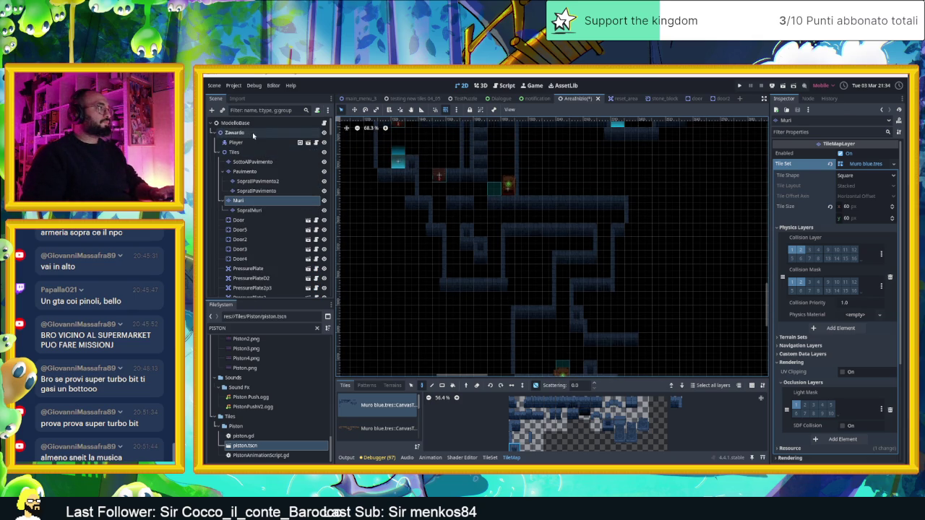
click(397, 161)
key(ctrl+d)
mouse_move(396, 162)
mouse_down()
mouse_move(439, 178)
mouse_move(561, 271)
mouse_move(604, 261)
mouse_move(604, 271)
mouse_move(562, 271)
mouse_up()
key(ctrl+d)
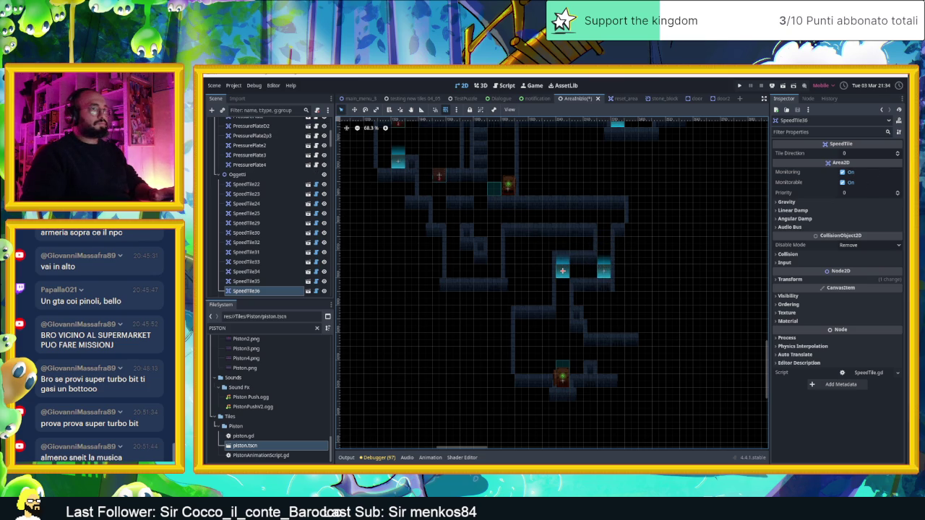
click(898, 153)
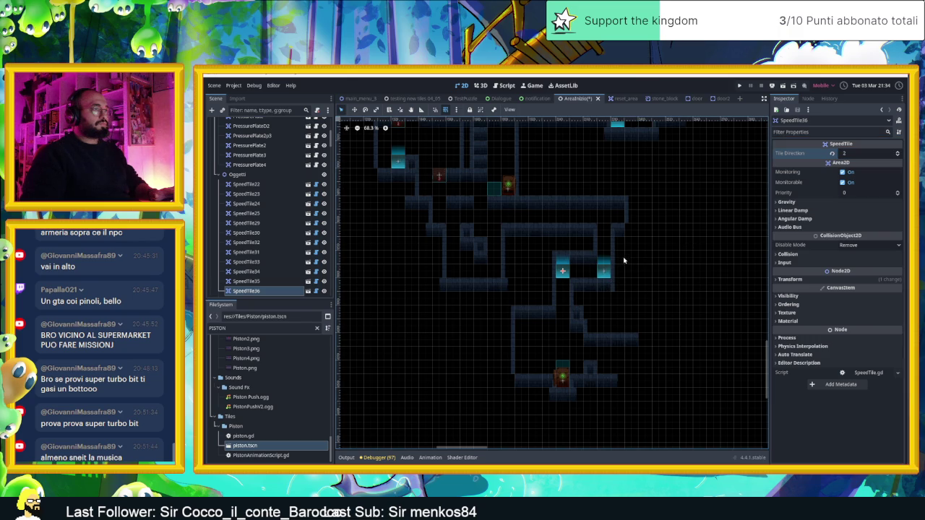
Move Piston3 to the corridor's upper-right end and set its Piston Direction to left
click(599, 341)
drag(597, 332, 618, 215)
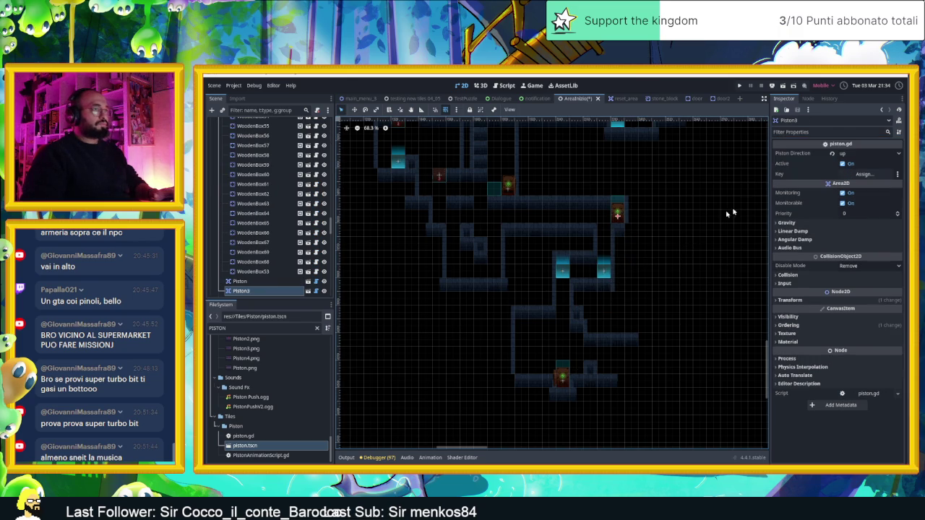
click(852, 154)
click(841, 177)
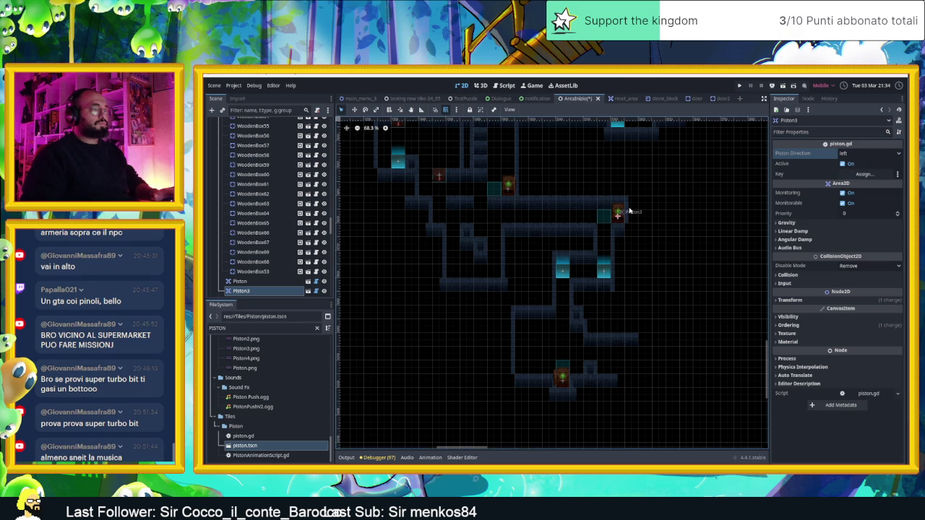
scroll(628, 211, up, 5)
drag(612, 221, 639, 224)
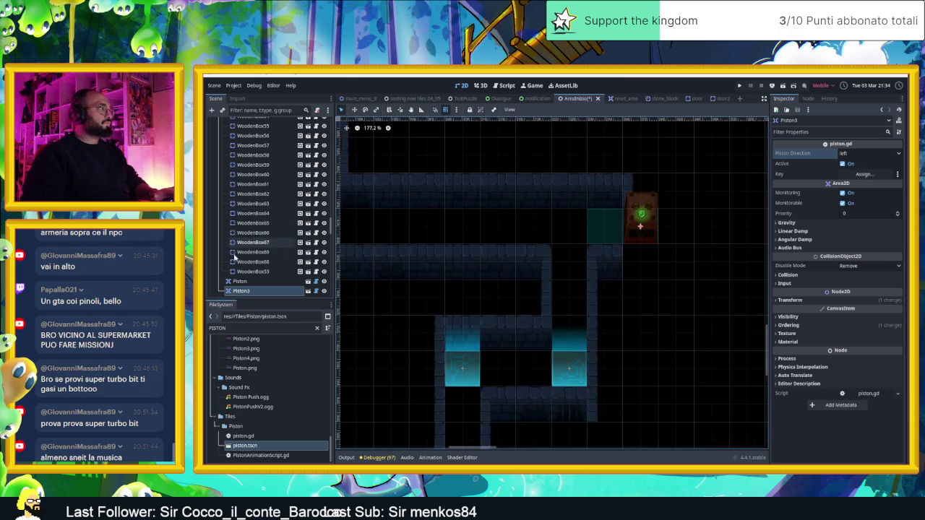
scroll(244, 271, down, 3)
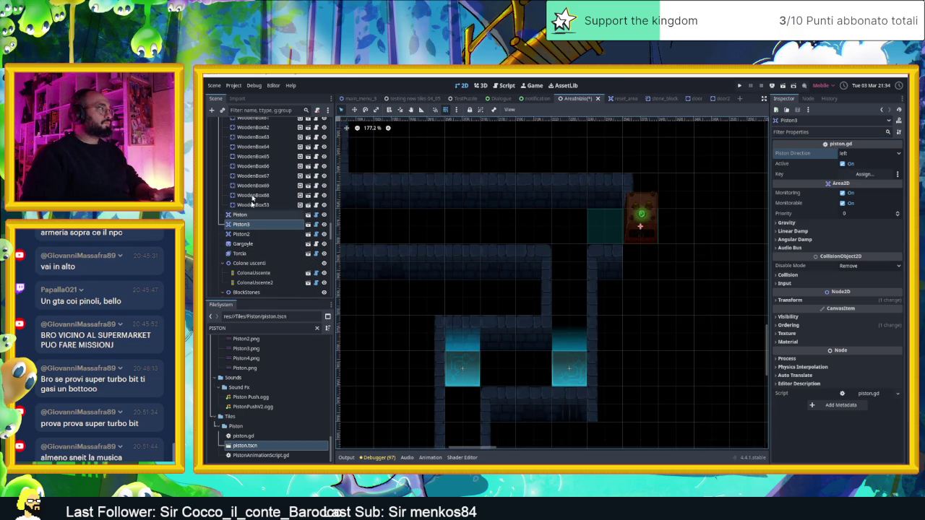
scroll(253, 168, up, 5)
scroll(253, 169, up, 2)
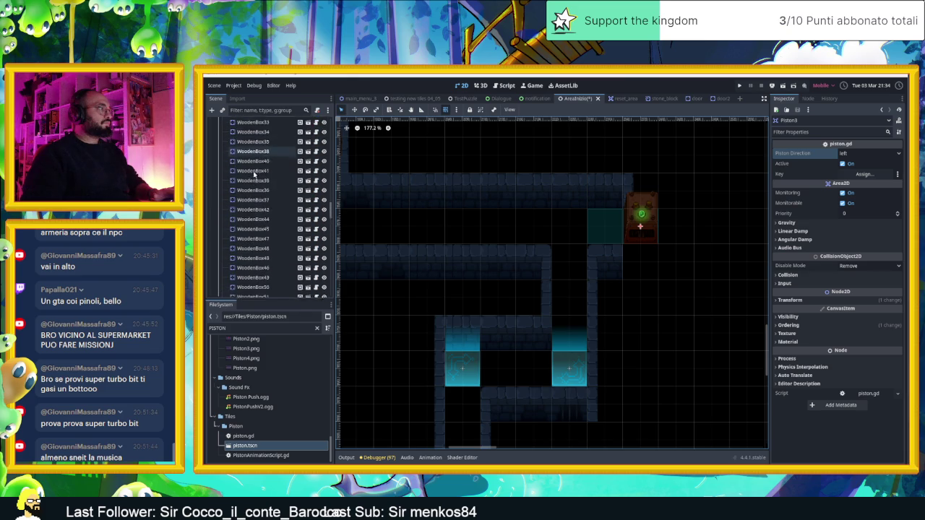
scroll(253, 176, down, 5)
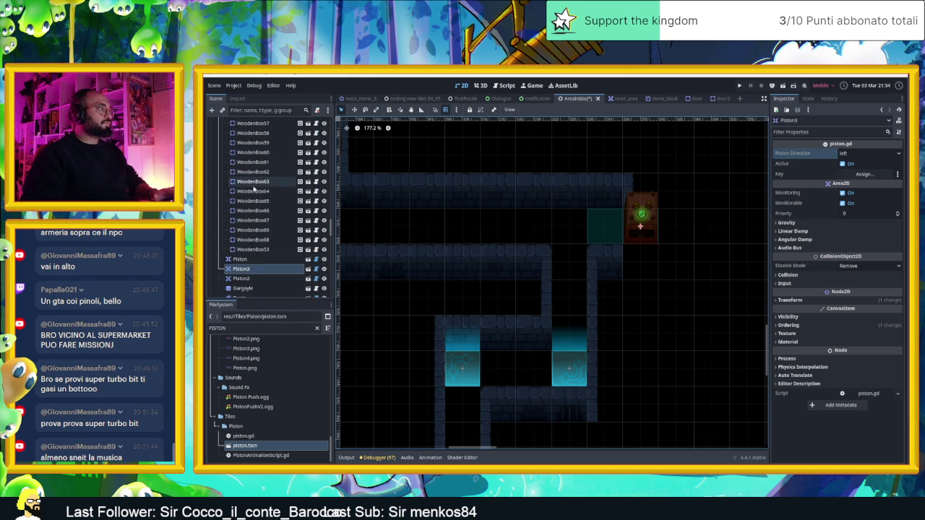
scroll(257, 186, down, 10)
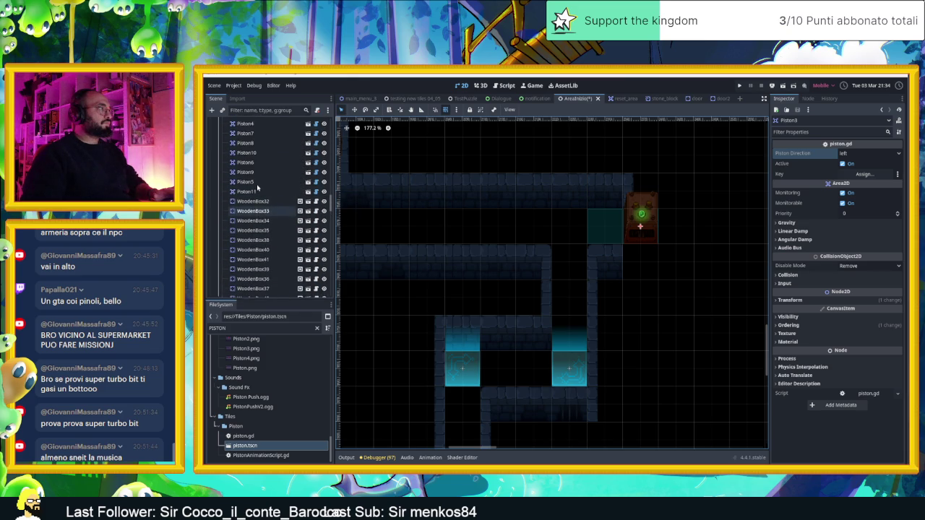
scroll(258, 187, up, 5)
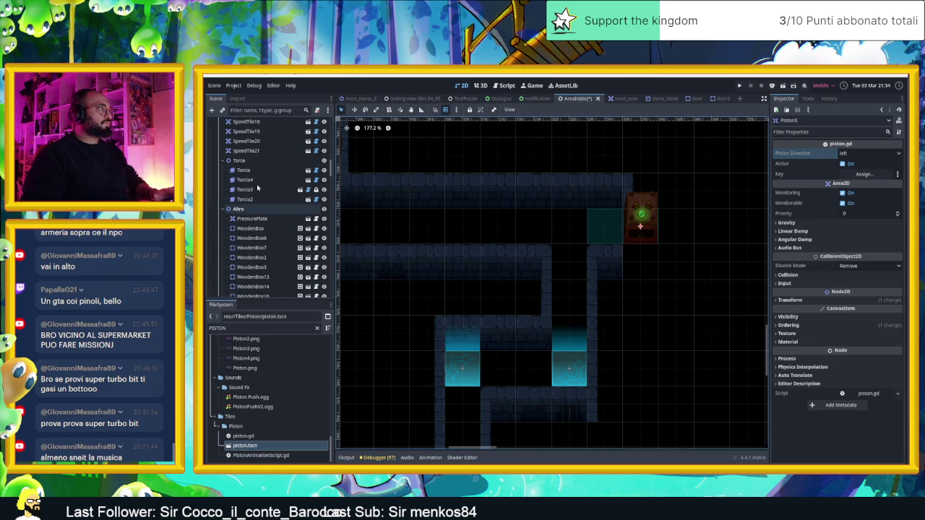
scroll(257, 186, up, 5)
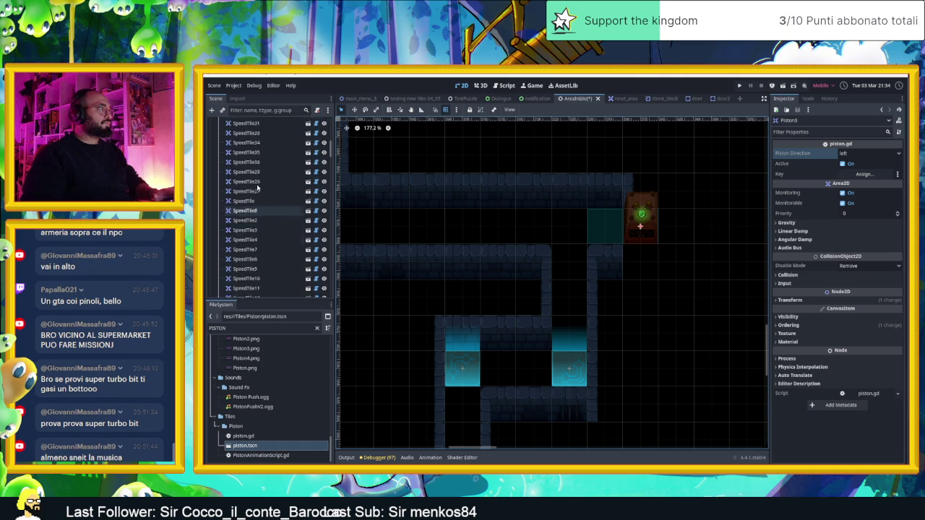
scroll(257, 187, down, 5)
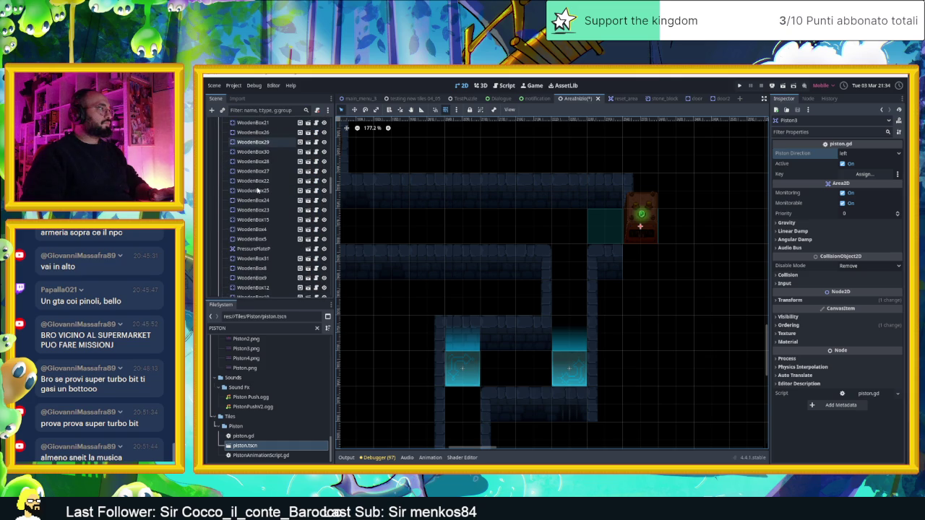
scroll(257, 189, up, 10)
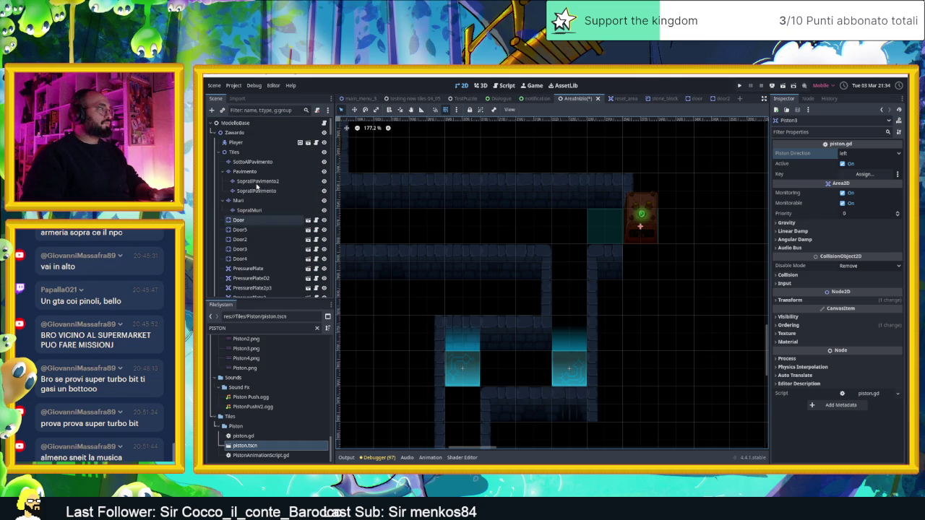
click(240, 200)
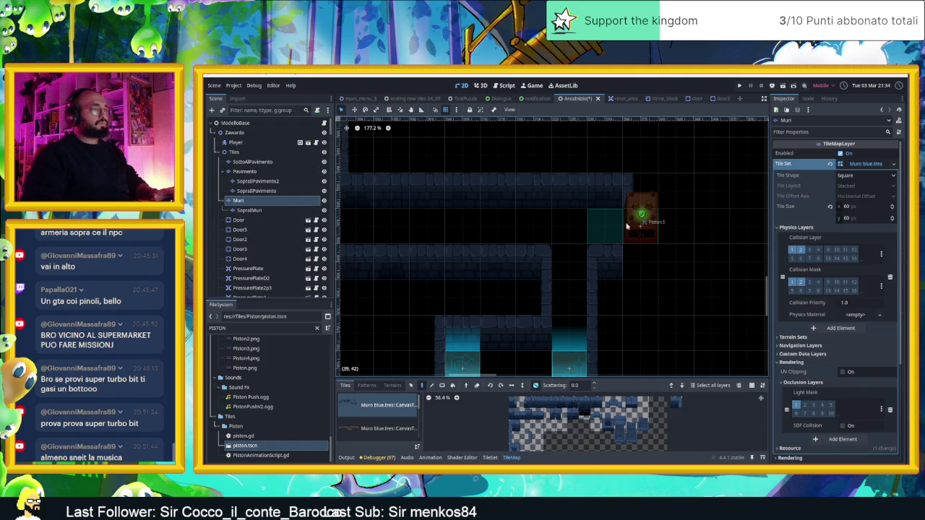
Fill the top-wall gap above the piston and paint right-edge walls beside it
click(535, 401)
click(638, 197)
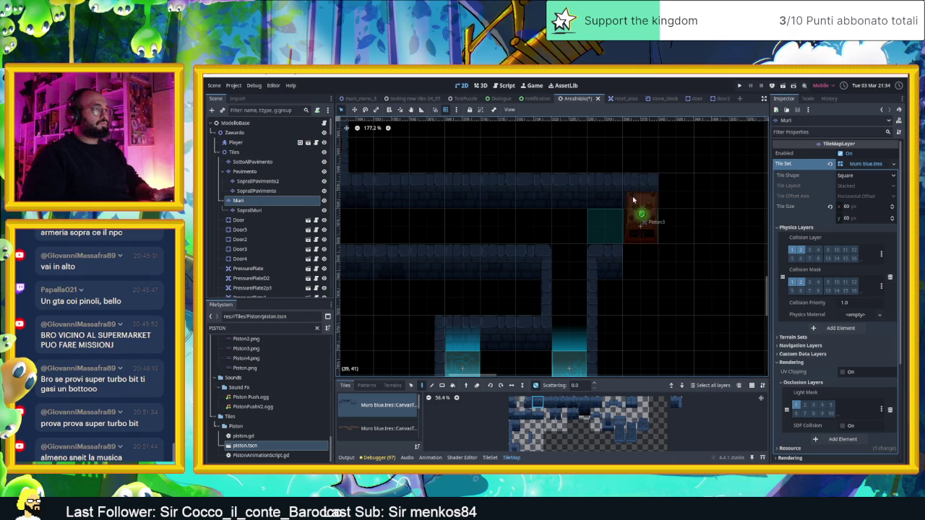
click(513, 439)
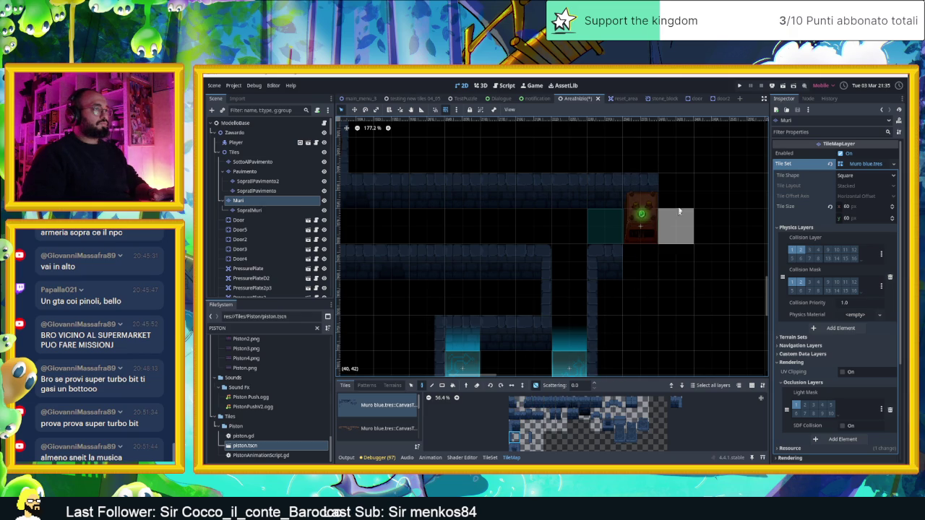
drag(677, 193, 678, 229)
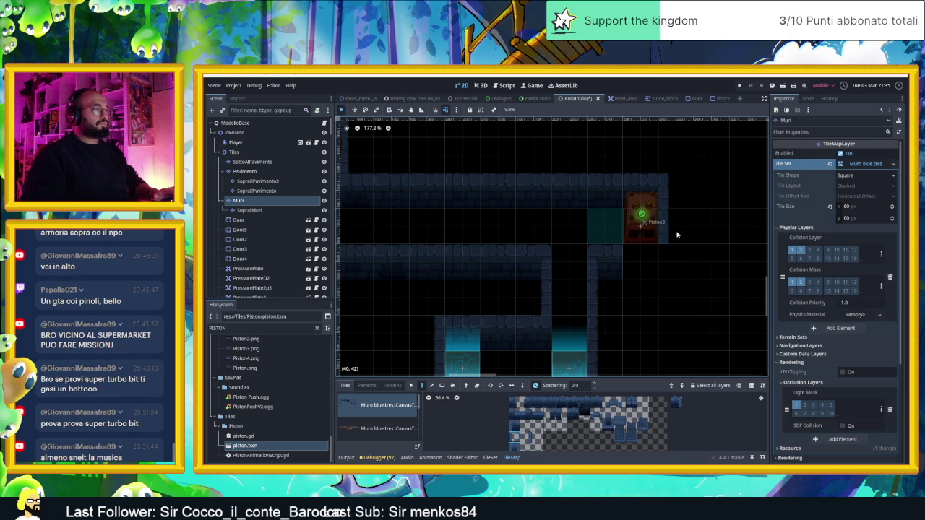
click(547, 402)
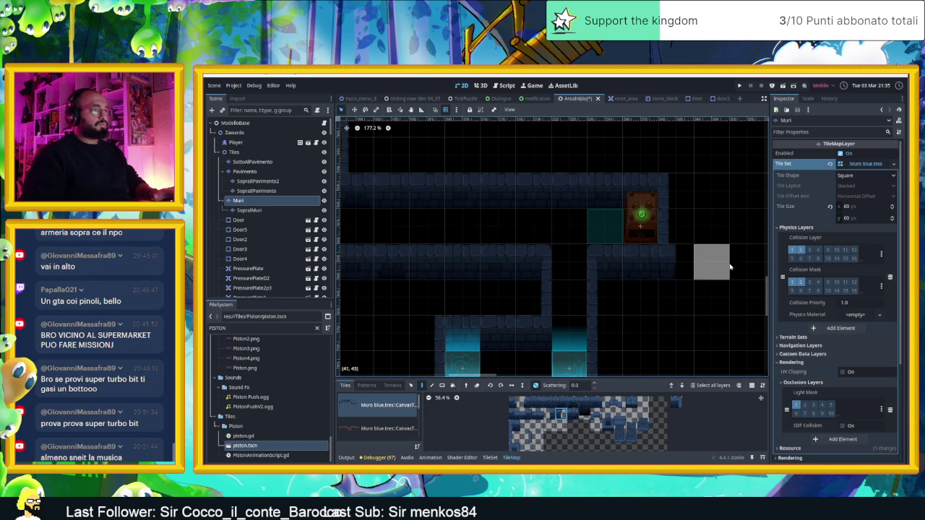
Scroll the Scene tree and select the Zawardo node
scroll(701, 268, down, 3)
scroll(695, 283, down, 3)
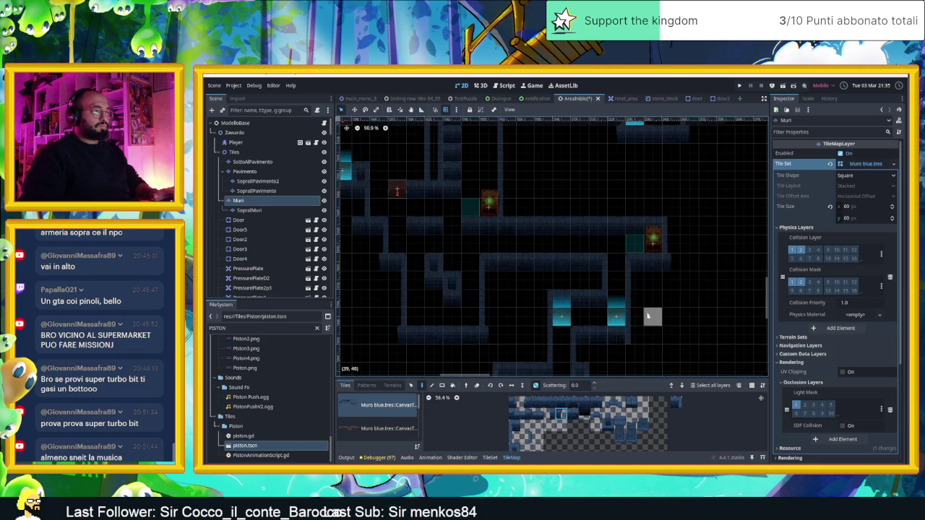
scroll(655, 255, down, 3)
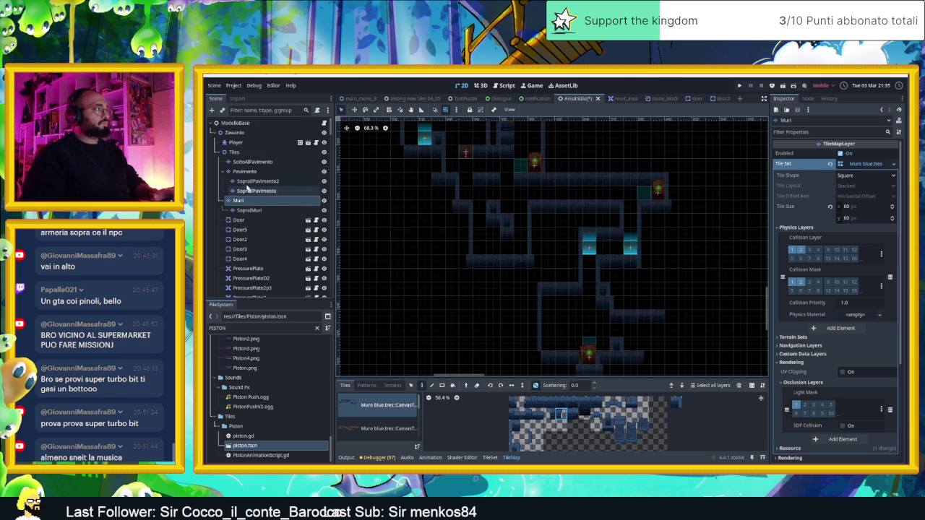
click(242, 133)
Select CameraNodeContainer in the Scene tree, then the existing camera zone on the canvas
scroll(253, 143, down, 15)
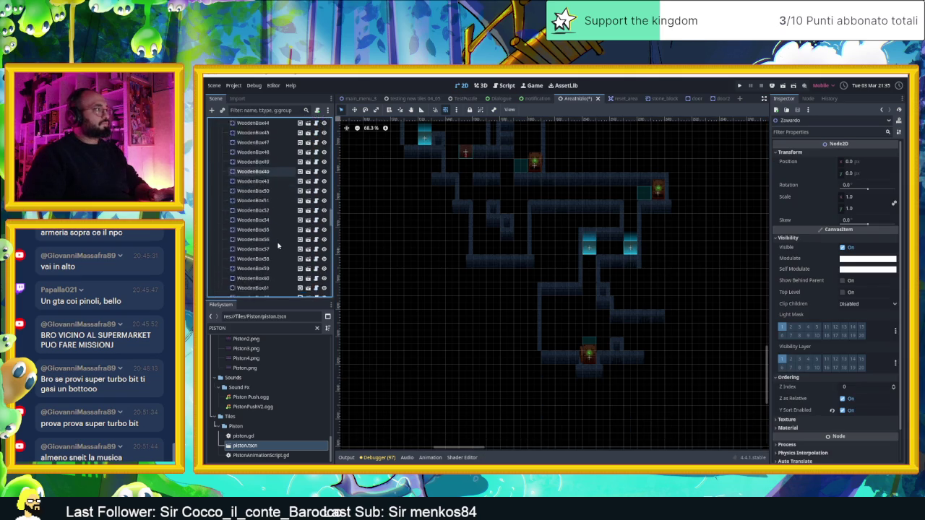
scroll(268, 234, up, 10)
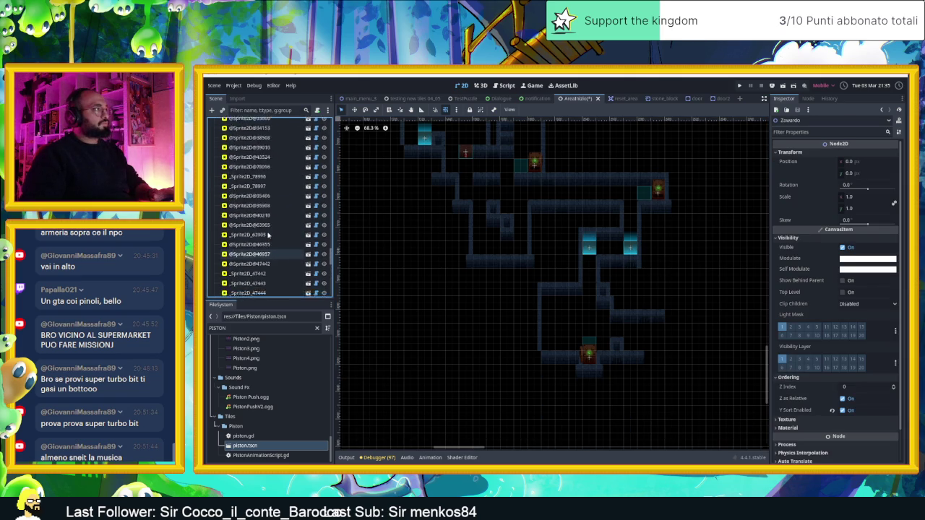
click(271, 225)
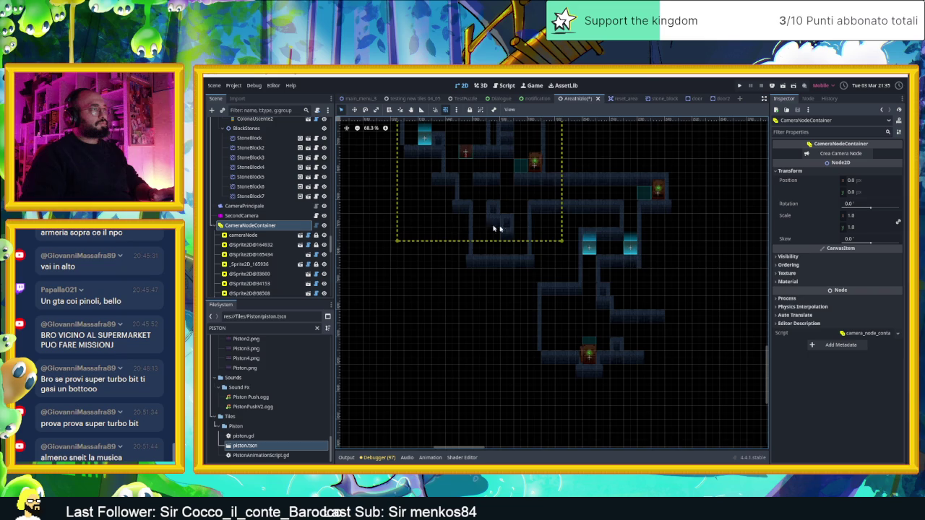
scroll(525, 296, down, 3)
click(548, 191)
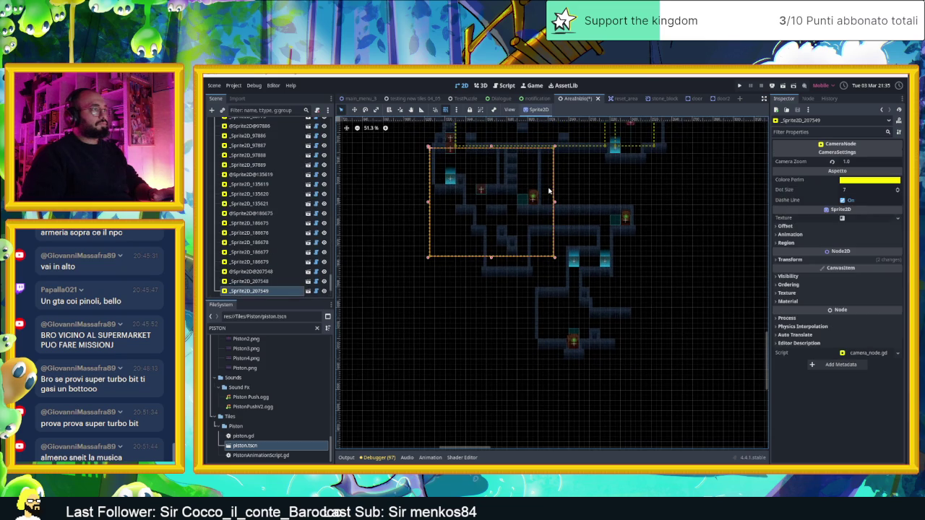
Duplicate the camera zone, fit it over the cyan-tile room, and set Camera Zoom 1.5
key(ctrl+d)
drag(472, 260, 493, 286)
drag(575, 276, 573, 275)
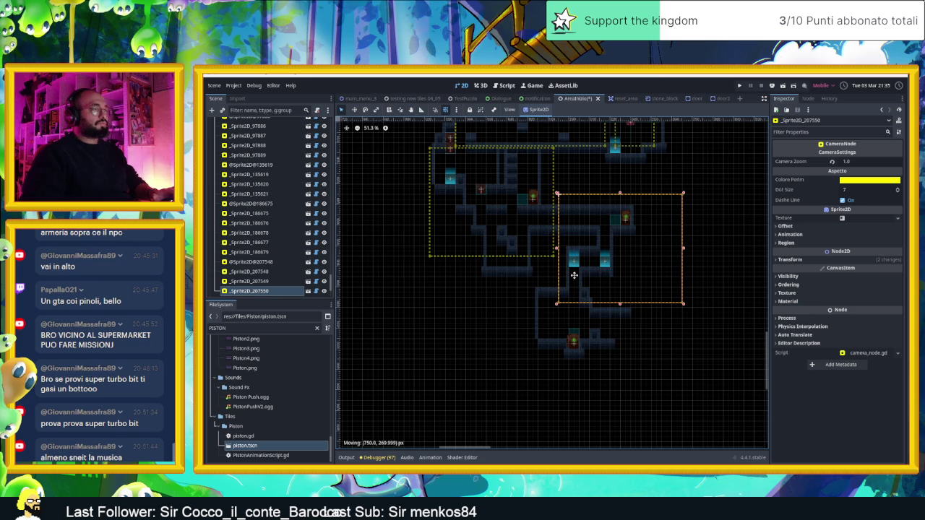
drag(683, 305, 651, 287)
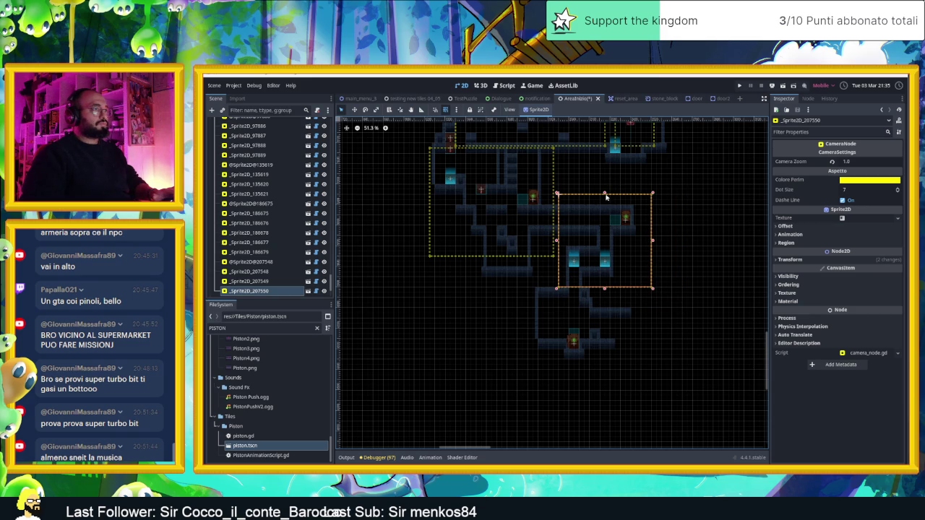
drag(605, 194, 605, 195)
click(854, 161)
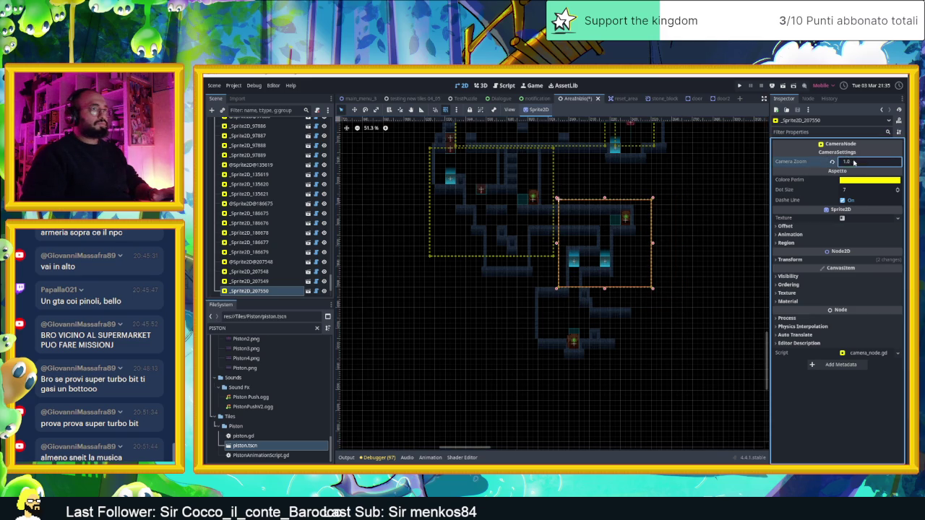
text(1.5)
key(Return)
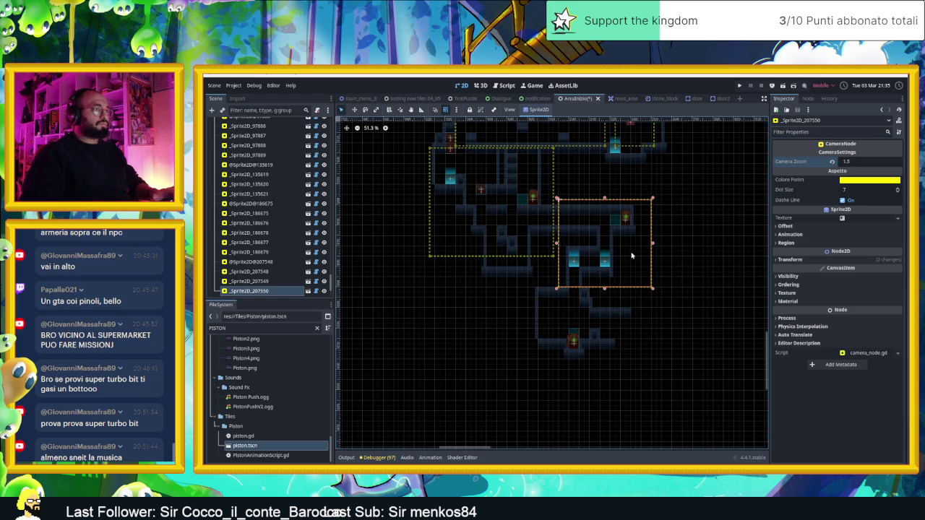
Duplicate it again over the piston room with Camera Zoom 2.0, then save and run
key(ctrl+d)
drag(628, 255, 610, 337)
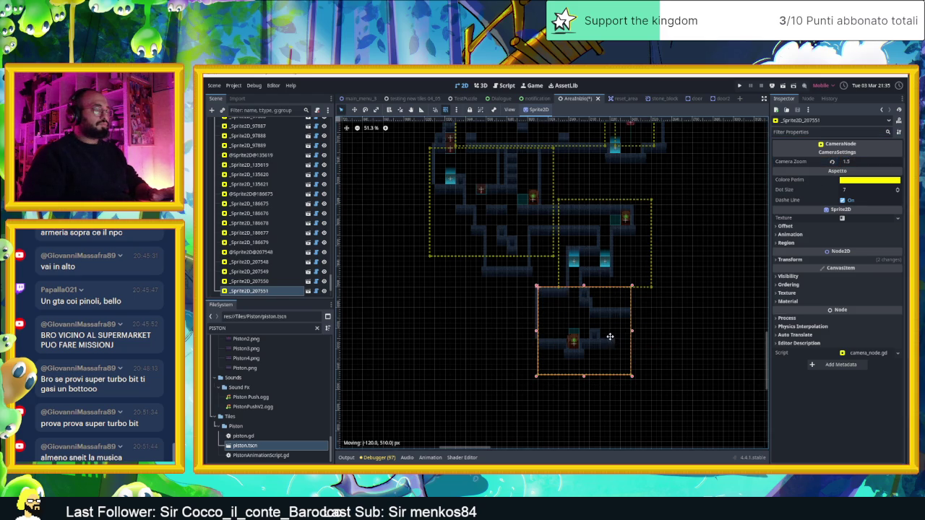
click(853, 163)
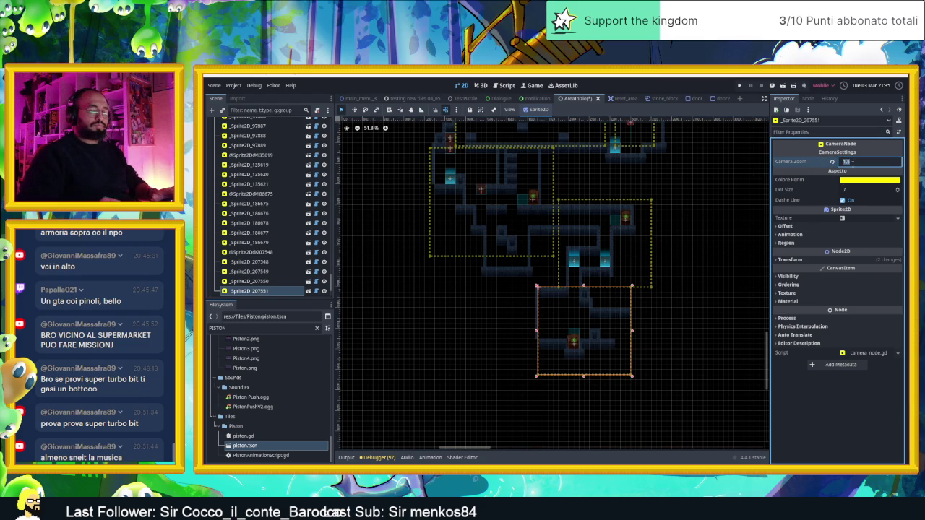
text(2)
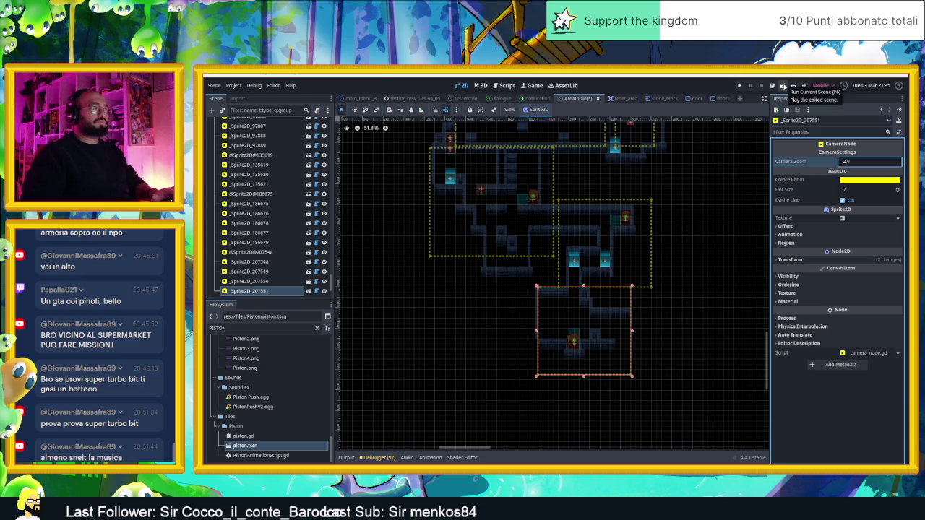
click(783, 85)
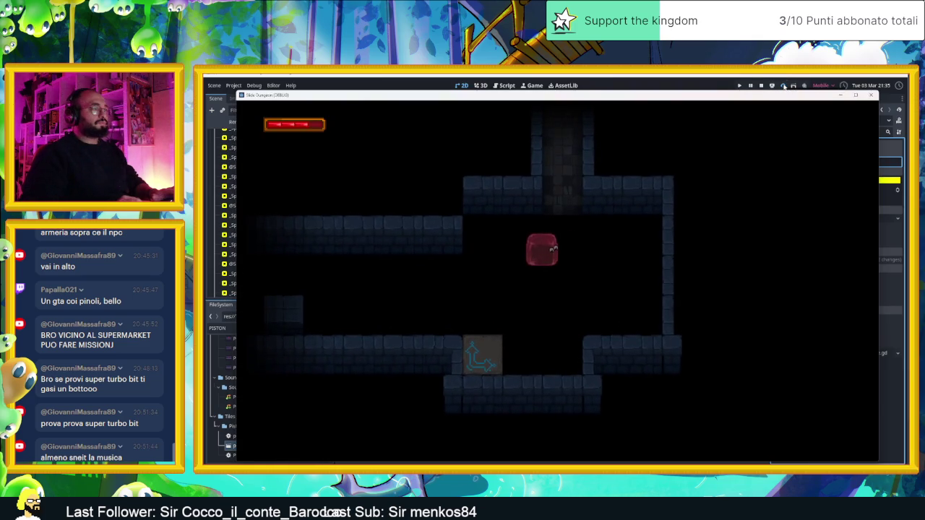
Guide the slime through the first rooms, past the chest, and grapple up to the ceiling
key(Right)
key(Left)
key(Left)
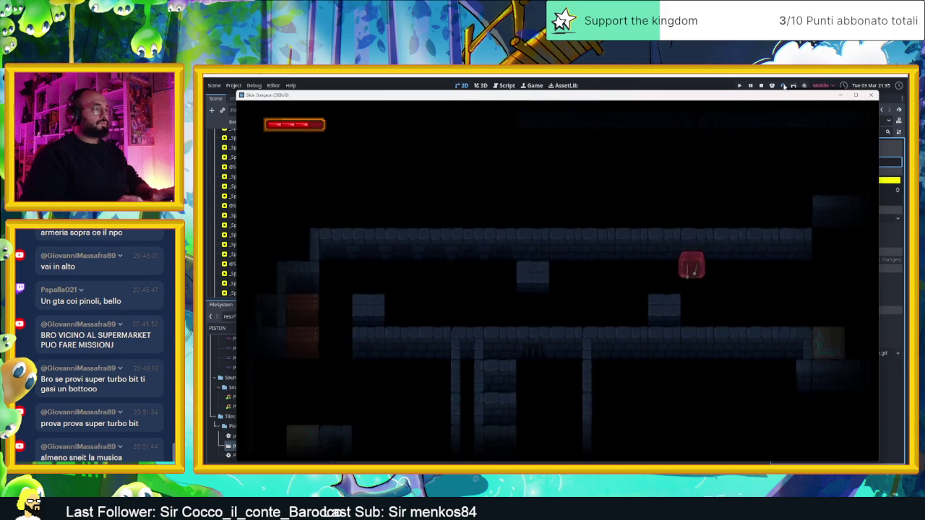
key(space)
key(space)
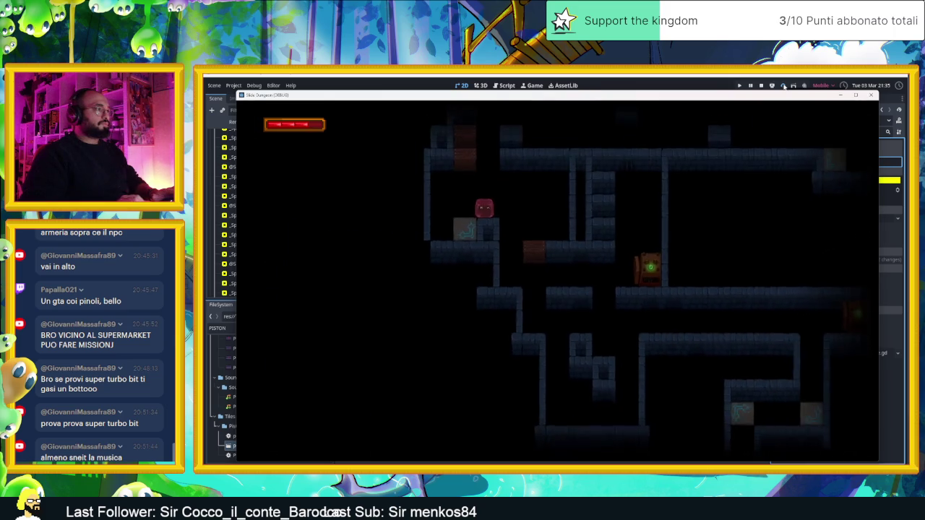
key(Right)
key(space)
key(Left)
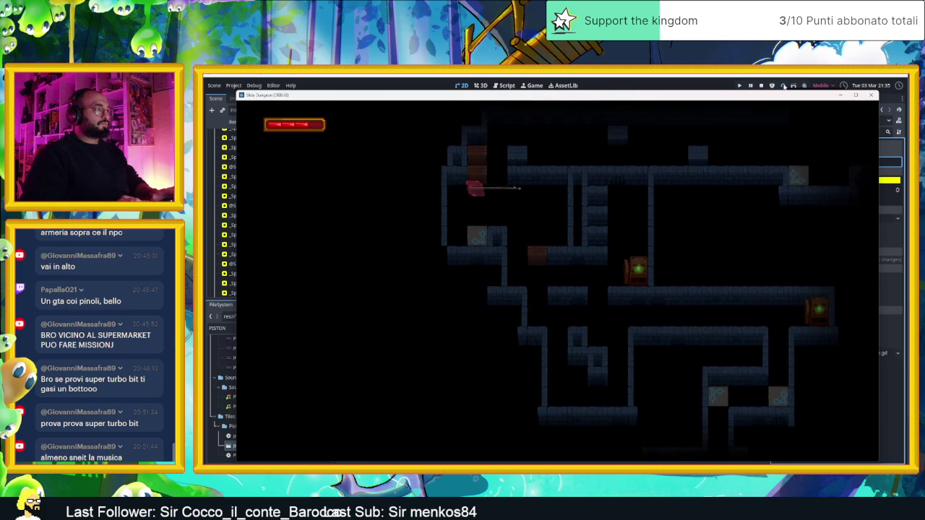
key(Right)
key(Left)
key(Right)
key(space)
key(Right)
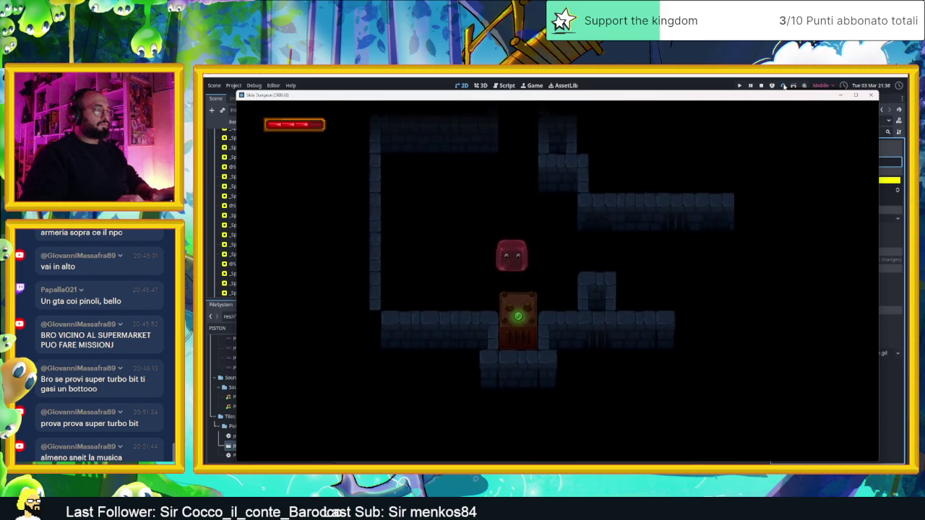
key(Left)
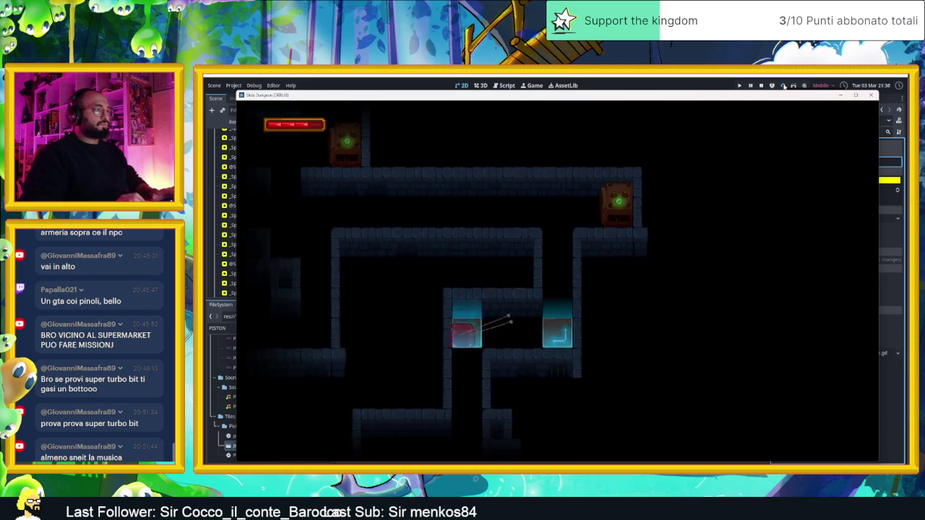
key(space)
key(Right)
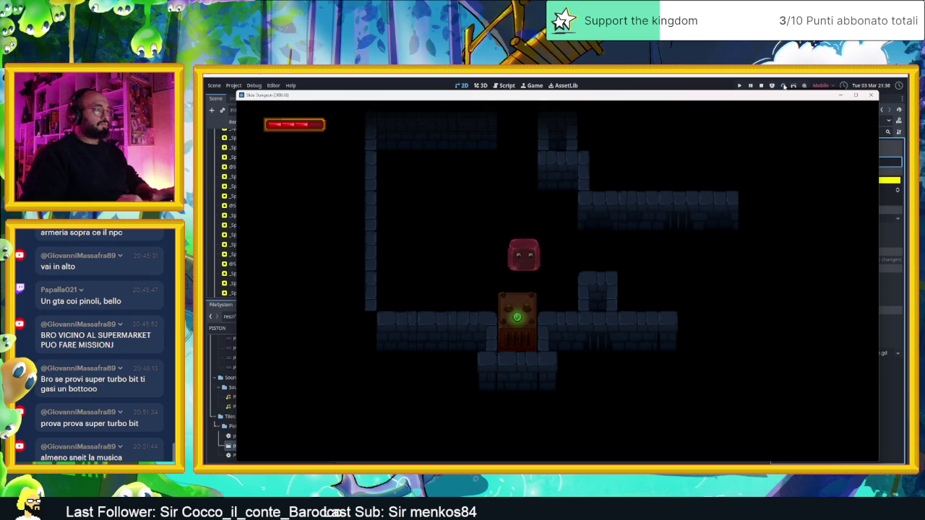
Take the slime through the piston rooms riding the launches, then stop the game
key(Left)
key(Up)
key(Right)
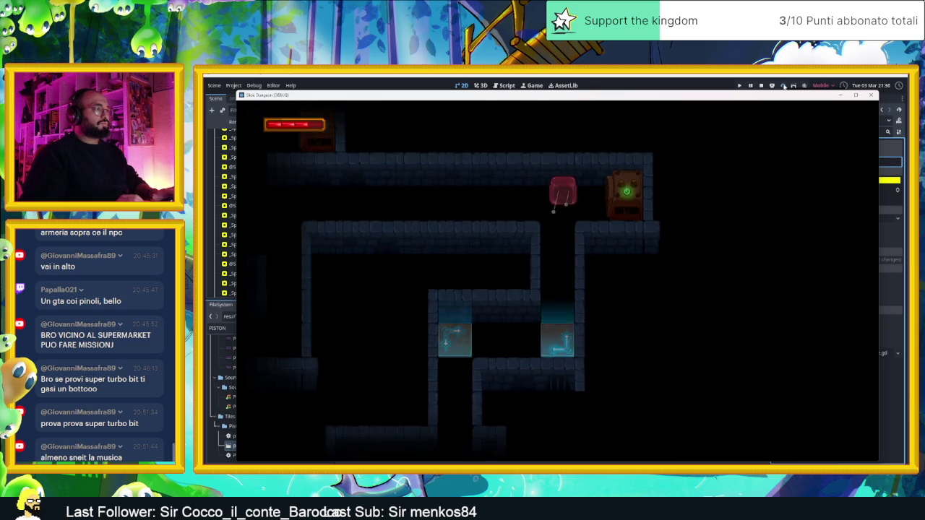
key(Left)
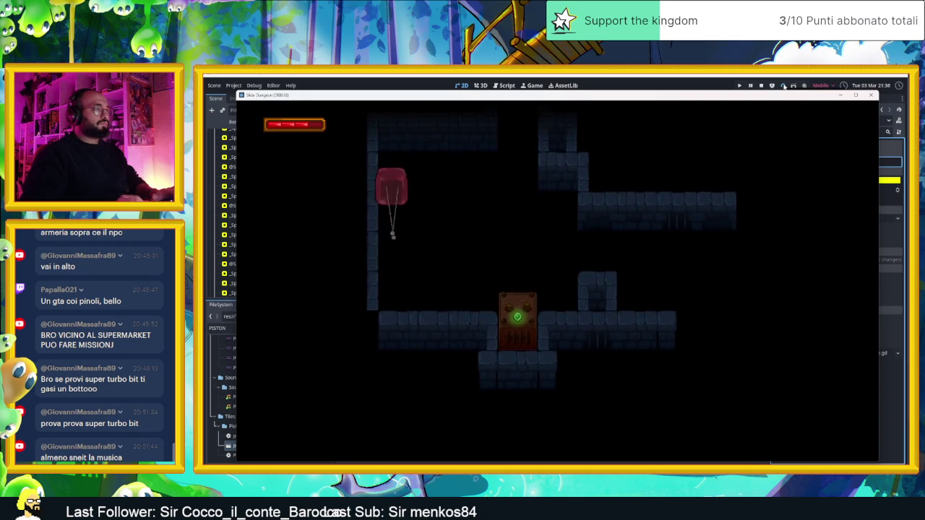
key(Up)
key(Right)
key(Left)
key(Right)
key(Right)
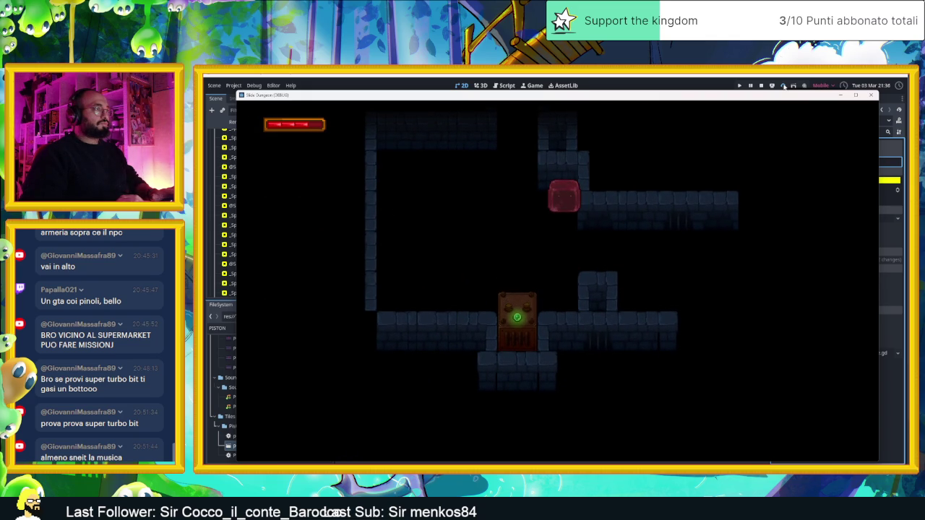
key(Left)
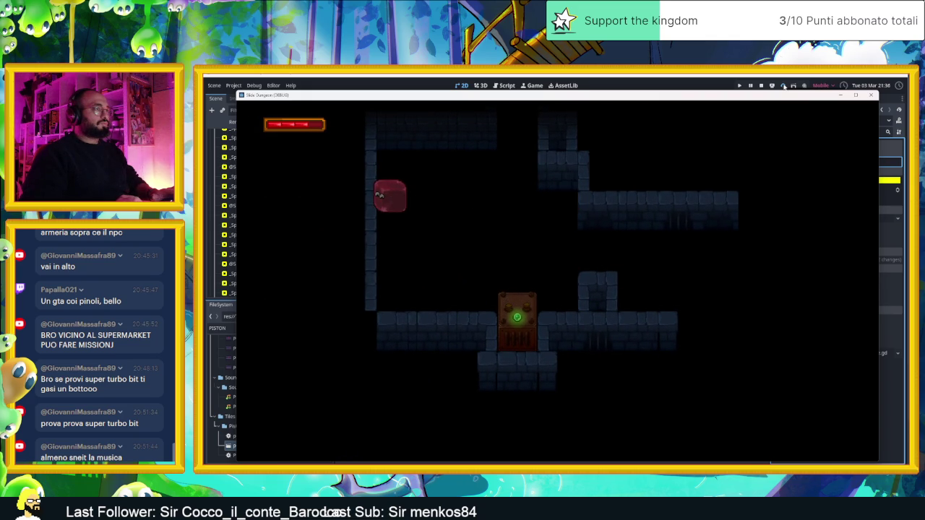
key(Right)
key(Left)
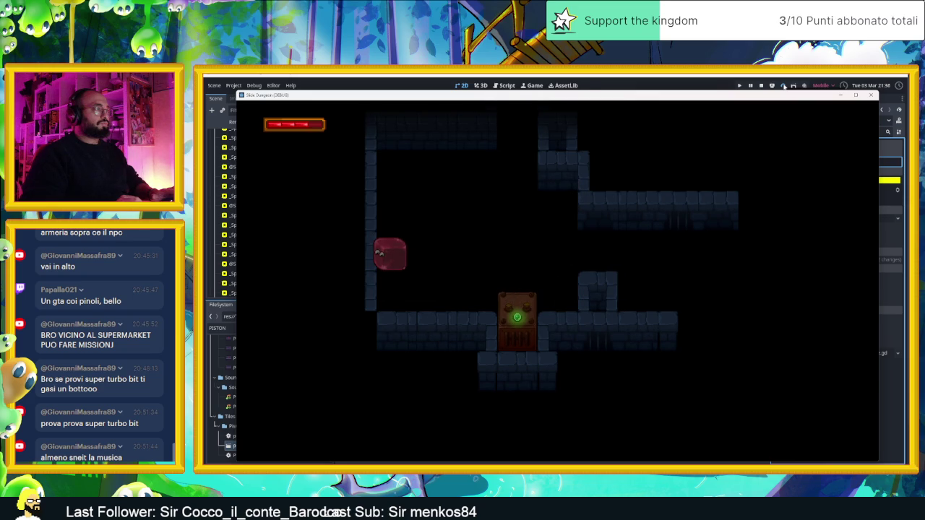
key(Right)
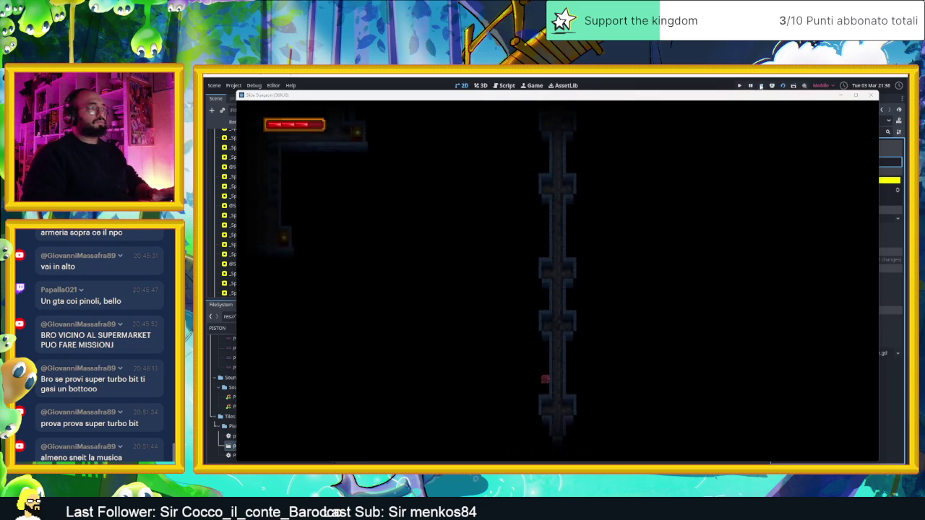
key(F8)
key(ctrl+s)
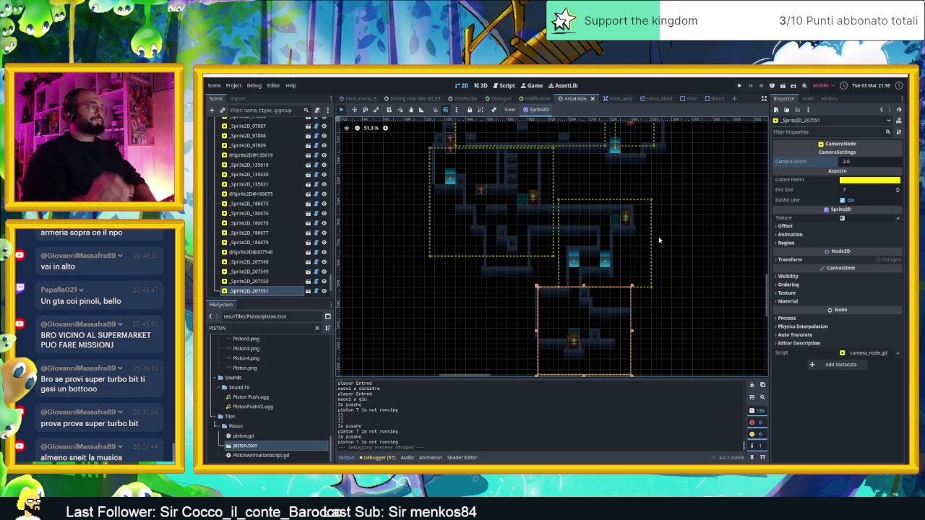
scroll(658, 236, down, 5)
drag(660, 204, 652, 240)
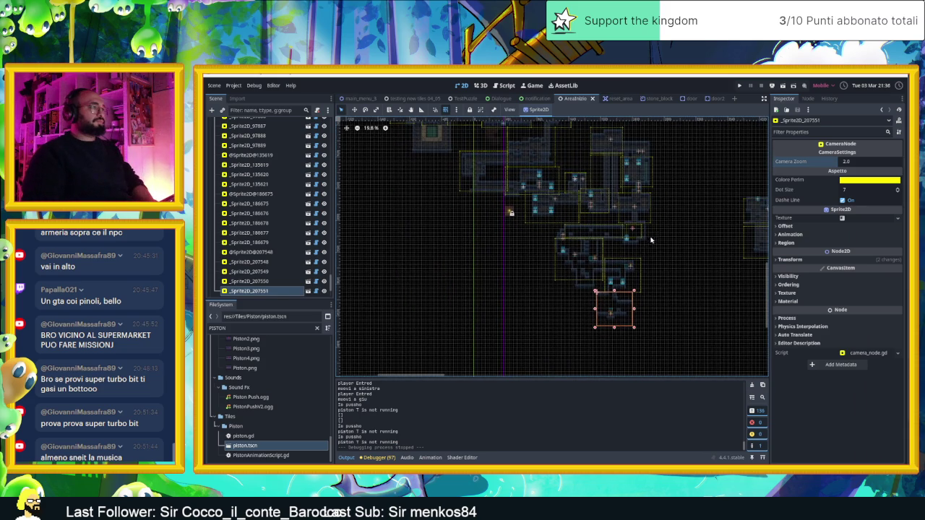
scroll(626, 288, up, 6)
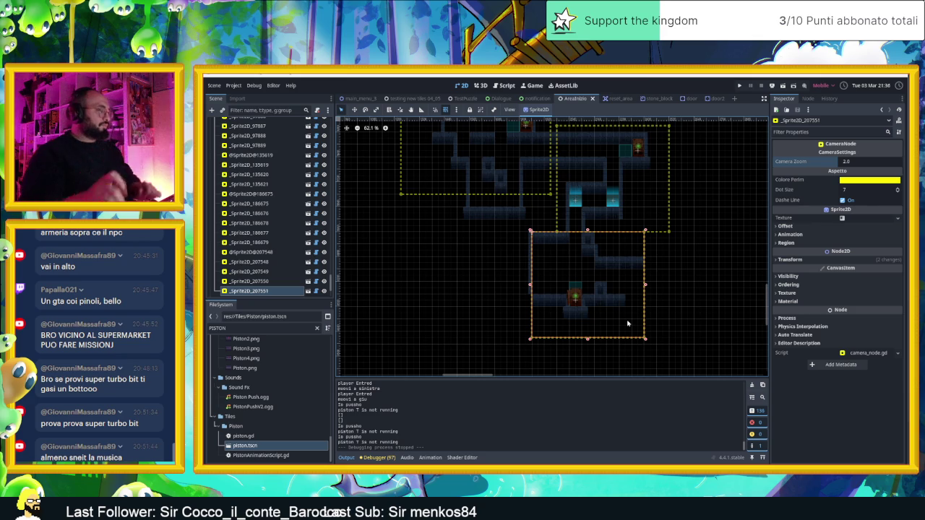
scroll(556, 324, down, 3)
scroll(545, 321, down, 1)
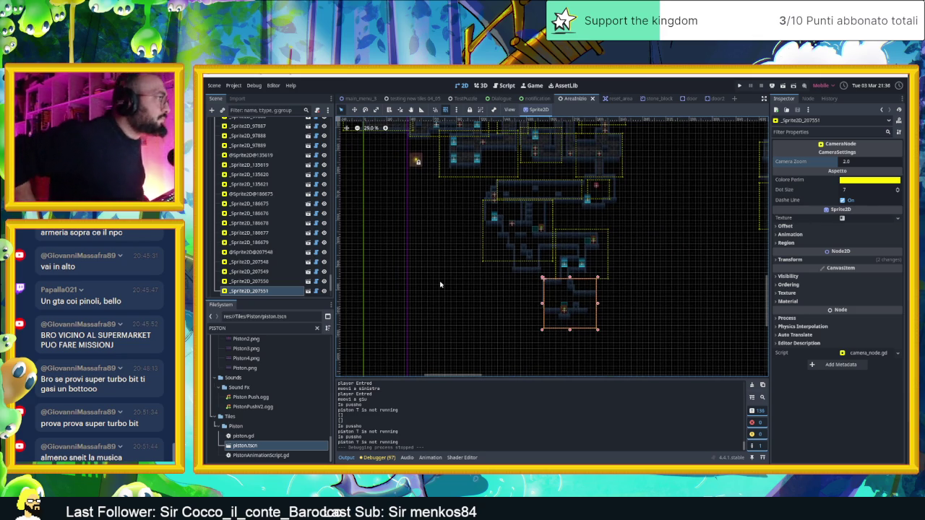
scroll(633, 156, down, 1)
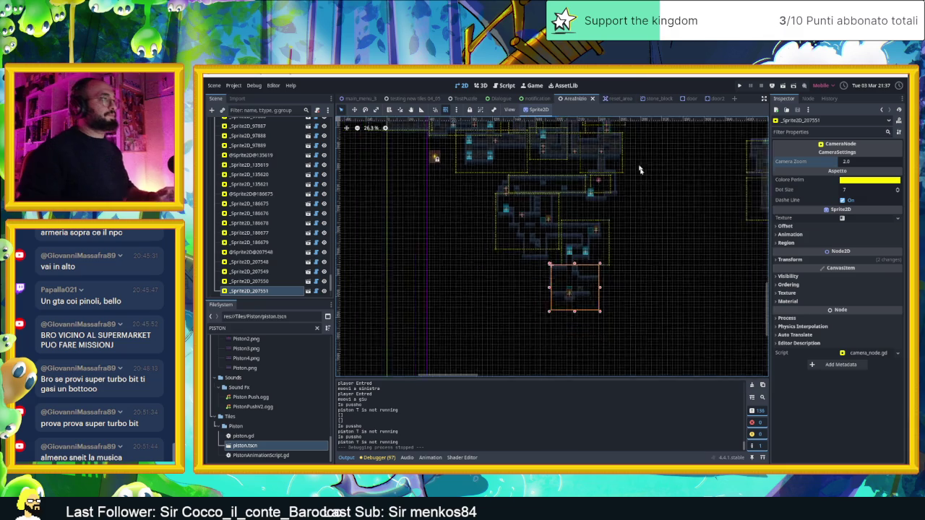
scroll(478, 214, down, 4)
scroll(505, 202, left, 3)
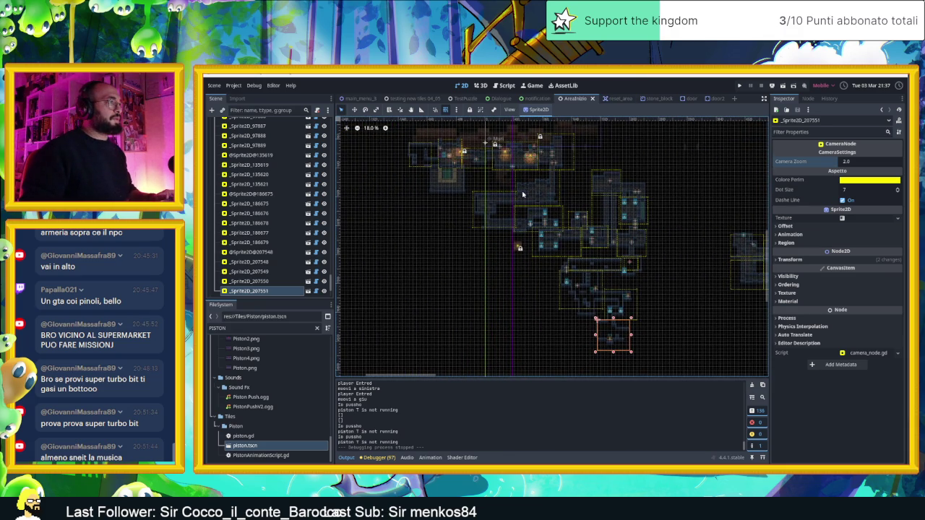
scroll(600, 212, up, 5)
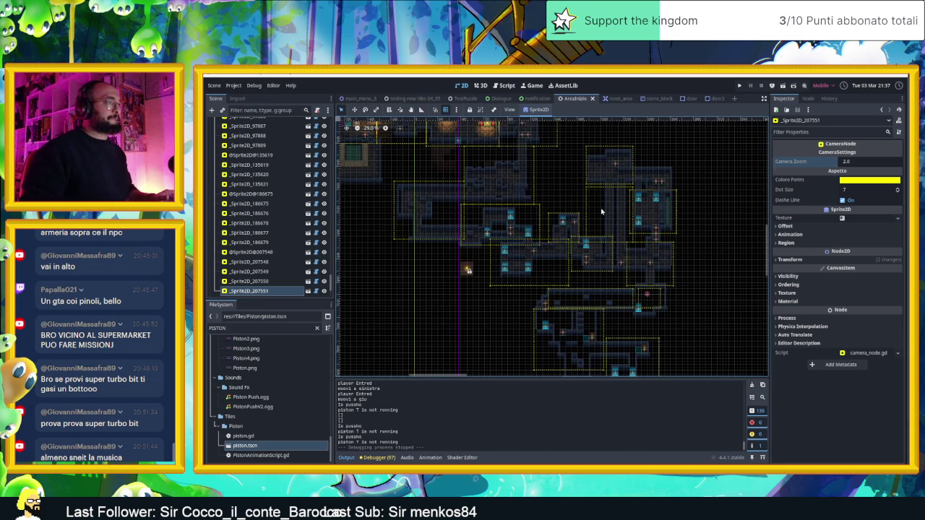
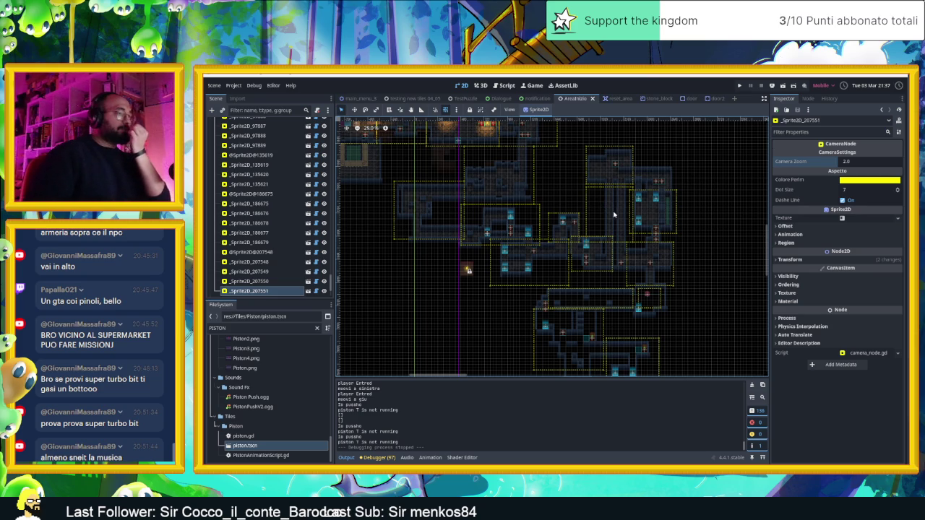
Pan and zoom around the level map to find the Player sprite and the torch-lit rooms
scroll(621, 238, down, 5)
scroll(645, 295, up, 4)
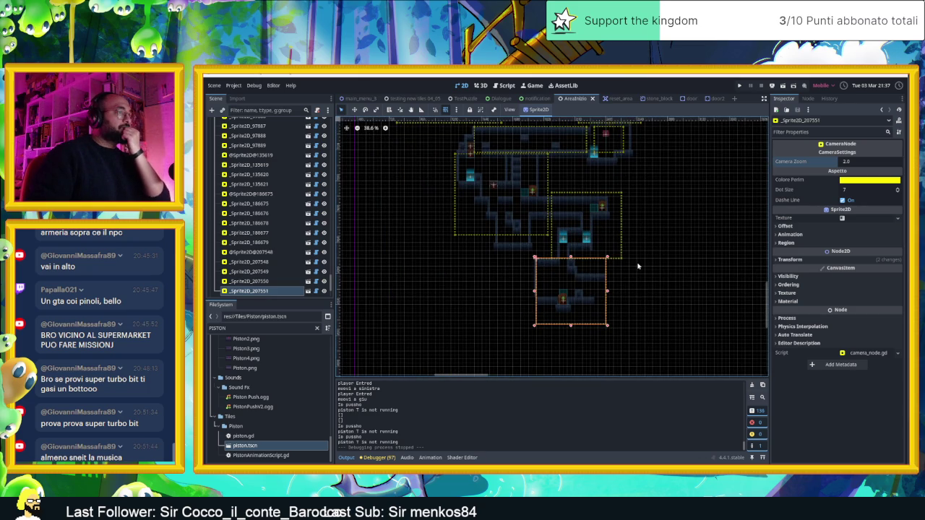
scroll(637, 268, down, 9)
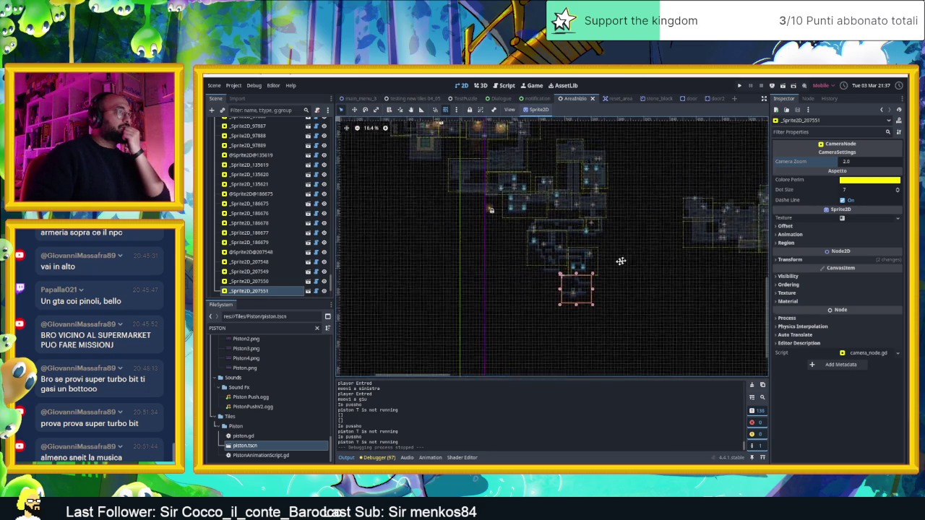
drag(633, 256, 576, 269)
scroll(625, 254, up, 4)
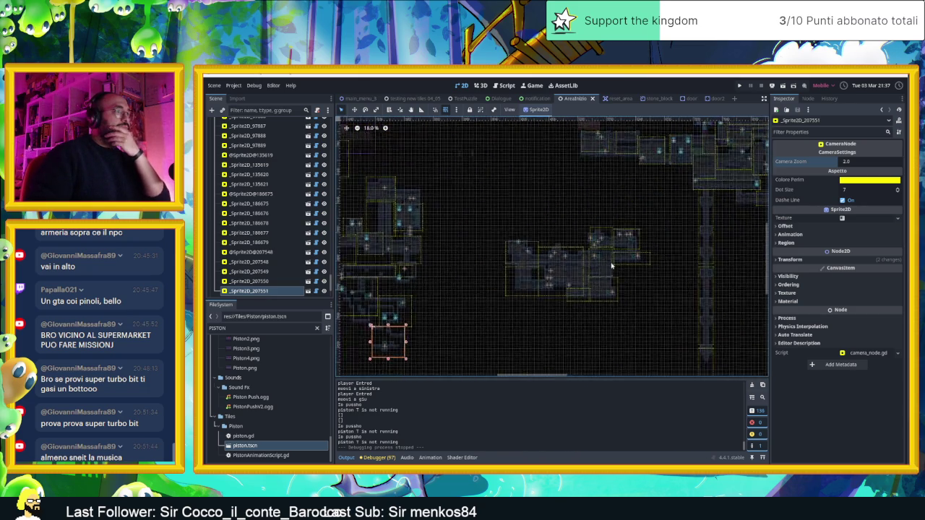
scroll(613, 264, up, 1)
mouse_move(613, 264)
mouse_down()
mouse_move(677, 203)
mouse_move(436, 307)
mouse_up()
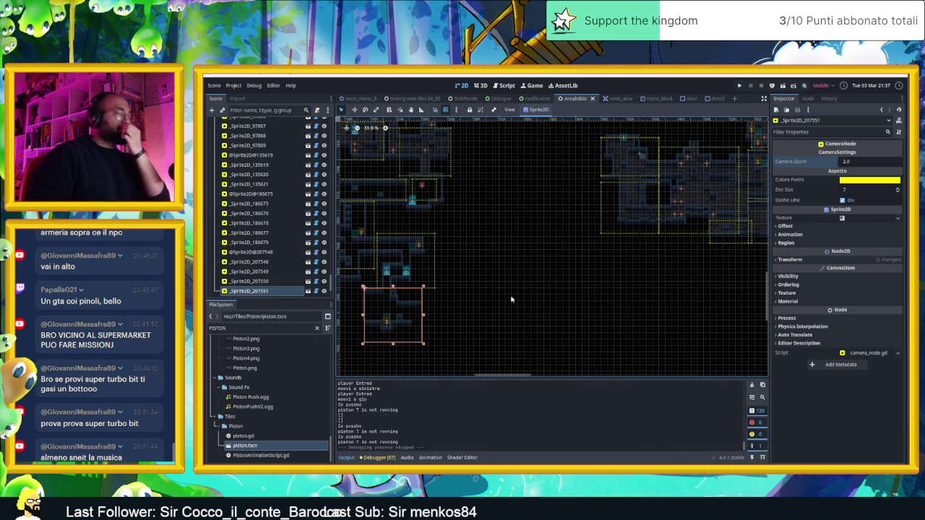
drag(543, 298, 607, 316)
drag(510, 332, 589, 298)
scroll(590, 298, up, 2)
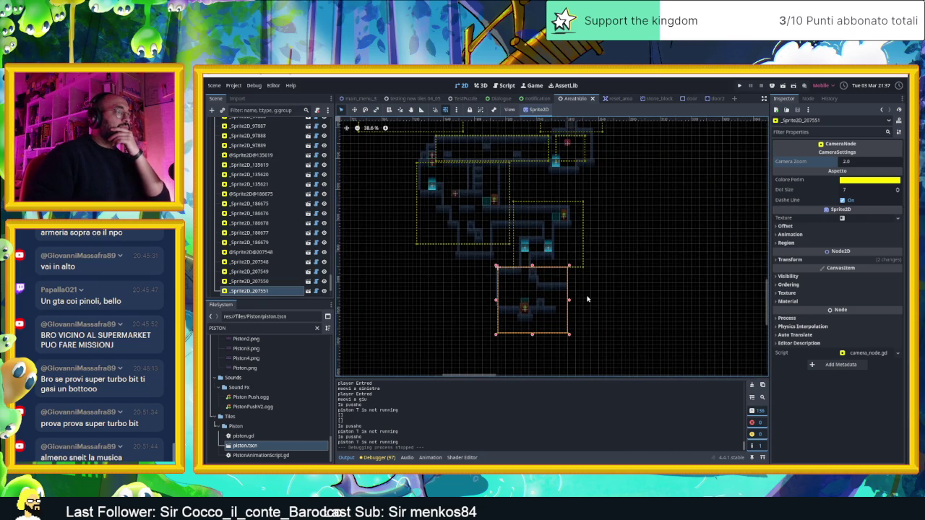
scroll(587, 298, up, 2)
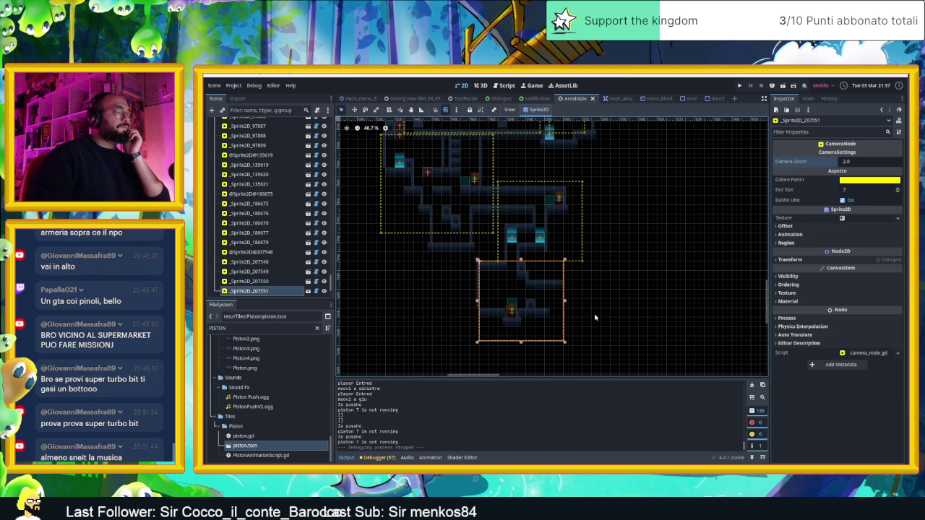
scroll(528, 279, down, 3)
scroll(524, 270, down, 2)
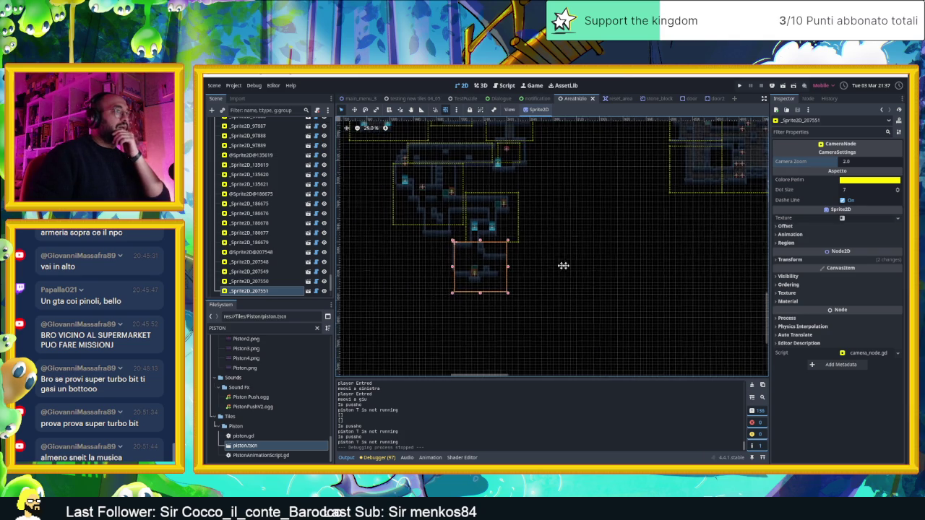
drag(581, 266, 528, 264)
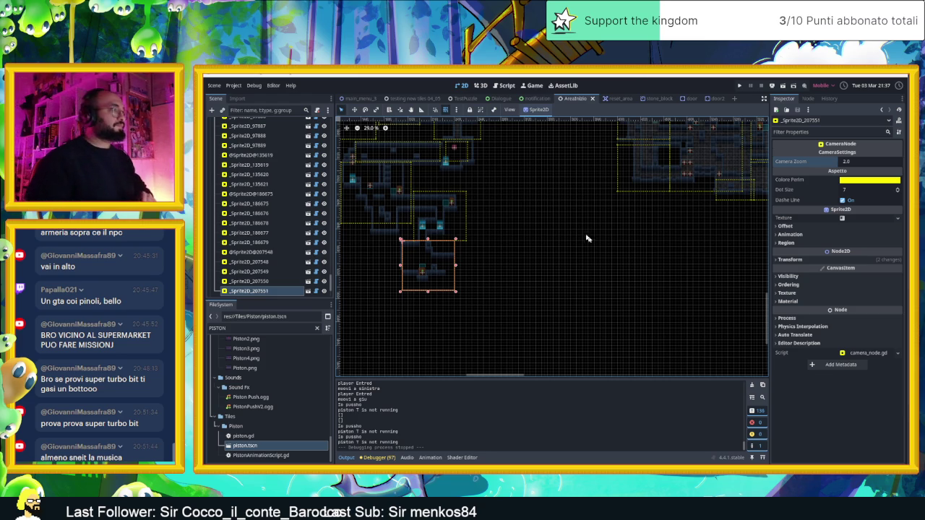
drag(585, 276, 541, 268)
scroll(540, 269, up, 1)
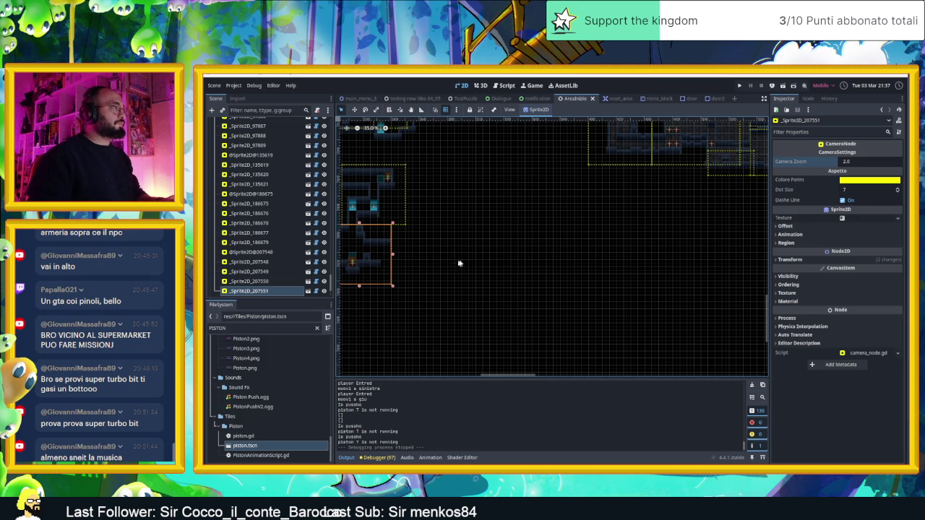
scroll(454, 264, down, 1)
scroll(463, 262, up, 2)
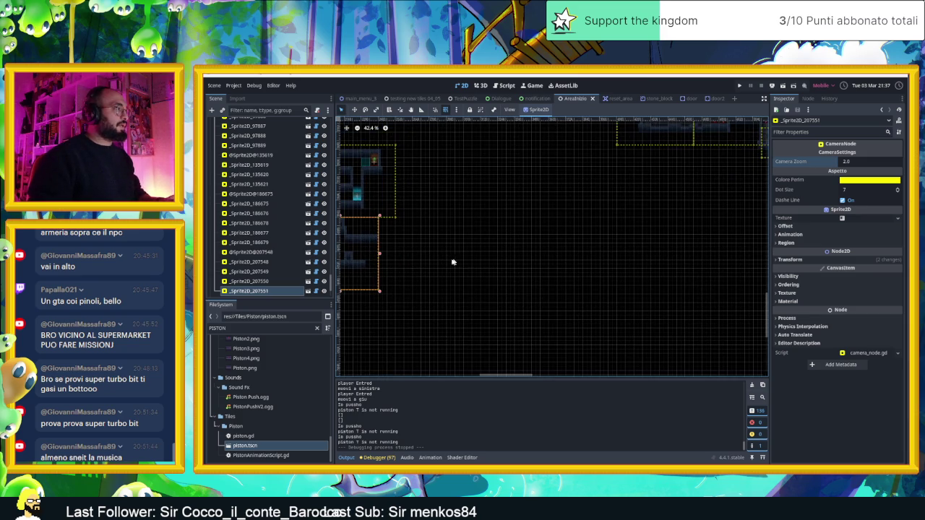
scroll(307, 180, up, 10)
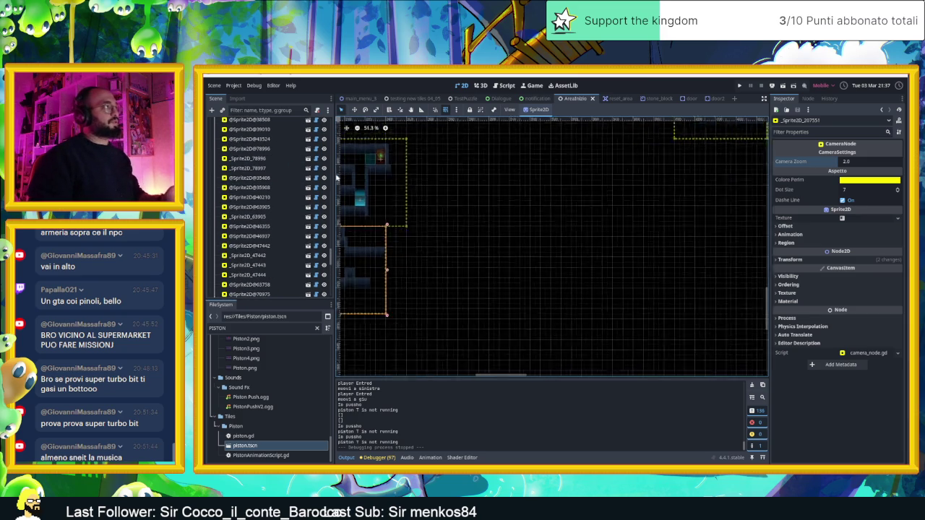
scroll(500, 215, down, 2)
scroll(500, 215, up, 3)
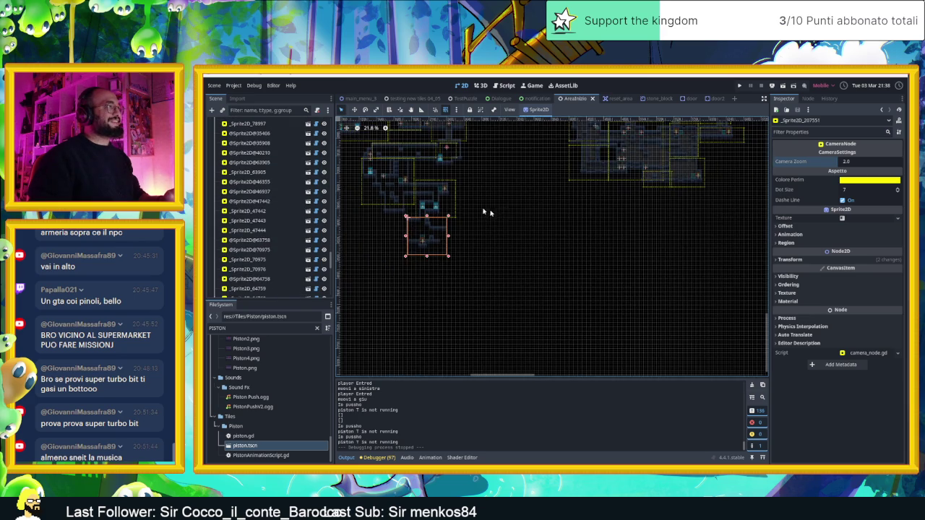
scroll(247, 183, up, 10)
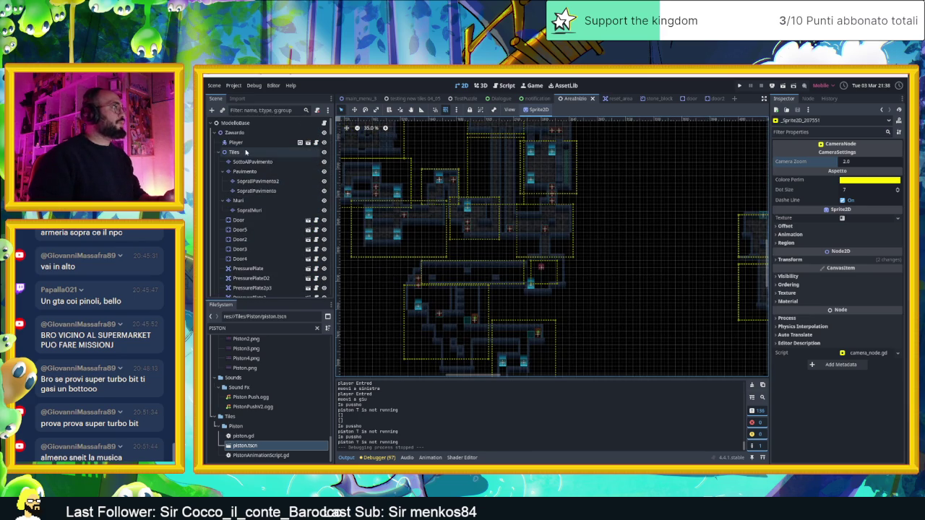
Move the Player to (240, 1290) in the upper lit room, then save and run the scene
click(238, 142)
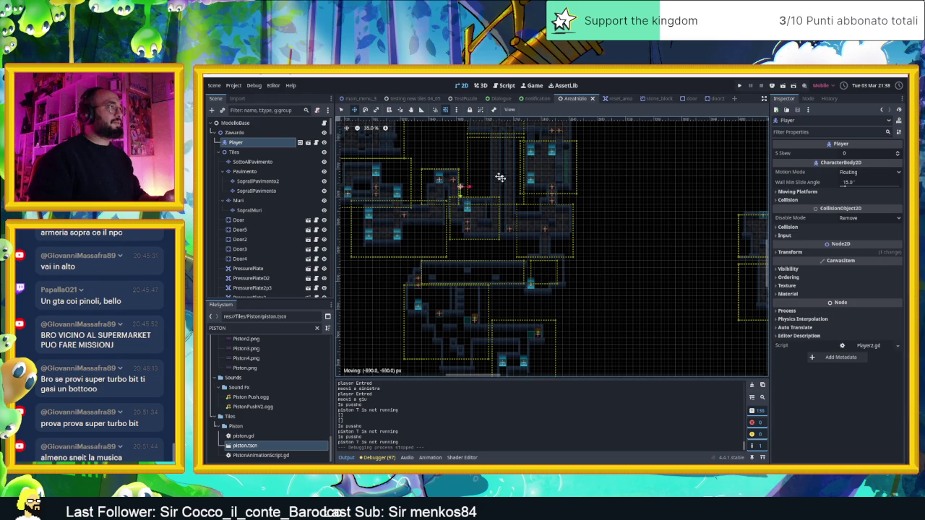
drag(507, 182, 530, 184)
scroll(530, 185, up, 1)
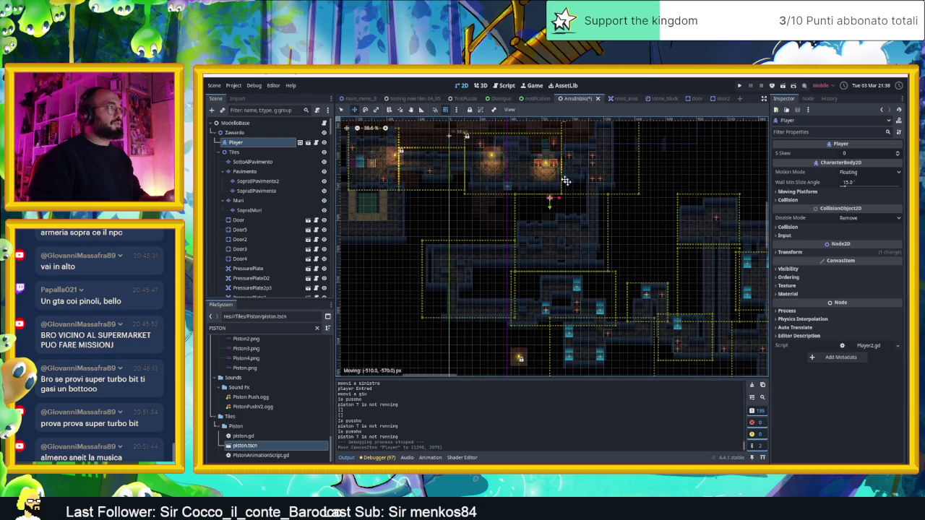
drag(515, 172, 516, 172)
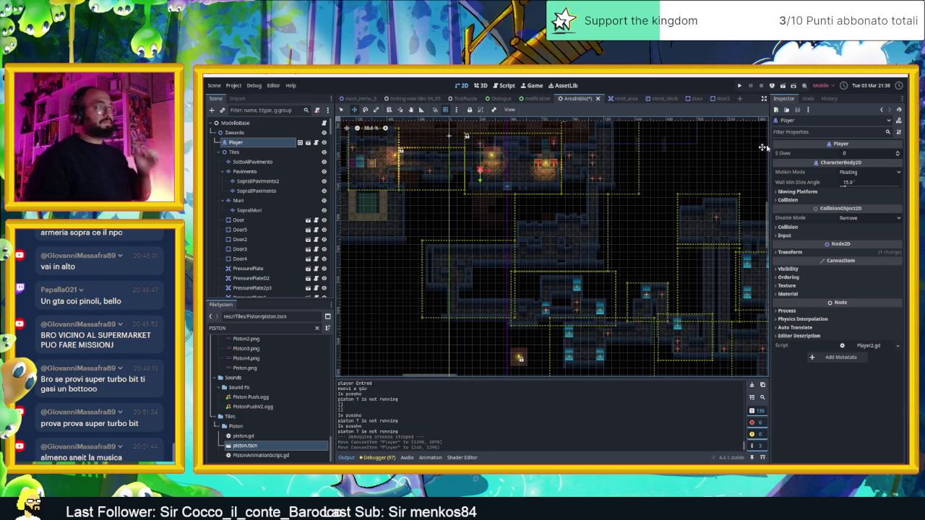
click(783, 86)
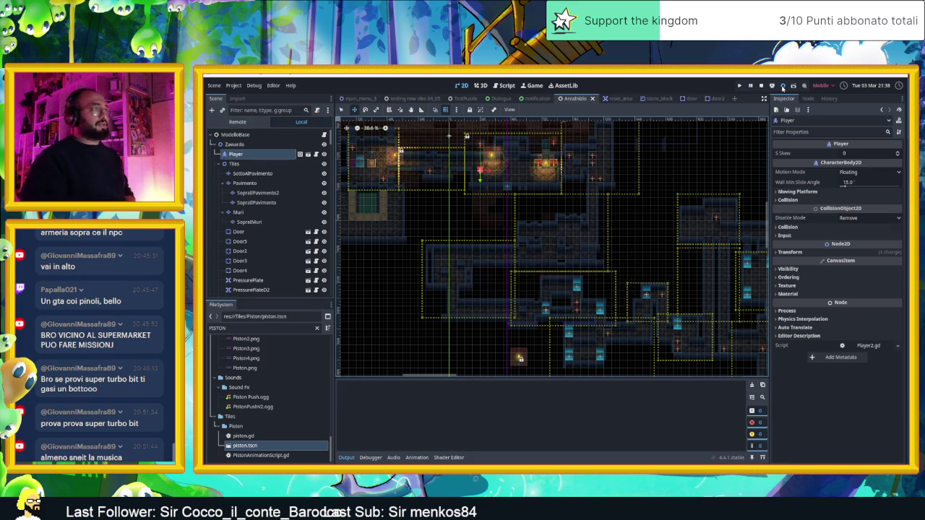
Slide the player past the crates and up through the doorways to the top-right corridor
key(Right)
key(Up)
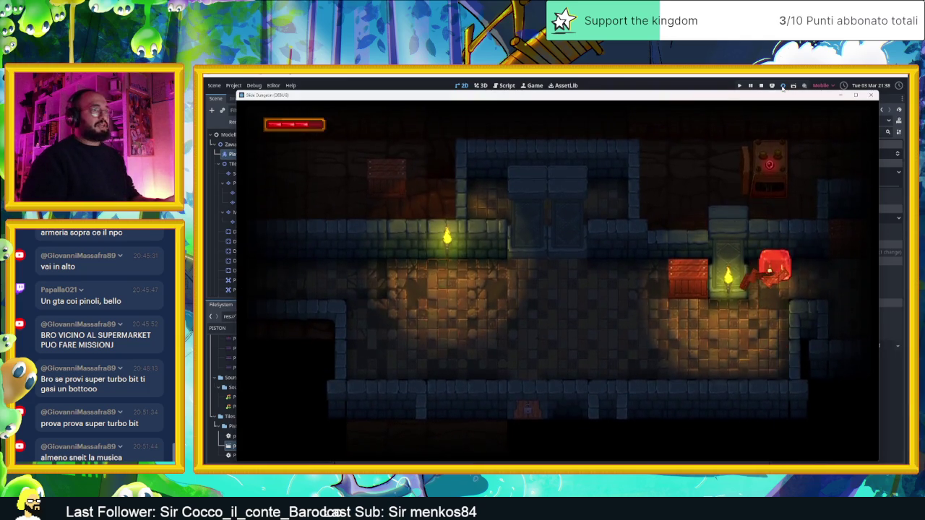
key(Up)
key(Right)
key(Up)
key(Left)
key(Down)
key(Up)
key(Down)
key(Right)
key(Left)
key(Right)
key(Up)
key(Down)
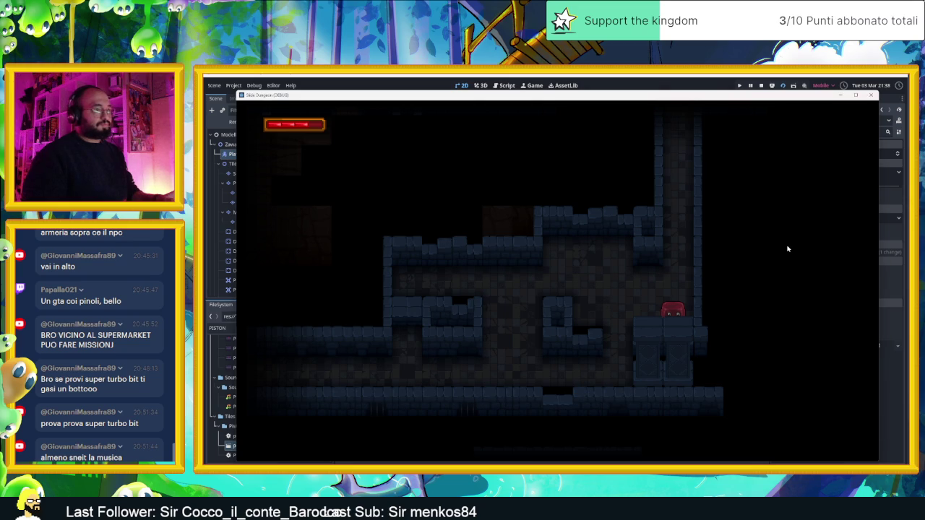
Guide the player through the passage into a new room and test pushing against the numbered block
key(Left)
key(Up)
key(Down)
key(Up)
key(Right)
key(Down)
key(Left)
key(Down)
key(Right)
key(Up)
key(Left)
key(Down)
key(Right)
key(Down)
key(Right)
key(Up)
key(Right)
key(Left)
key(Right)
key(Left)
key(Right)
key(Left)
key(Right)
Slide the player up the column, past the blue block, and onto the arrow tiles
key(Up)
key(Right)
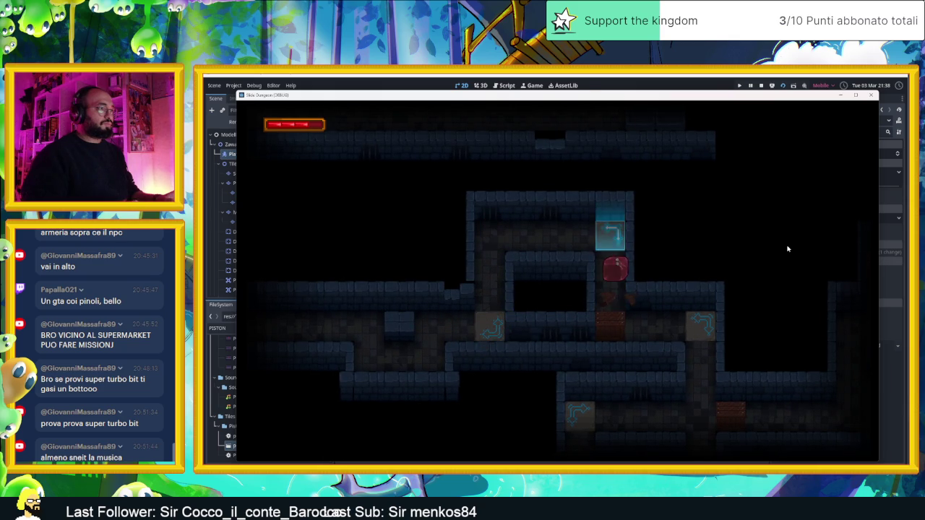
key(Up)
key(Left)
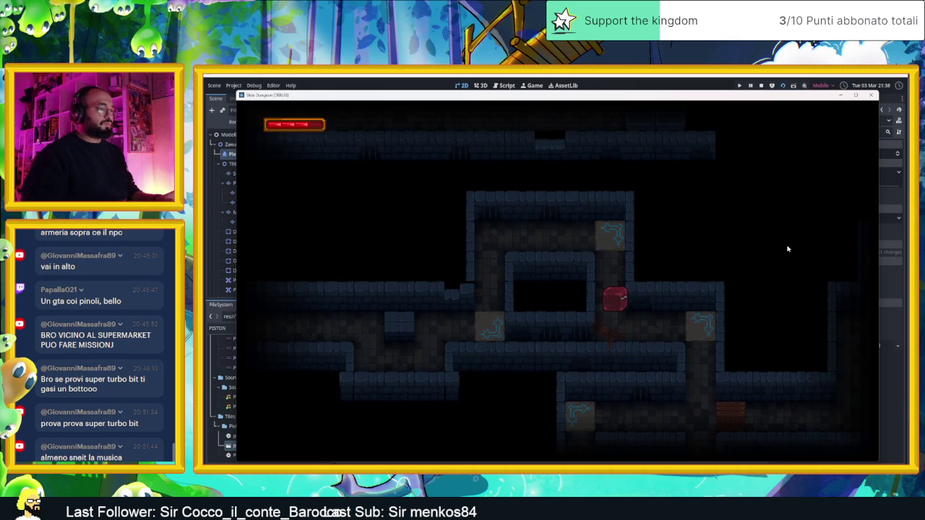
key(Up)
key(Right)
key(Left)
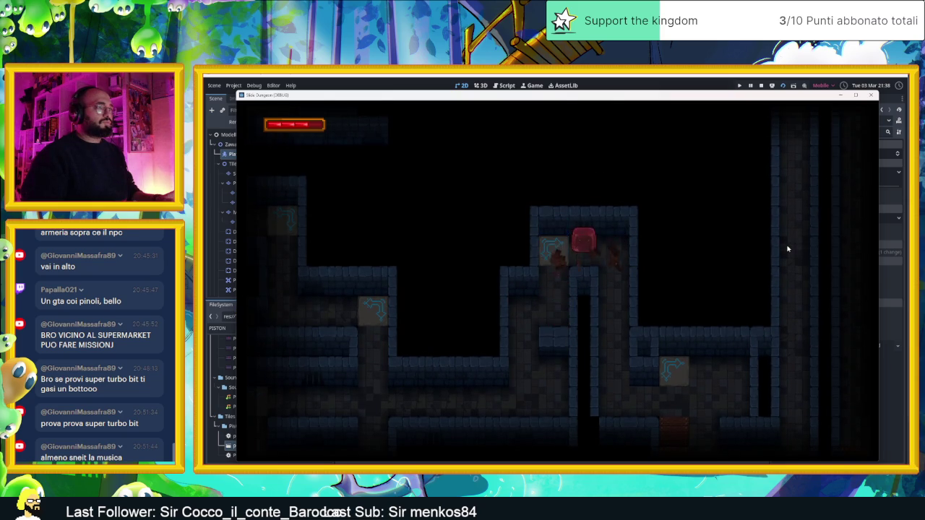
key(Left)
key(Up)
key(Left)
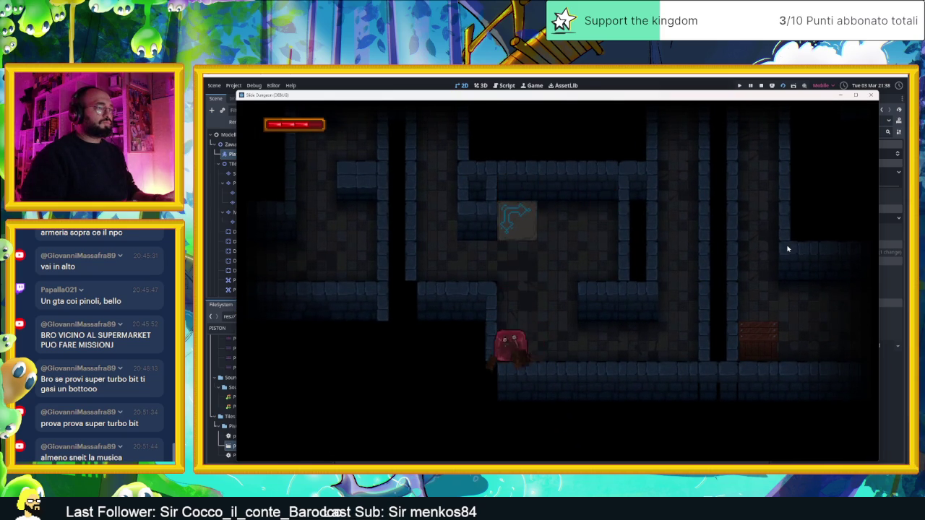
key(Right)
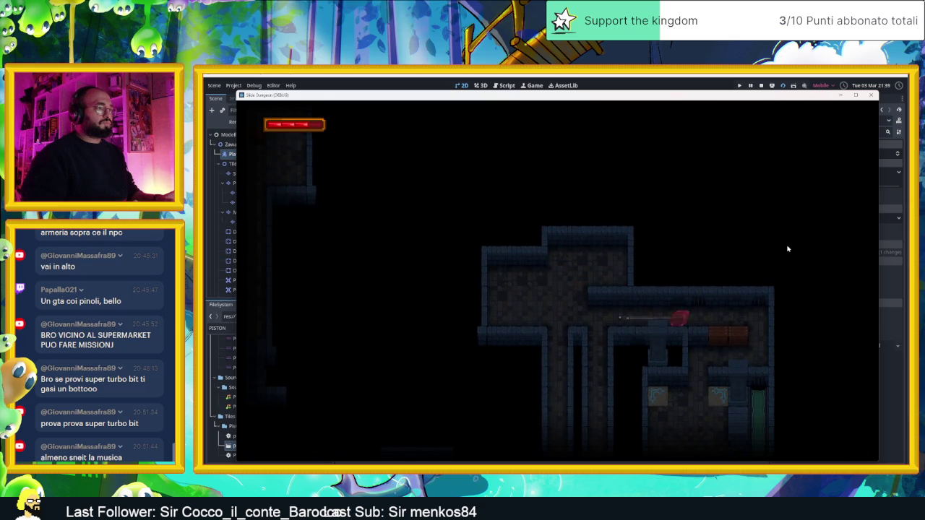
key(Up)
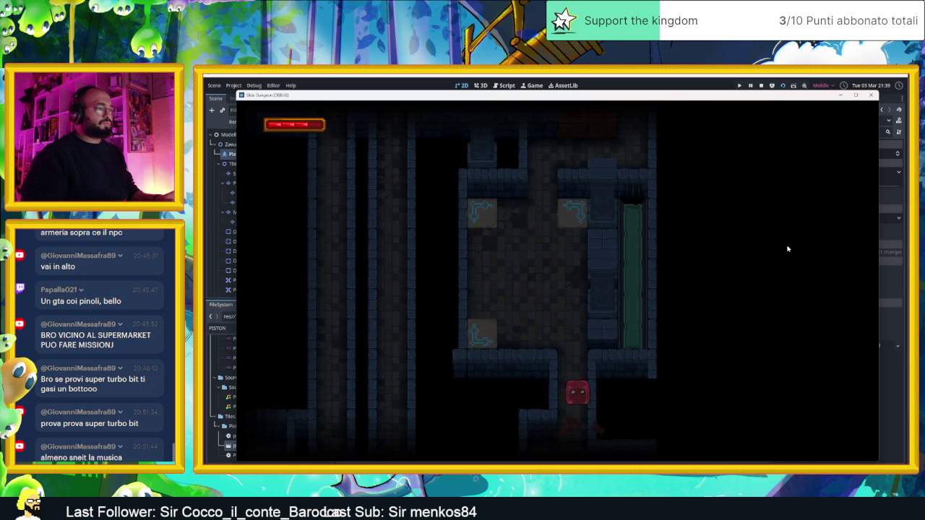
key(Up)
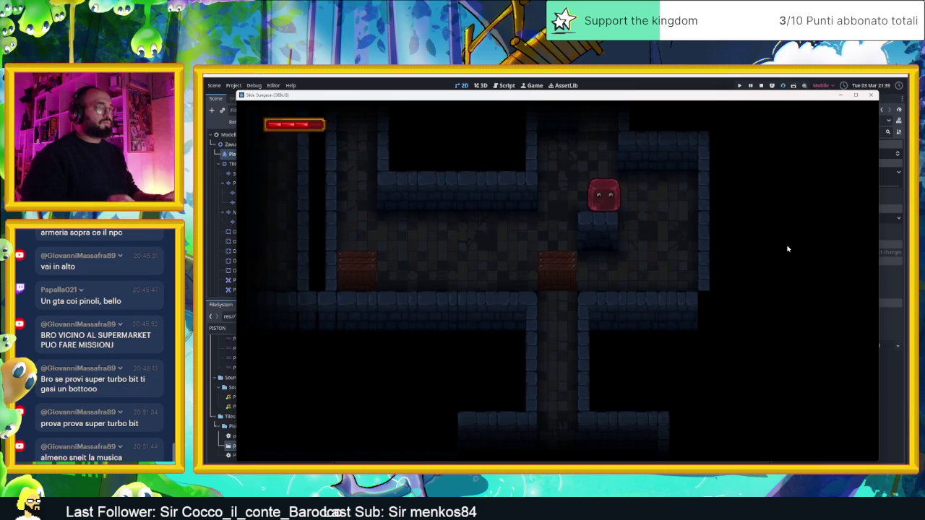
Stop the test run and return to the AreaInizio scene in the editor
click(761, 86)
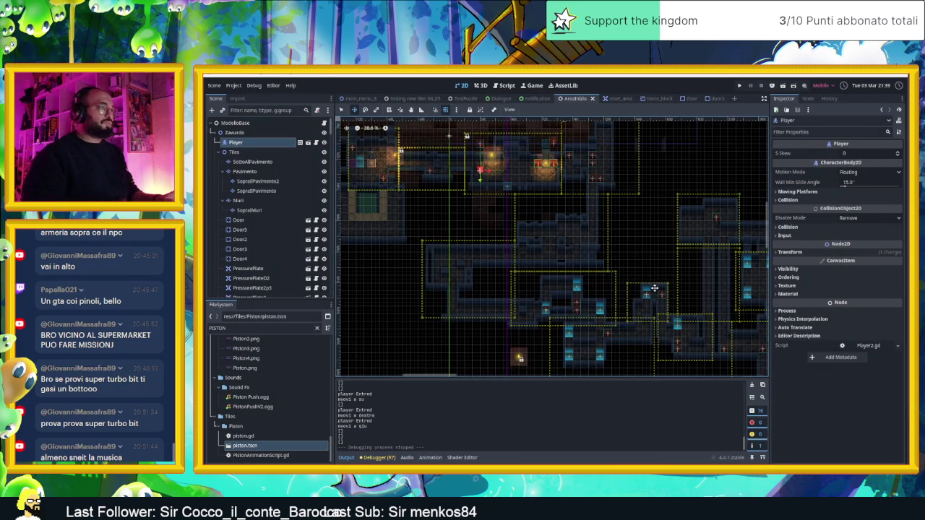
scroll(653, 287, up, 3)
scroll(548, 299, up, 5)
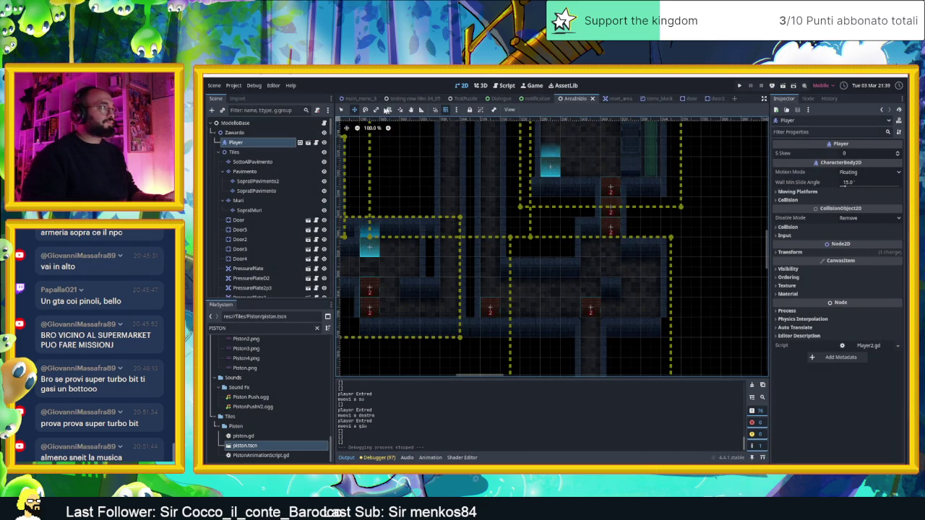
Move the WoodenBox64 crate to a new spot, then save and run the game again
click(338, 109)
click(611, 228)
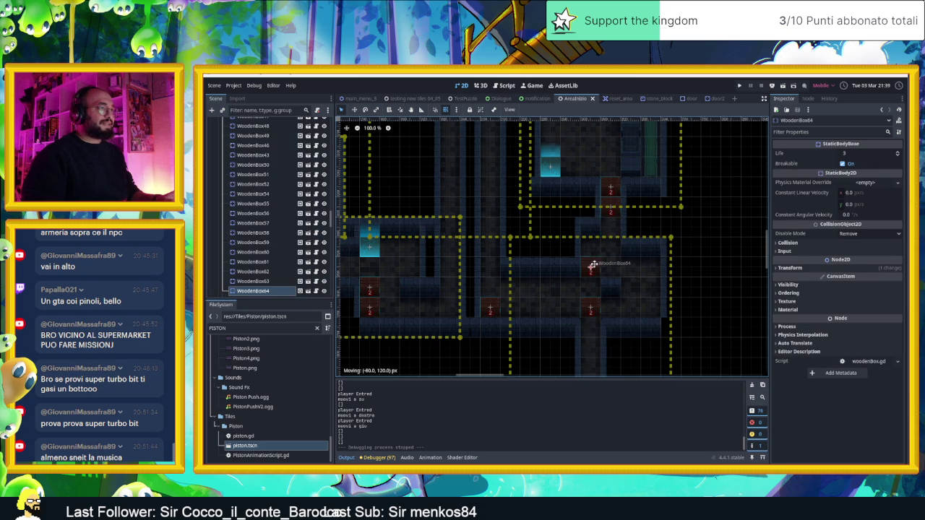
drag(591, 266, 592, 265)
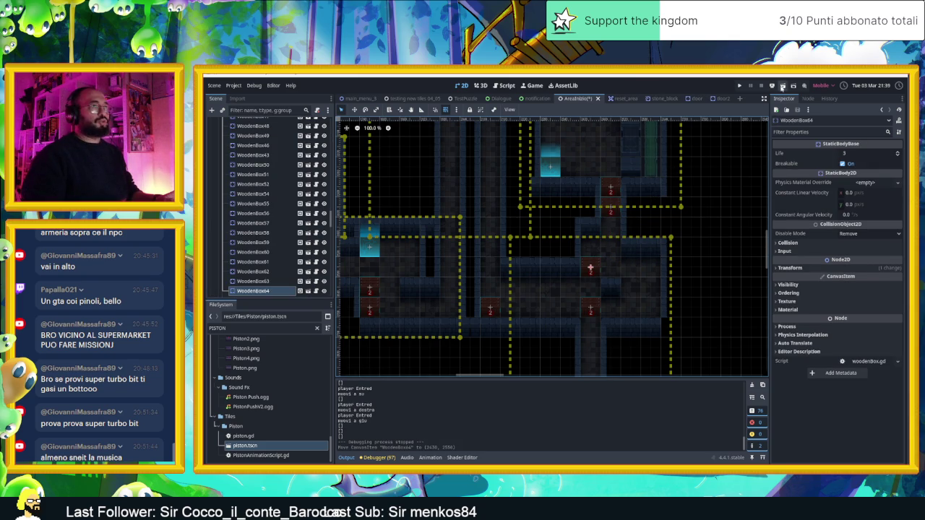
click(782, 86)
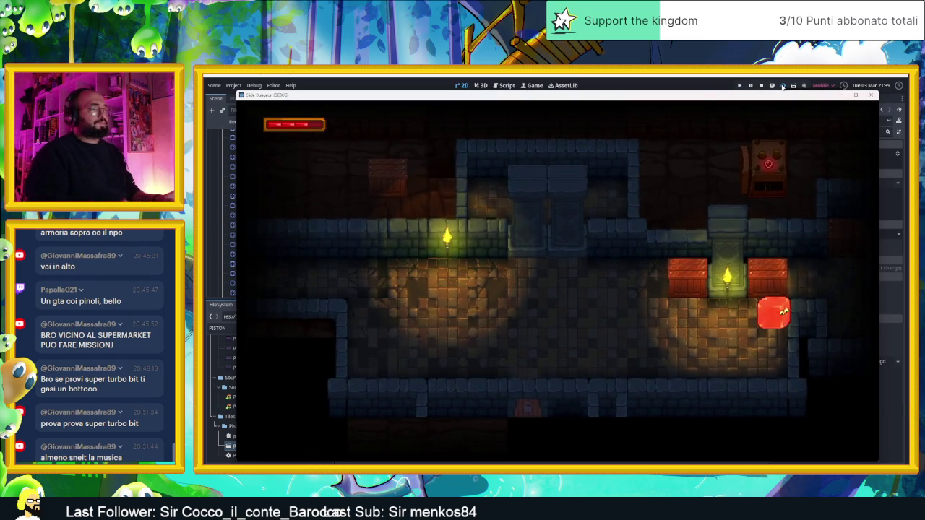
Slide the red block up and right to smash crates, then around the room to lower the counter
key(Up)
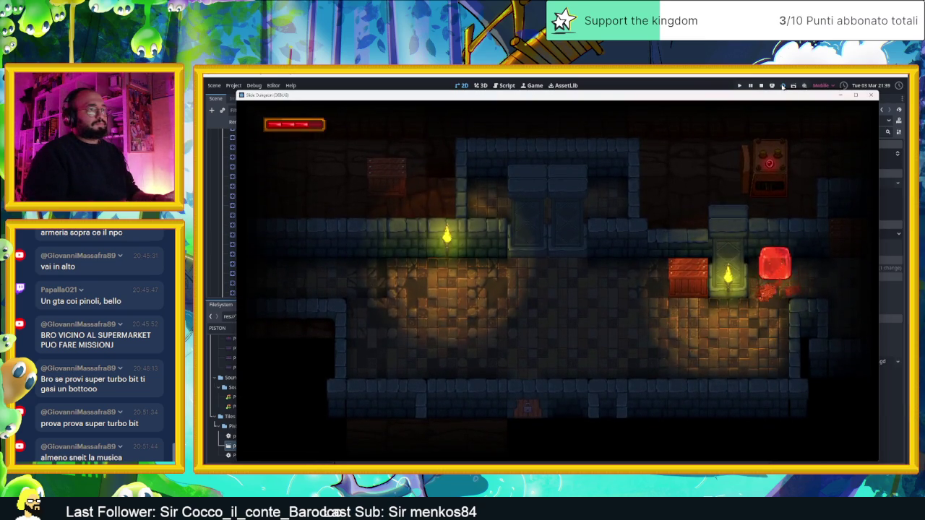
key(Right)
key(Up)
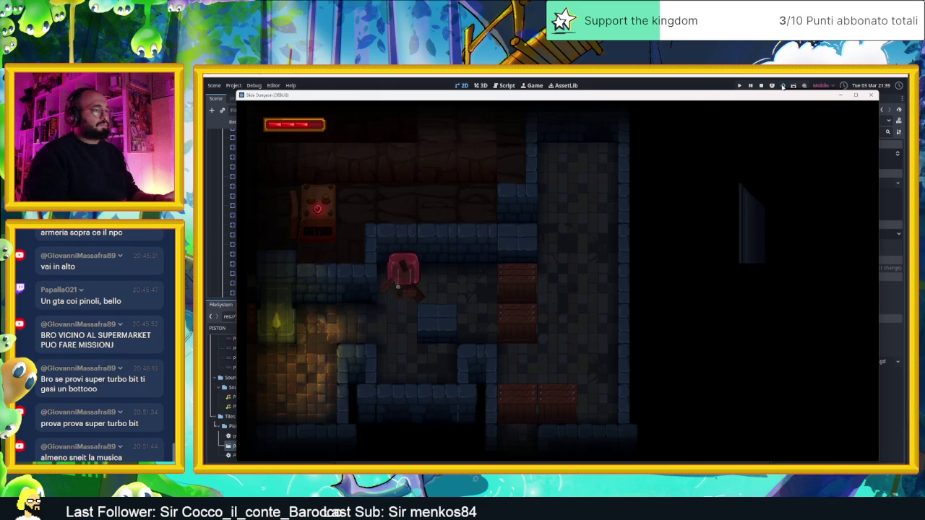
key(Right)
key(Left)
key(Right)
key(Up)
key(Left)
key(Down)
key(Right)
key(Up)
key(Down)
key(Up)
key(Left)
key(Down)
key(Up)
key(Down)
key(Right)
key(Left)
Move the player through the next rooms and back and forth along the corridors to the top corridor's right end
key(Left)
key(Up)
key(Left)
key(Up)
key(Right)
key(Down)
key(Left)
key(Right)
key(Down)
key(Left)
key(Down)
key(Right)
key(Up)
key(Right)
key(Left)
key(Right)
key(Left)
key(Right)
key(Left)
key(Right)
key(Up)
key(Right)
Ride the arrow tile into new rooms, dashing across, past chest 2 and down into the lower rooms
key(Up)
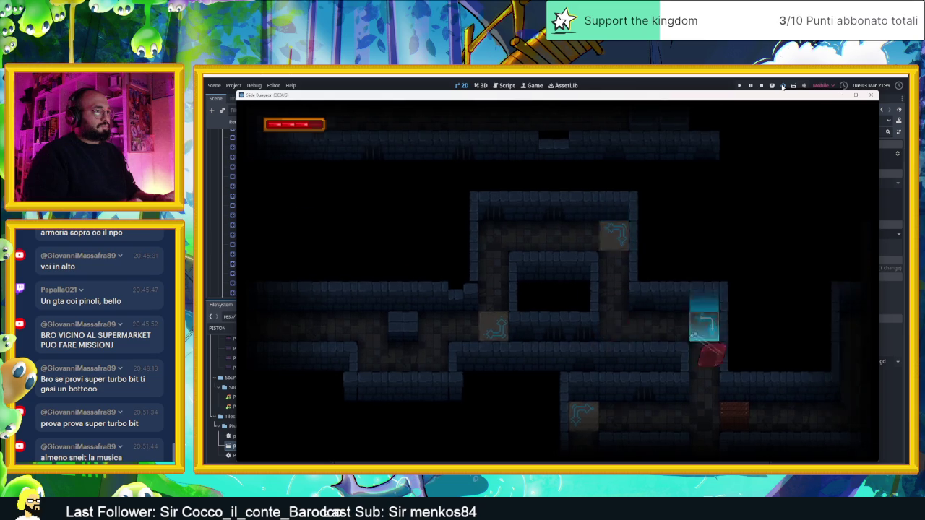
key(Right)
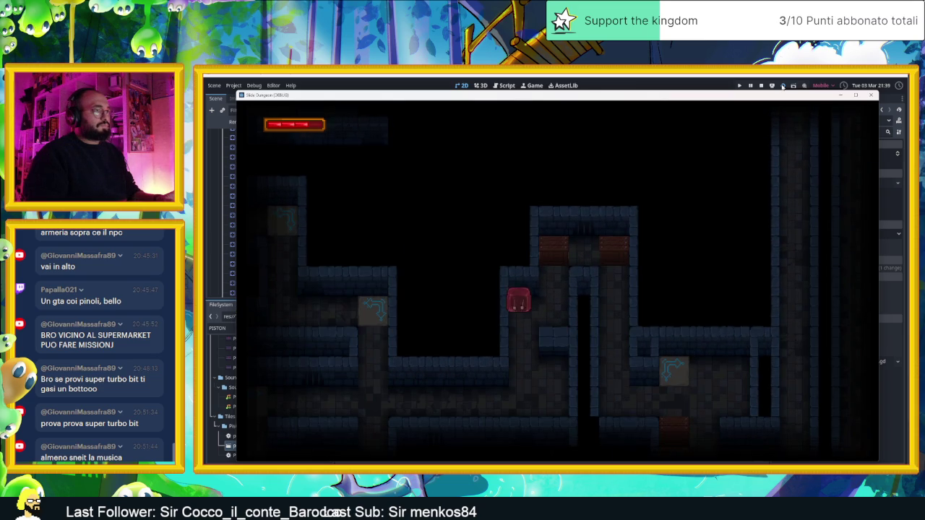
key(Right)
key(Up)
key(Right)
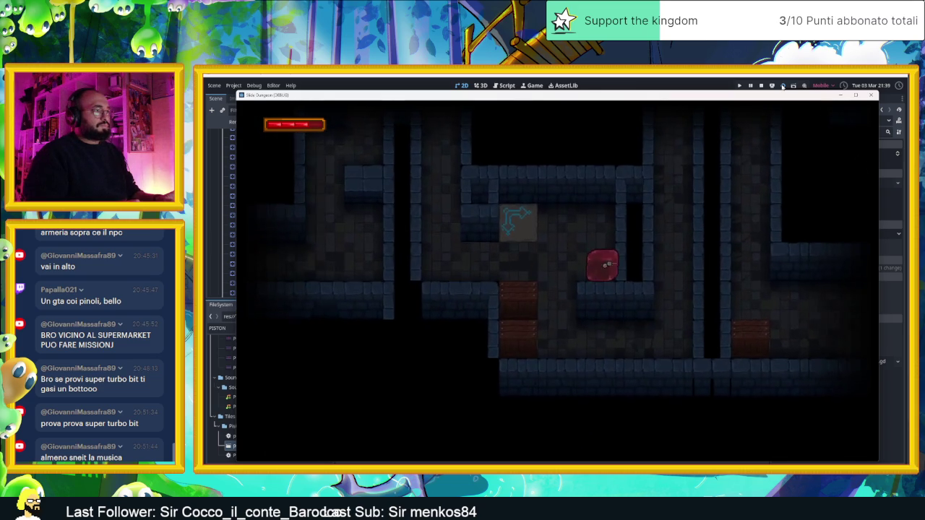
key(Left)
key(Right)
key(Right)
key(Down)
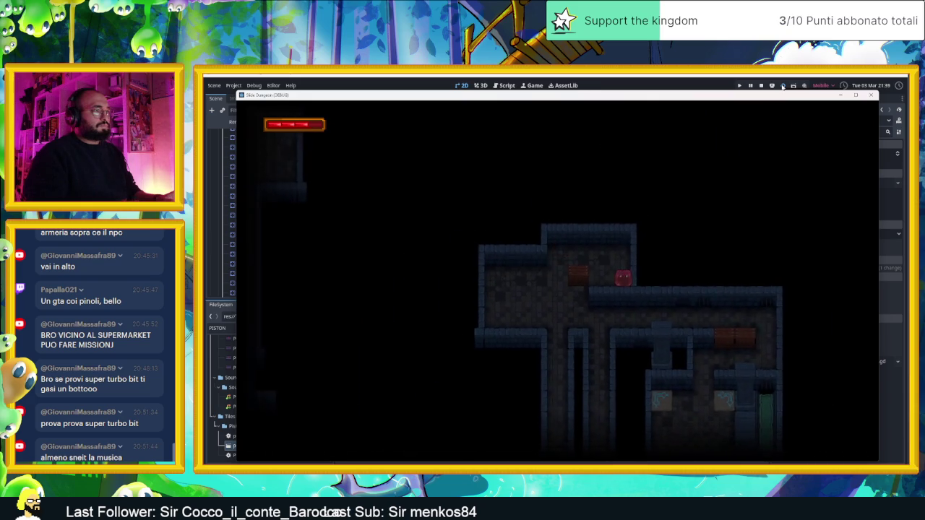
key(Right)
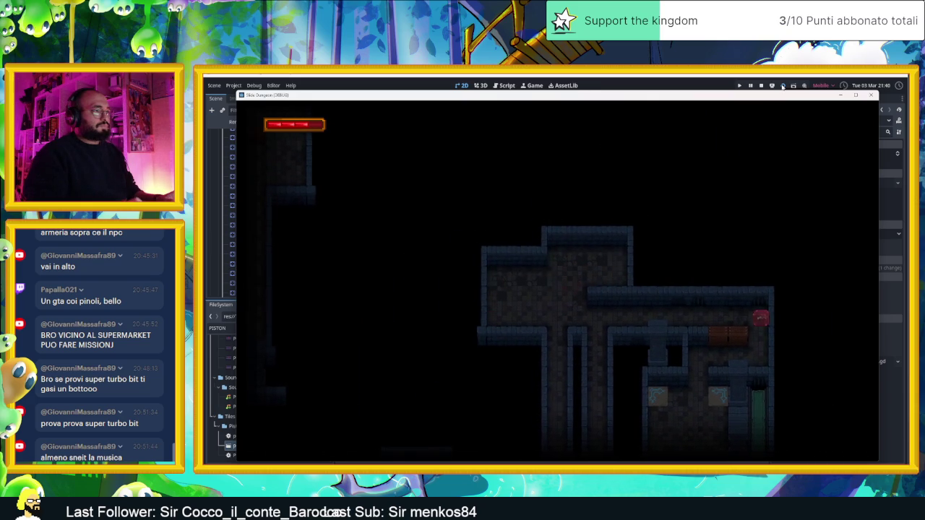
key(Up)
key(Down)
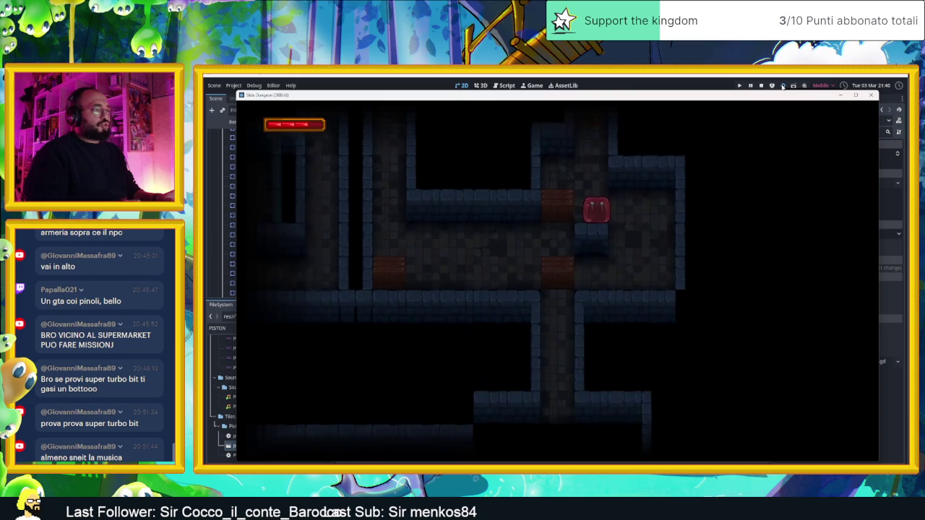
key(Right)
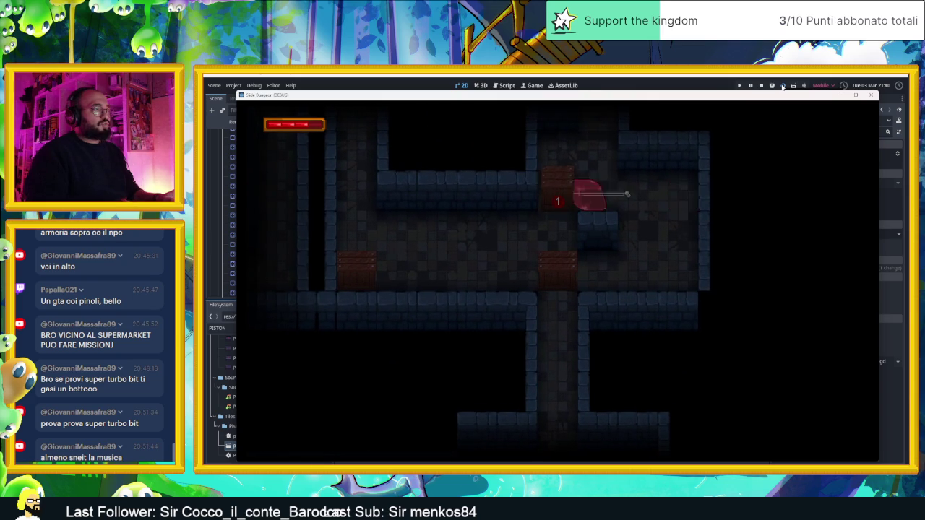
key(Left)
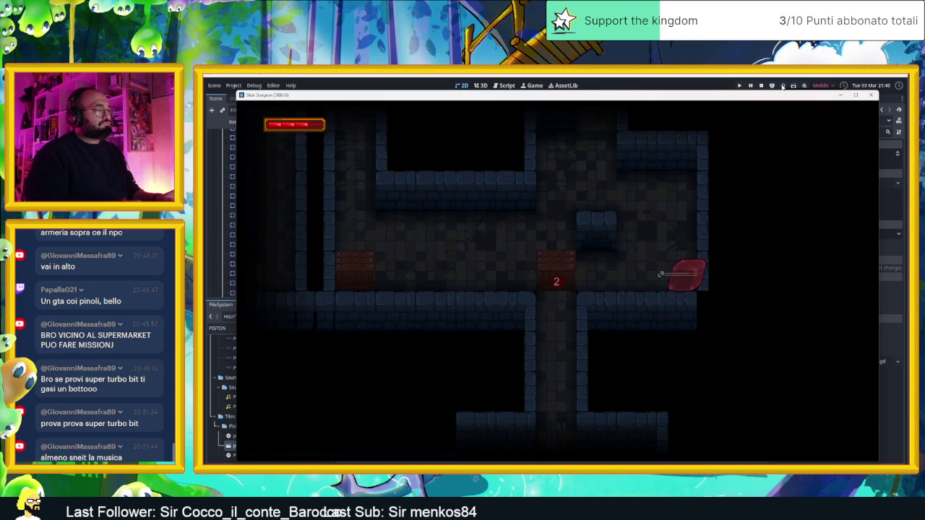
key(Right)
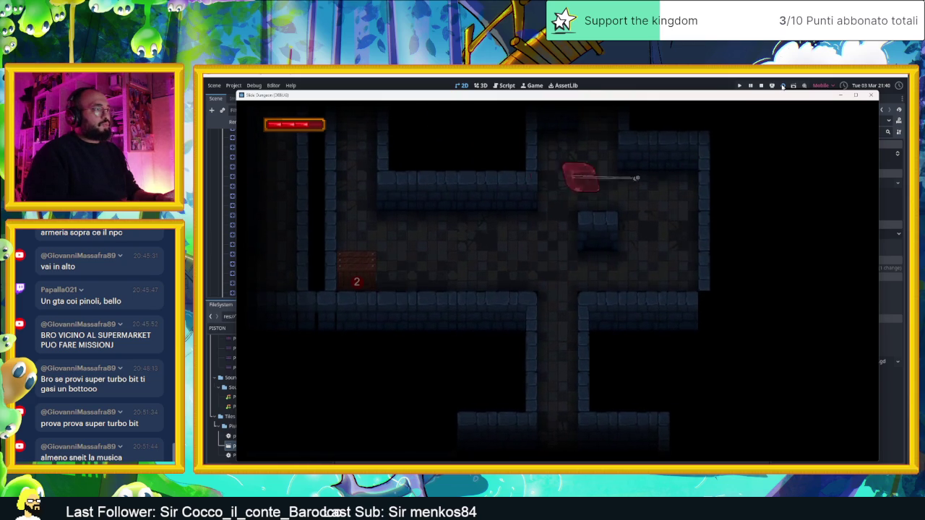
key(Left)
key(Right)
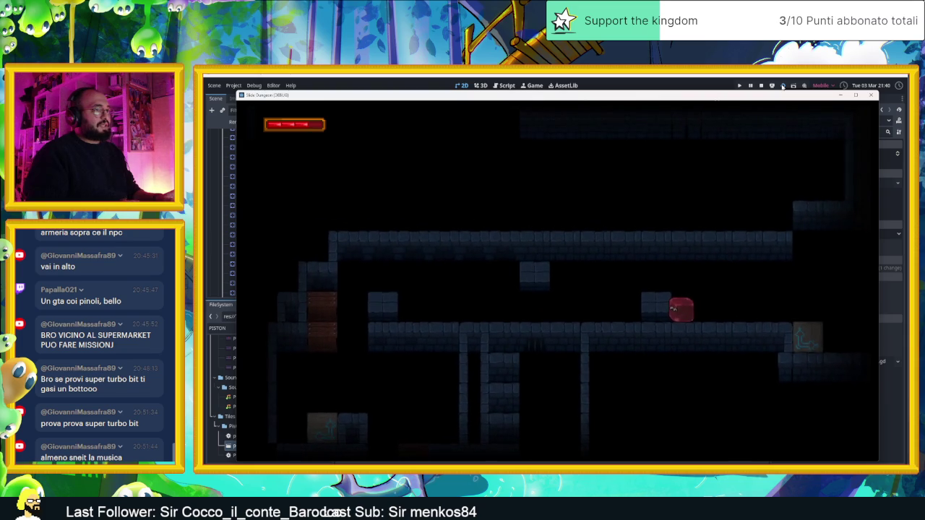
key(Right)
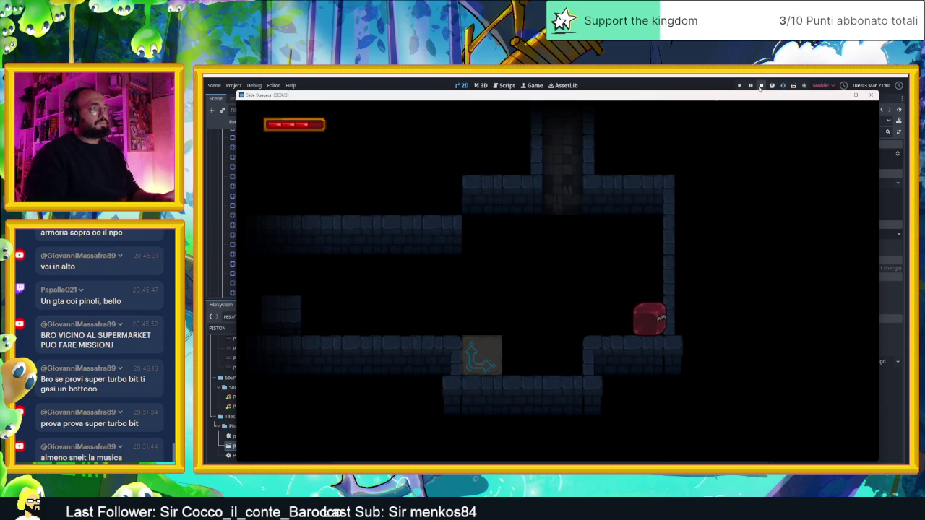
Stop the running game and hide the CameraNodeContainer's camera-limit rectangles
click(761, 86)
scroll(520, 193, down, 1)
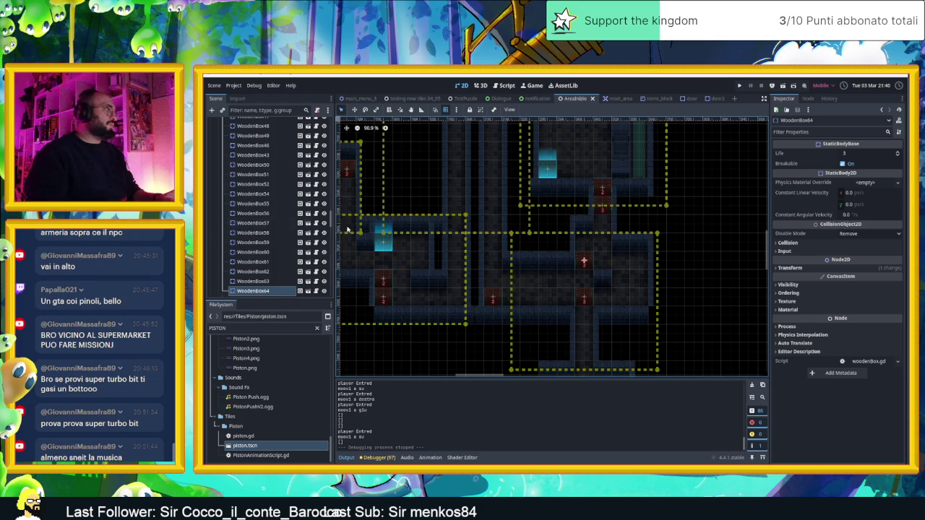
scroll(291, 216, up, 10)
scroll(291, 216, up, 5)
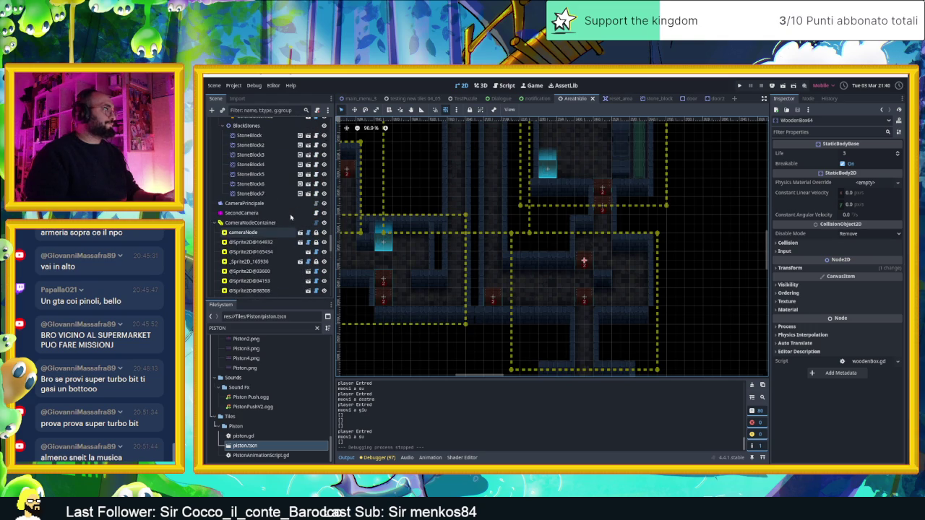
click(315, 224)
click(325, 223)
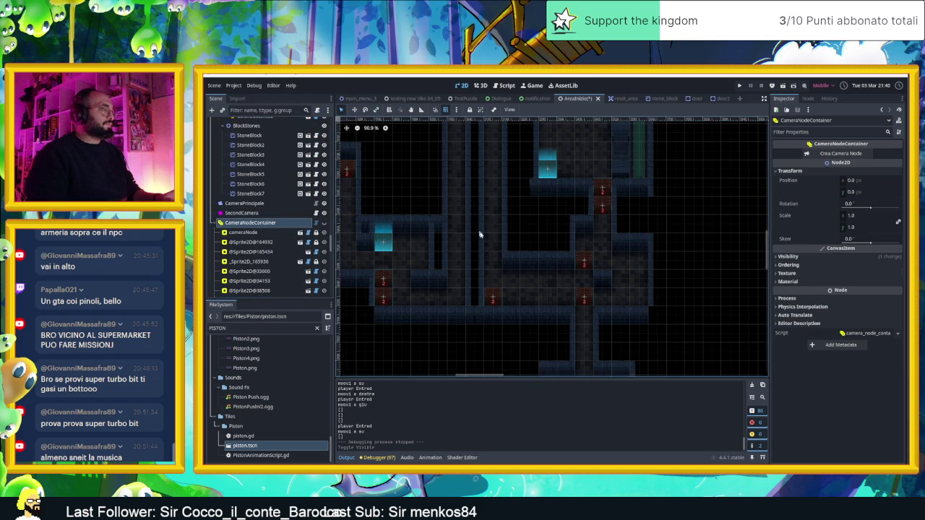
Pan and zoom across the tile map to the level's right part and select SpeedTile33
drag(475, 227, 518, 286)
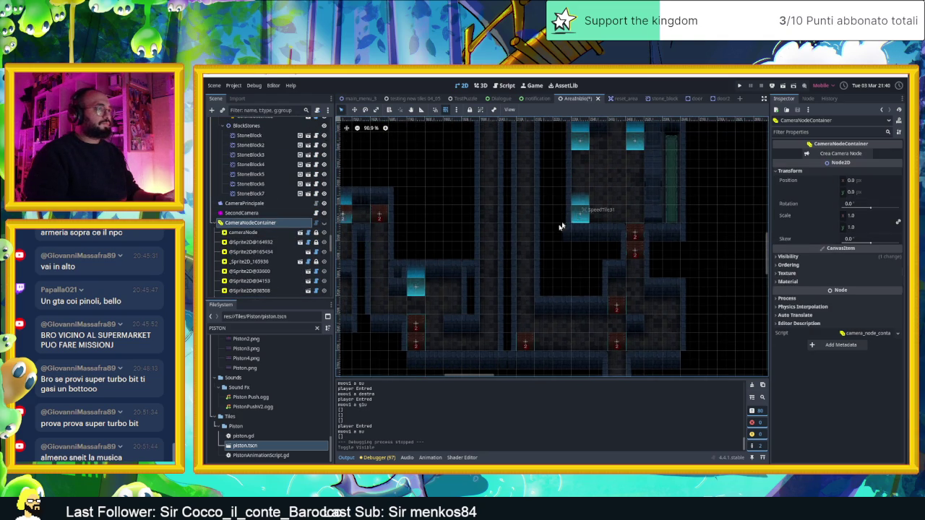
scroll(571, 219, down, 2)
scroll(514, 293, down, 2)
scroll(513, 316, up, 2)
mouse_move(513, 317)
mouse_down()
mouse_move(383, 265)
mouse_move(582, 195)
mouse_move(574, 198)
mouse_move(619, 273)
mouse_up()
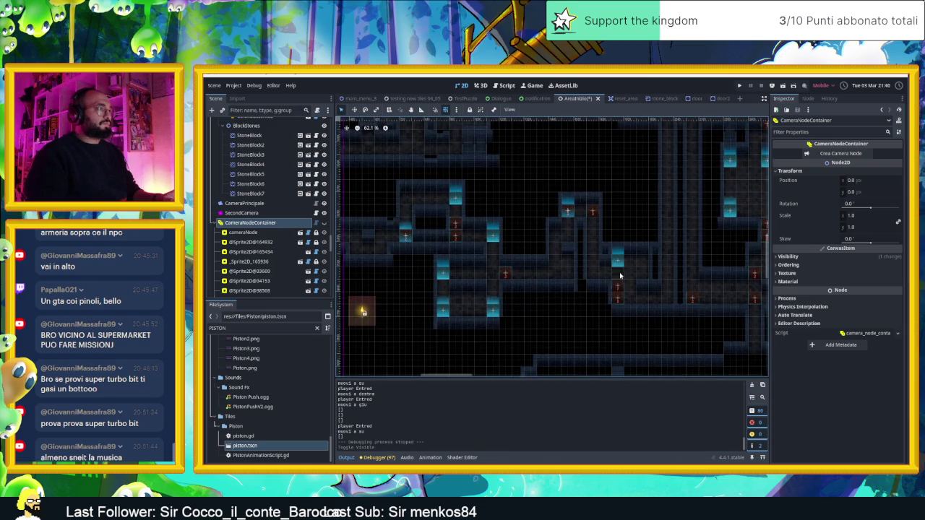
mouse_move(510, 265)
mouse_down()
mouse_move(567, 299)
mouse_move(611, 307)
mouse_move(522, 264)
mouse_move(586, 285)
mouse_move(532, 295)
mouse_move(608, 253)
mouse_move(551, 285)
mouse_move(602, 198)
mouse_move(585, 296)
mouse_move(568, 287)
mouse_up()
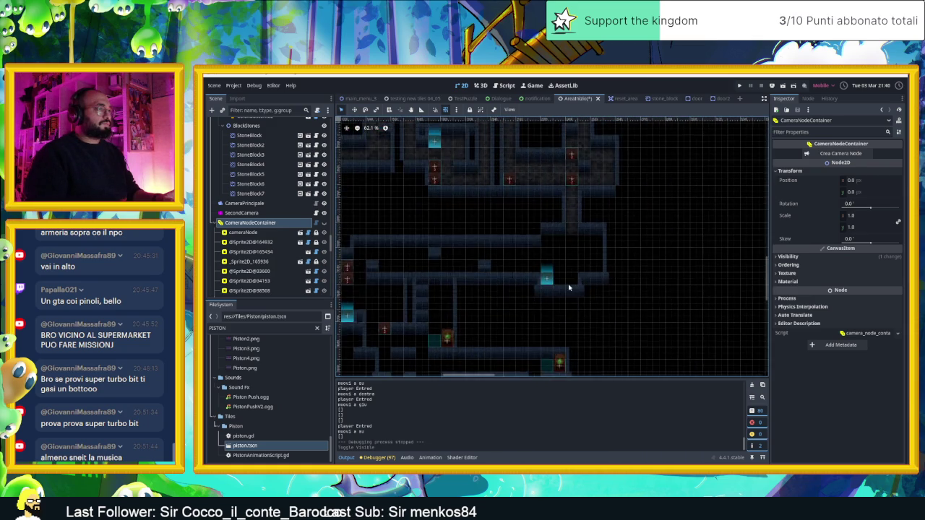
scroll(568, 288, up, 5)
click(533, 275)
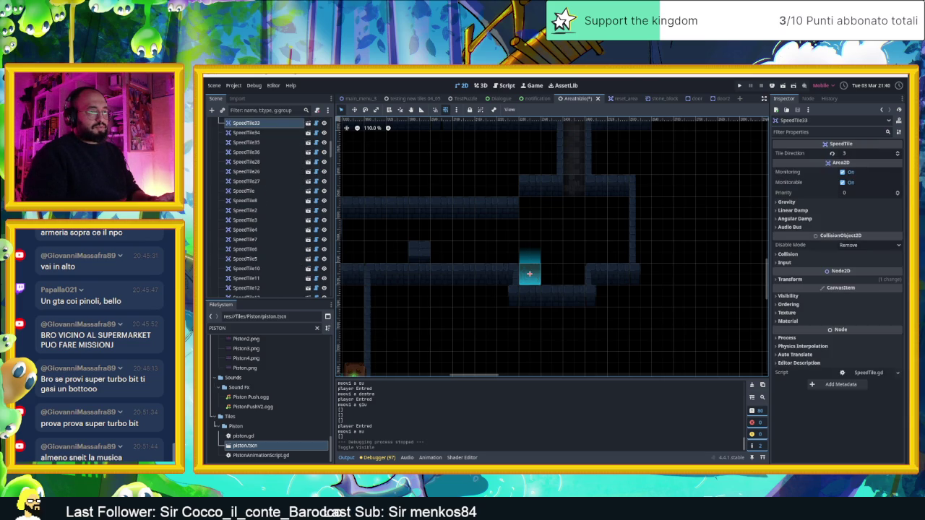
key(alt+Tab)
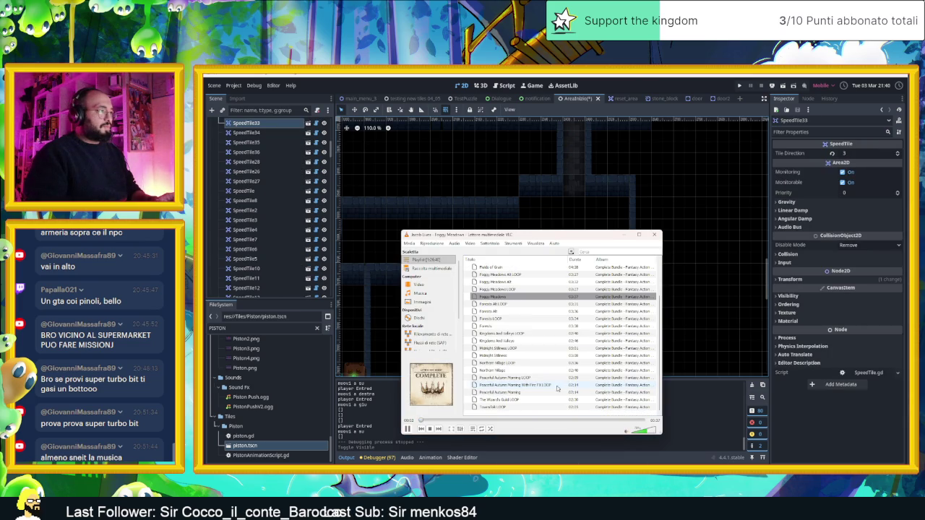
Try Kingdoms And Valleys and Northern Village, settling on Peaceful Autumn Morning LOOP, then return to the music folder
double_click(510, 340)
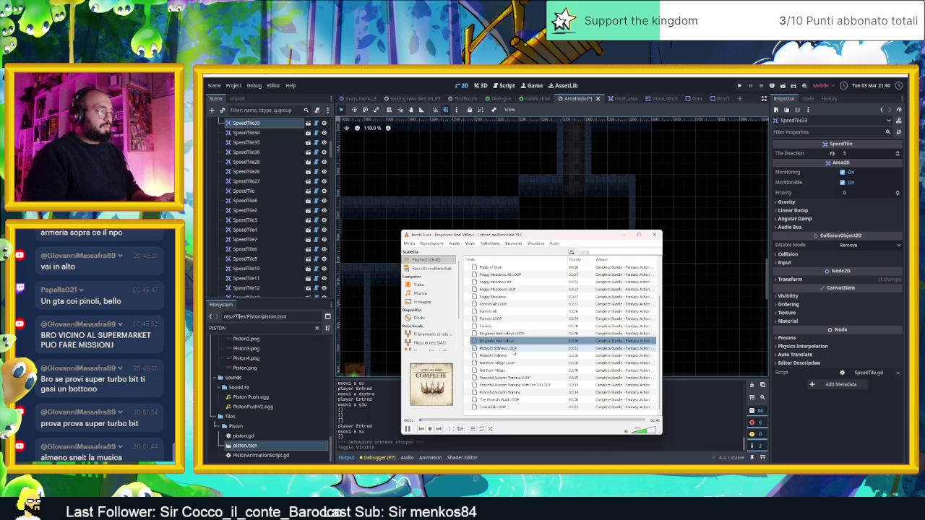
double_click(508, 370)
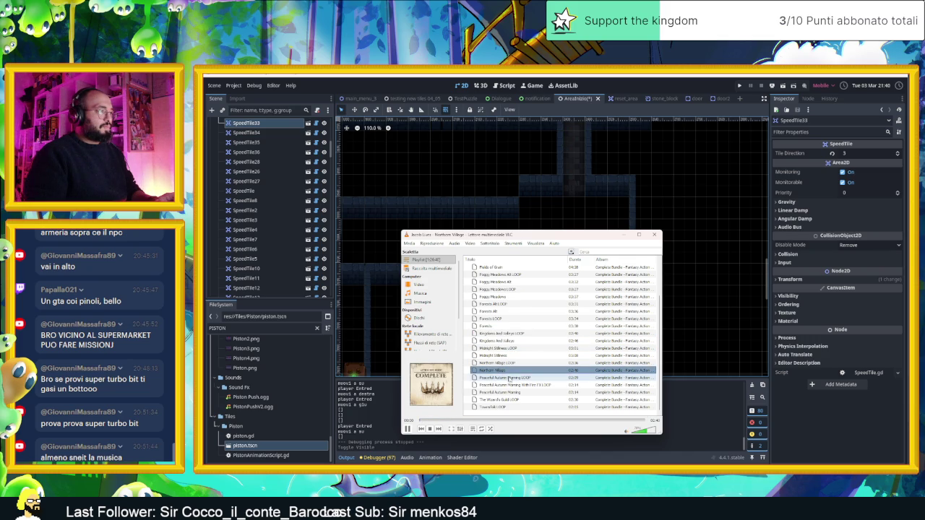
double_click(505, 377)
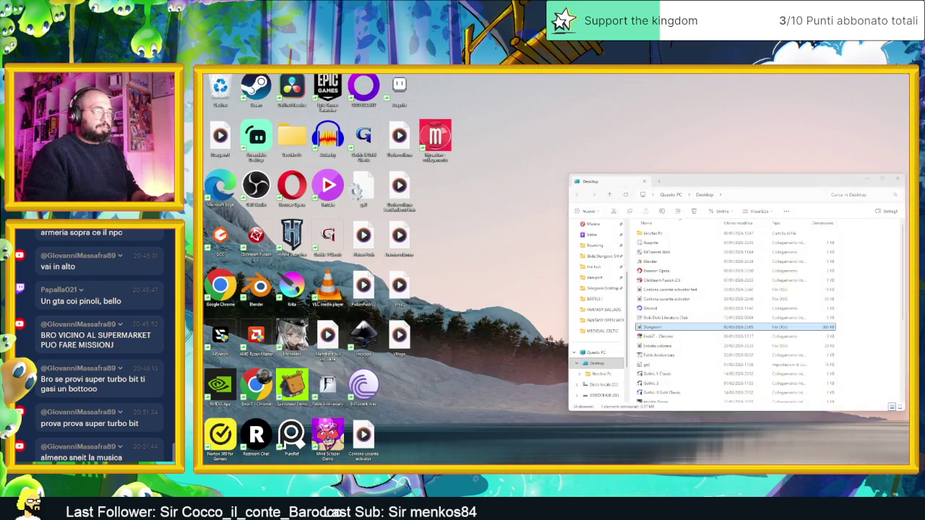
key(alt+Tab)
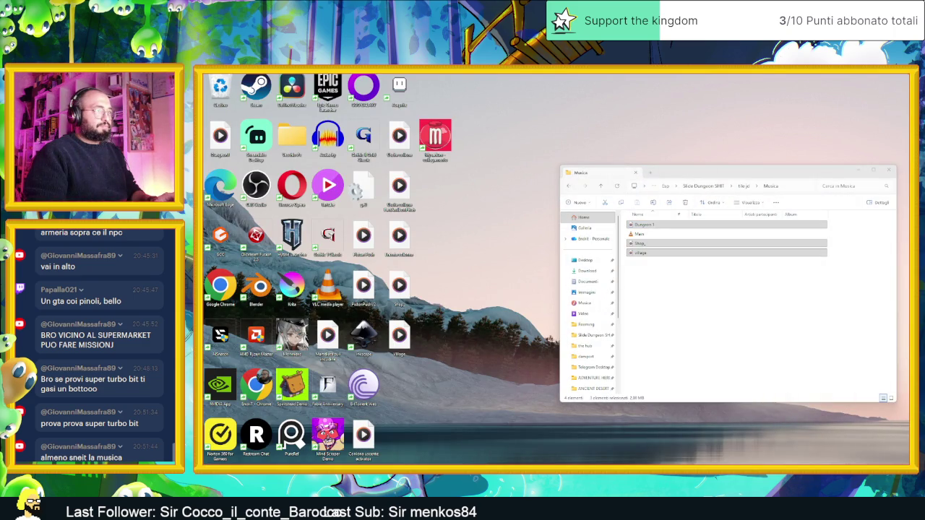
key(alt+Tab)
click(667, 336)
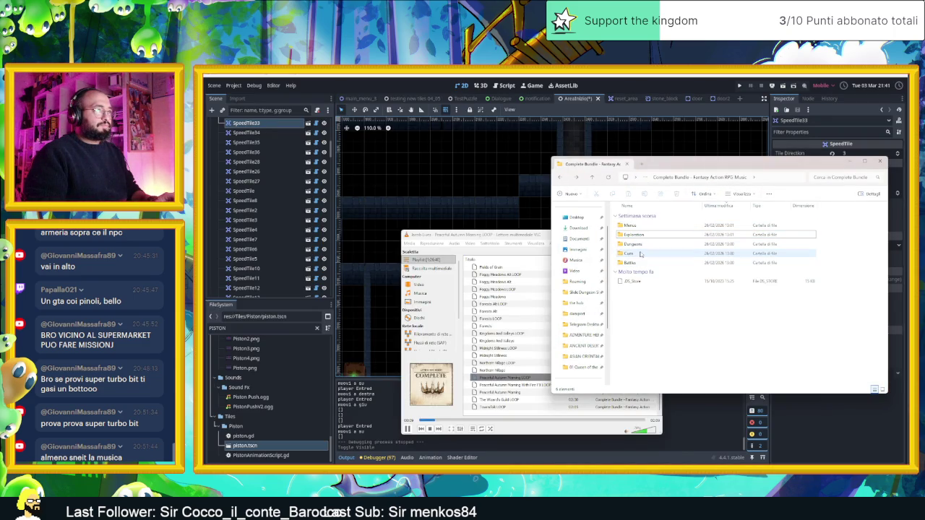
click(641, 254)
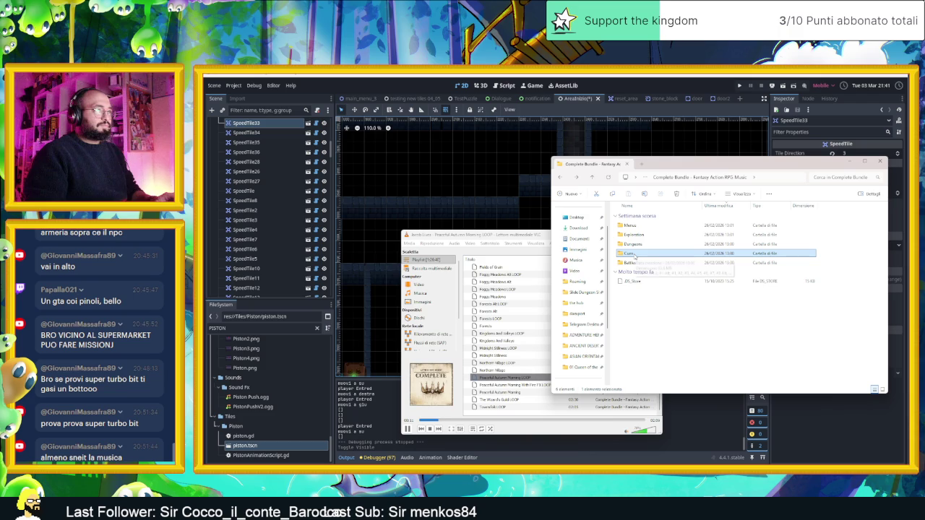
key(alt+Up)
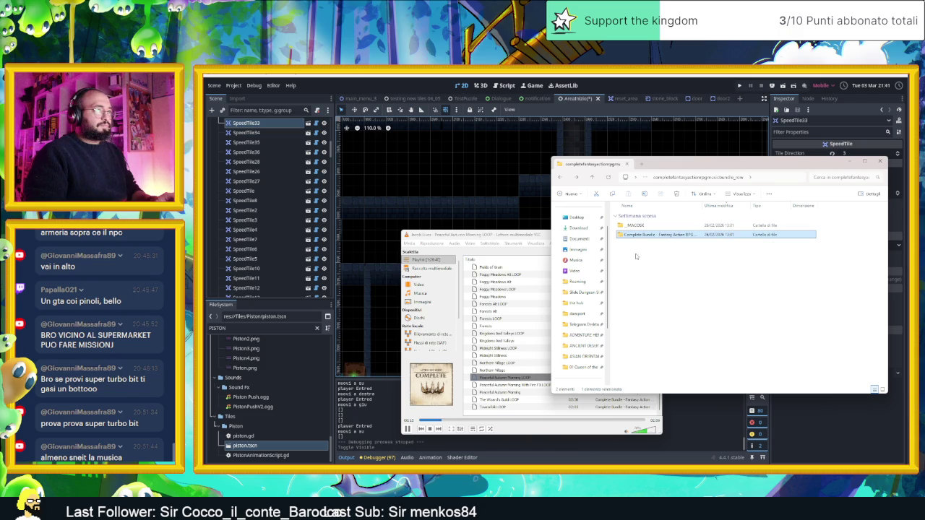
key(alt+Up)
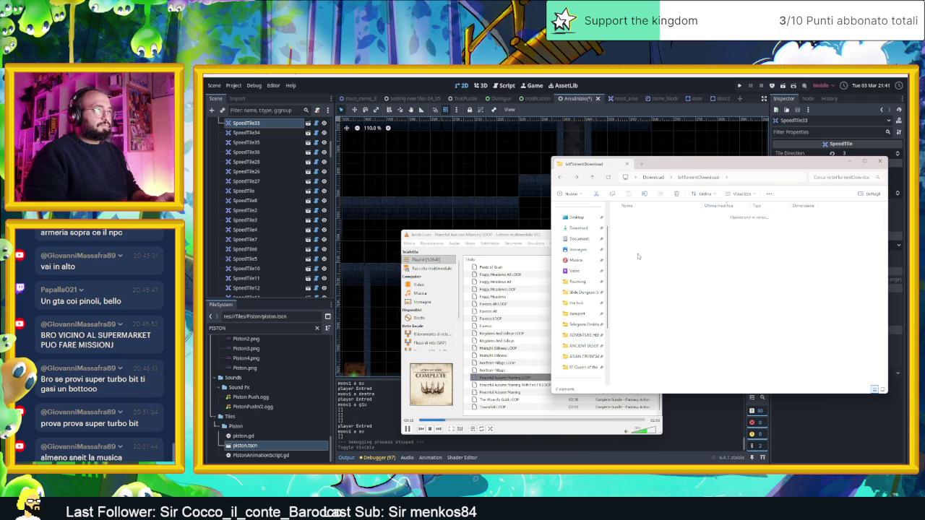
scroll(672, 358, down, 1)
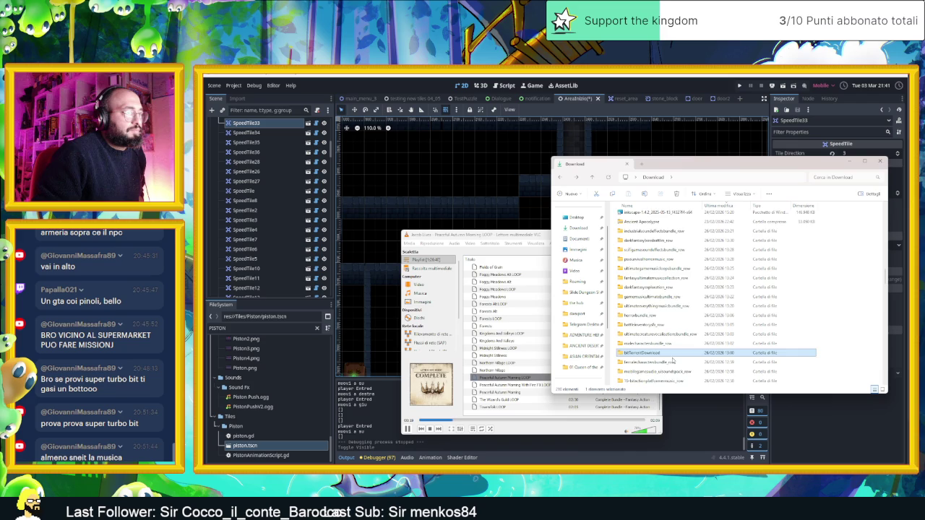
scroll(672, 359, down, 1)
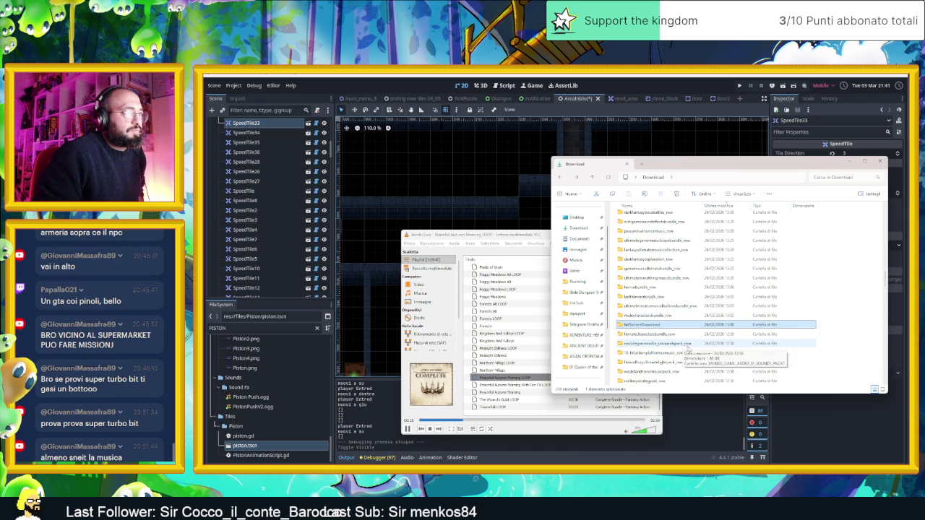
scroll(700, 354, down, 1)
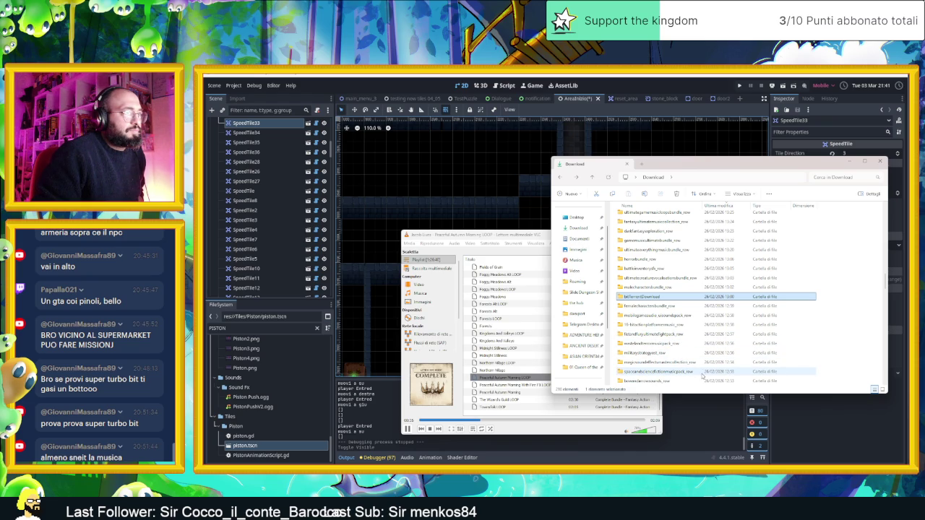
click(701, 375)
scroll(683, 350, down, 2)
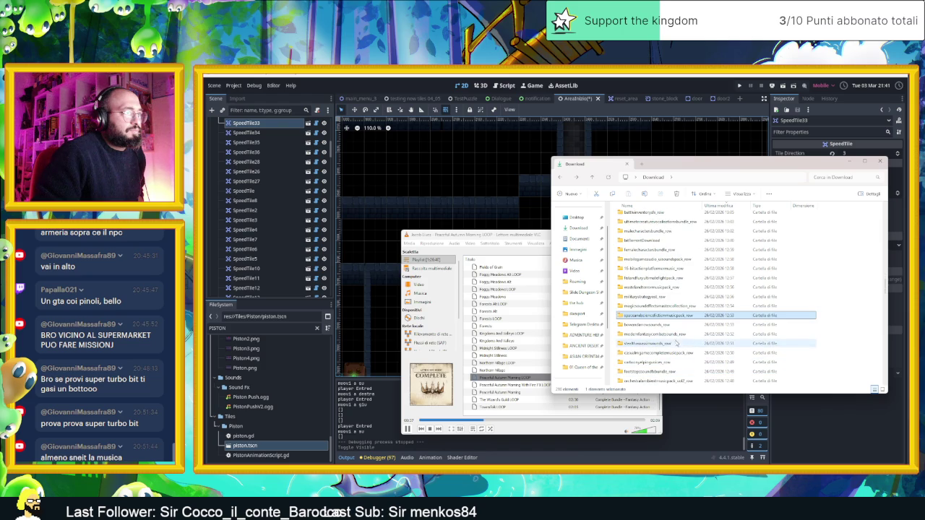
click(674, 335)
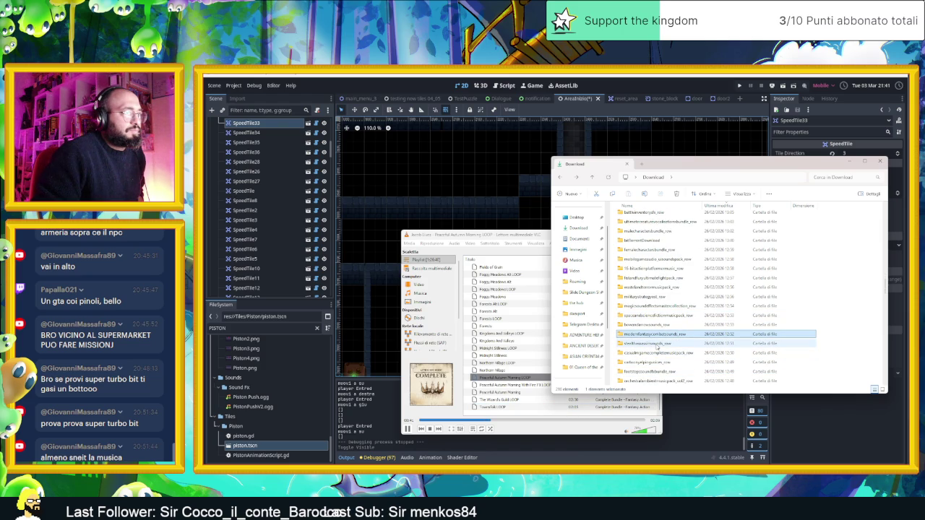
click(656, 344)
click(675, 353)
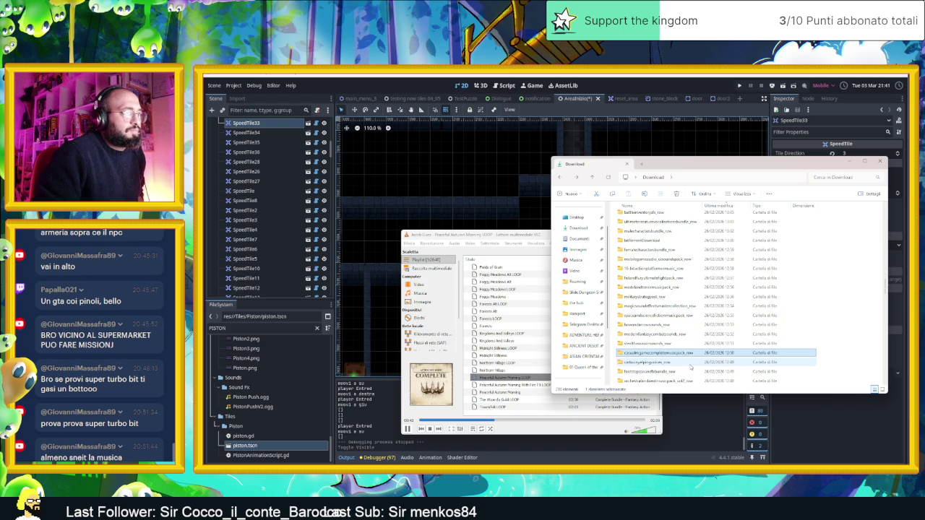
scroll(817, 345, up, 1)
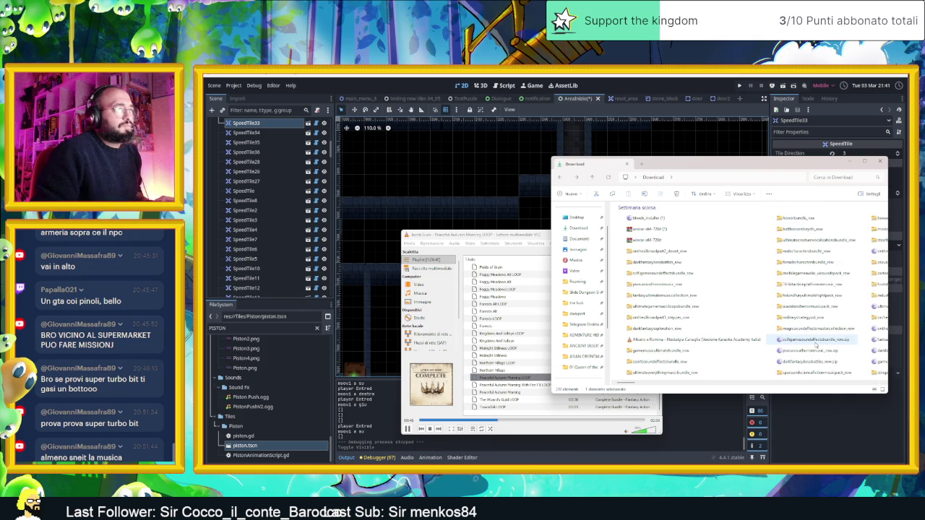
scroll(816, 344, up, 2)
scroll(816, 345, down, 5)
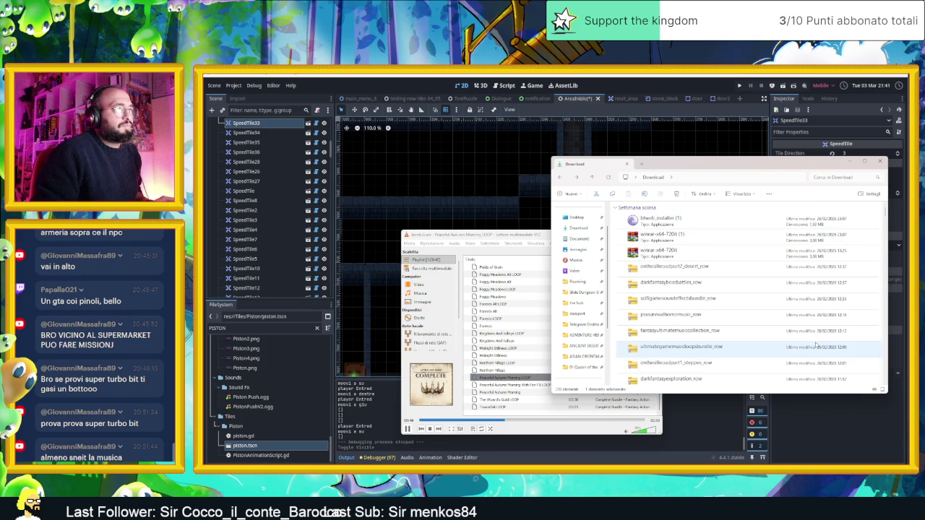
scroll(787, 345, down, 1)
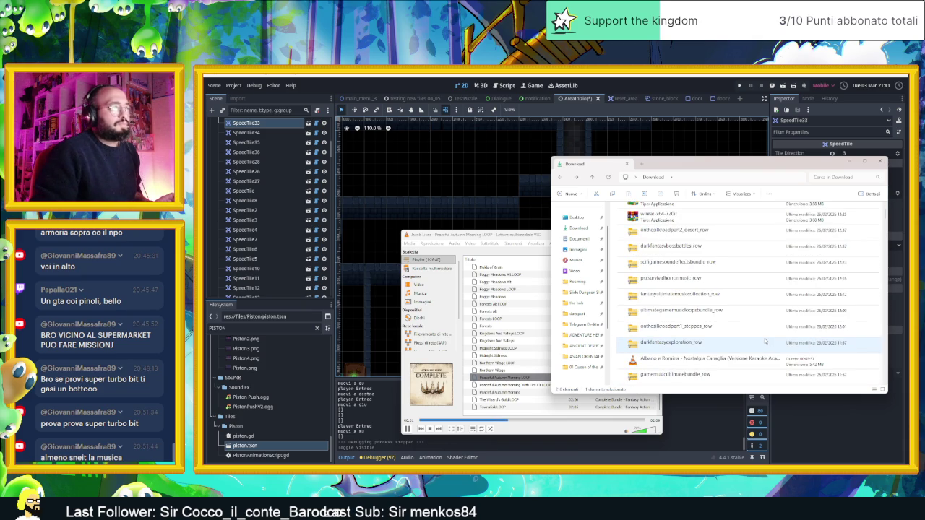
click(874, 388)
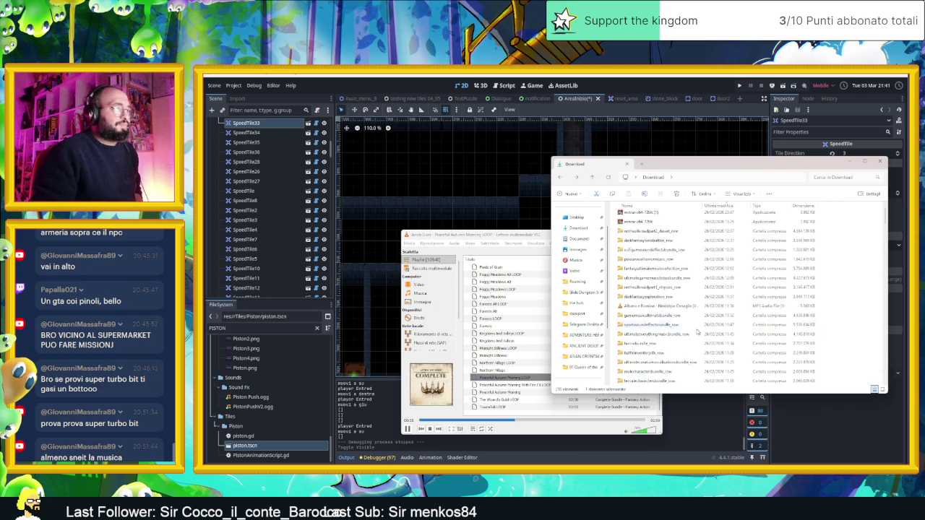
scroll(693, 334, down, 6)
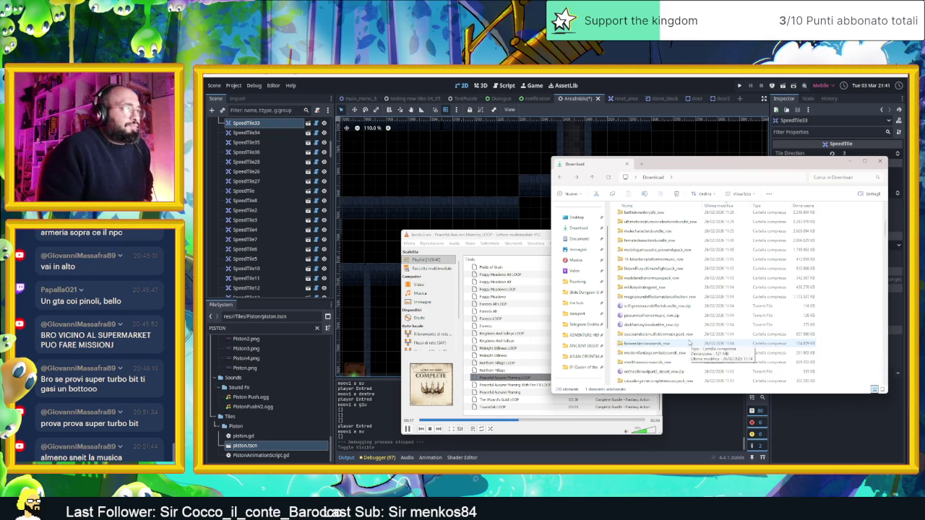
scroll(689, 343, down, 8)
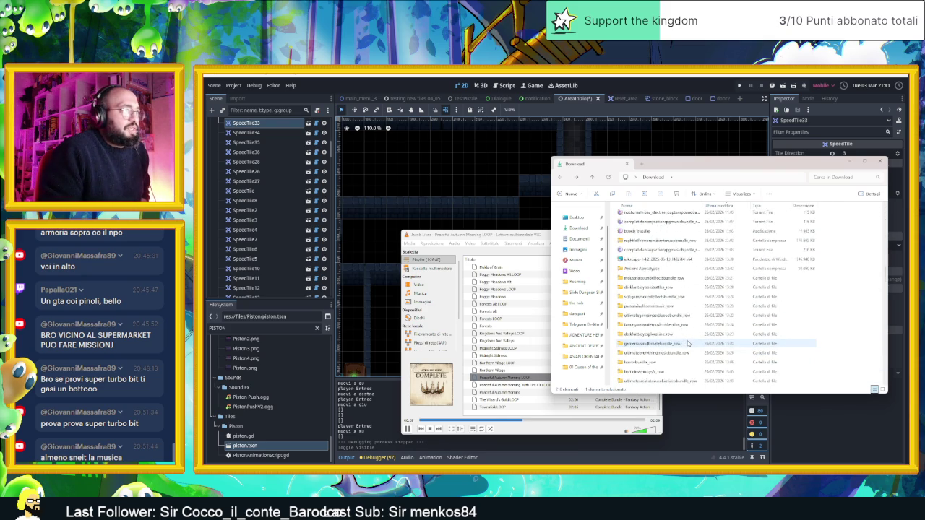
scroll(688, 343, down, 5)
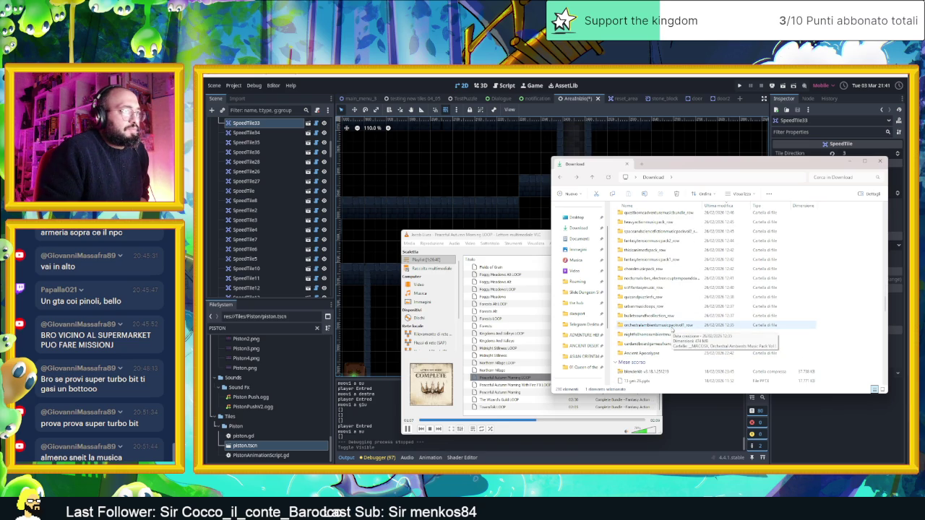
click(672, 328)
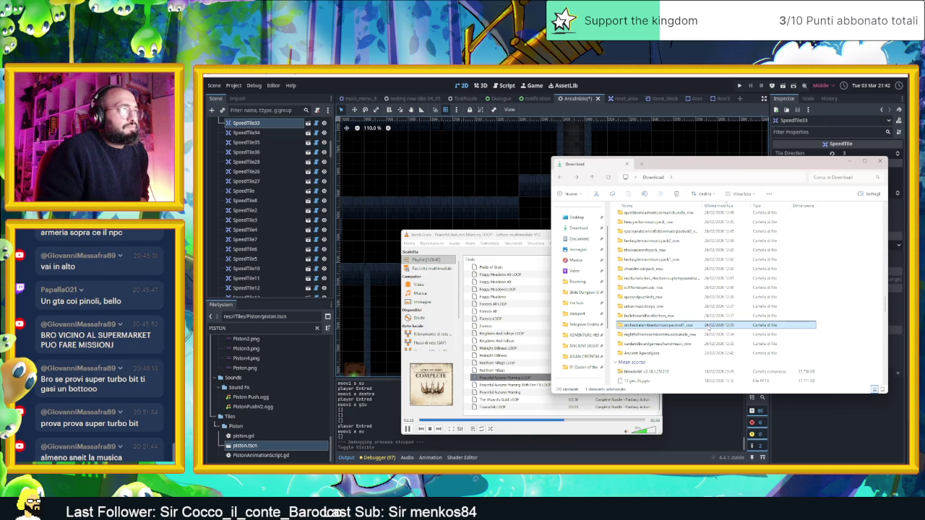
Open the pack's Audio folder, empty VLC's playlist and add all ten music folders to it
double_click(708, 328)
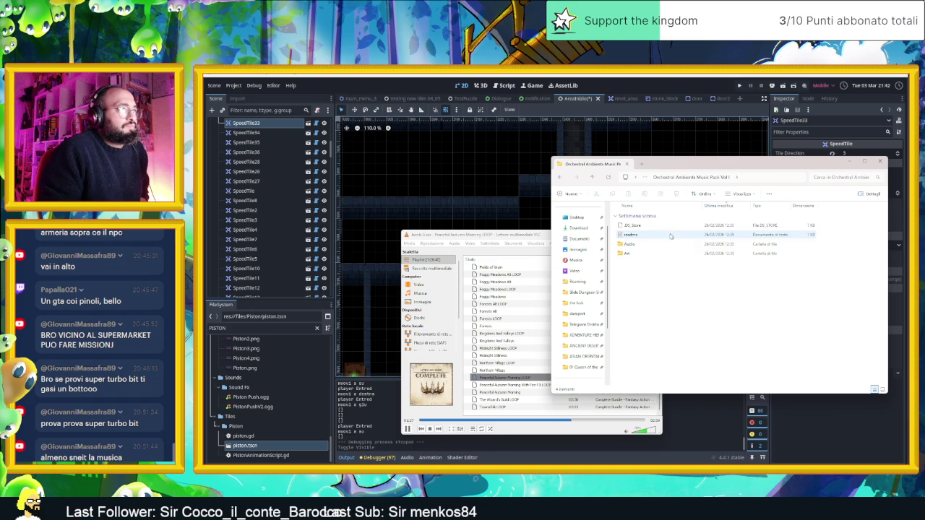
double_click(662, 249)
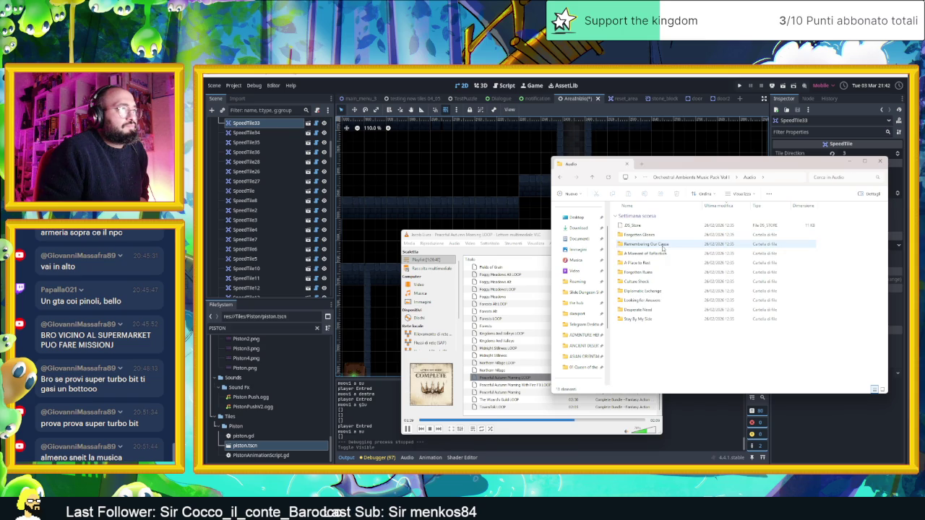
drag(676, 356, 654, 235)
click(551, 347)
right_click(528, 348)
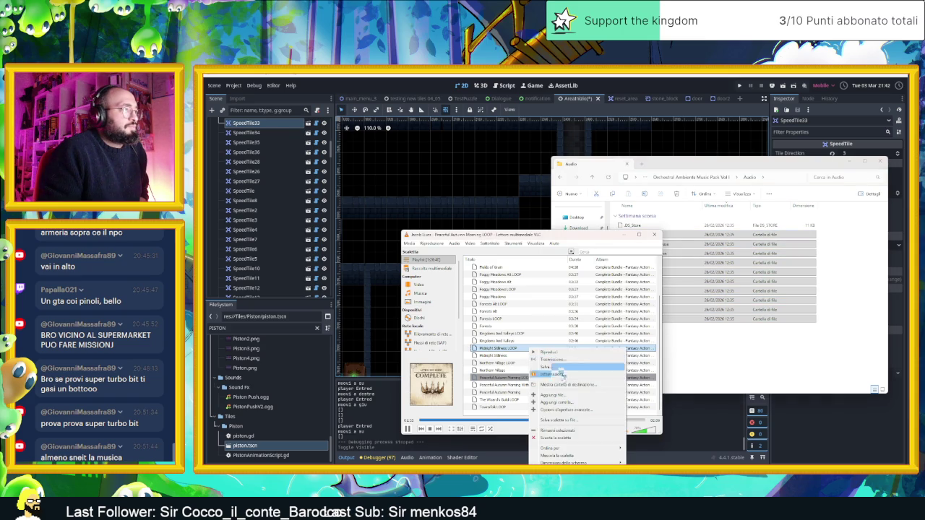
click(570, 434)
mouse_move(672, 281)
mouse_down()
mouse_move(527, 314)
mouse_move(517, 299)
mouse_up()
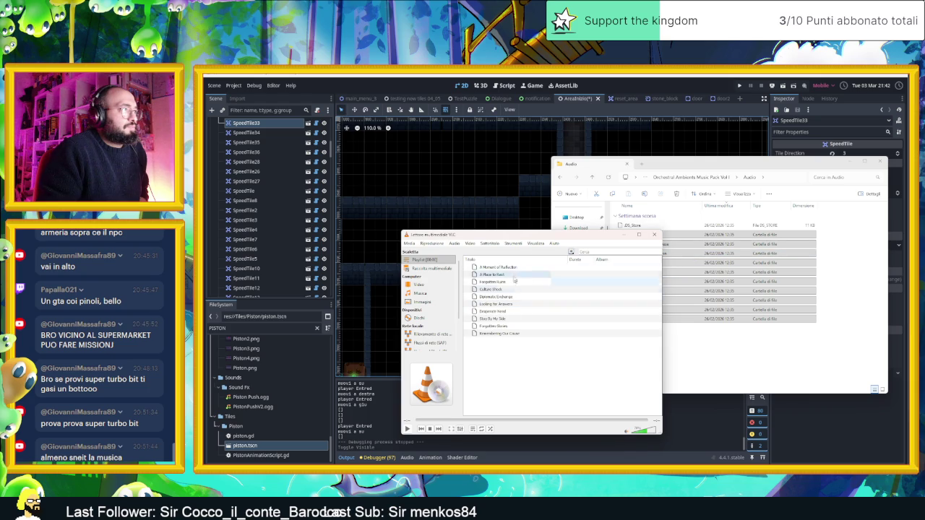
Play A Moment of Reflection, Forgotten Ruins, then Diplomatic Exchange, and go back to the pack's main folder
double_click(510, 268)
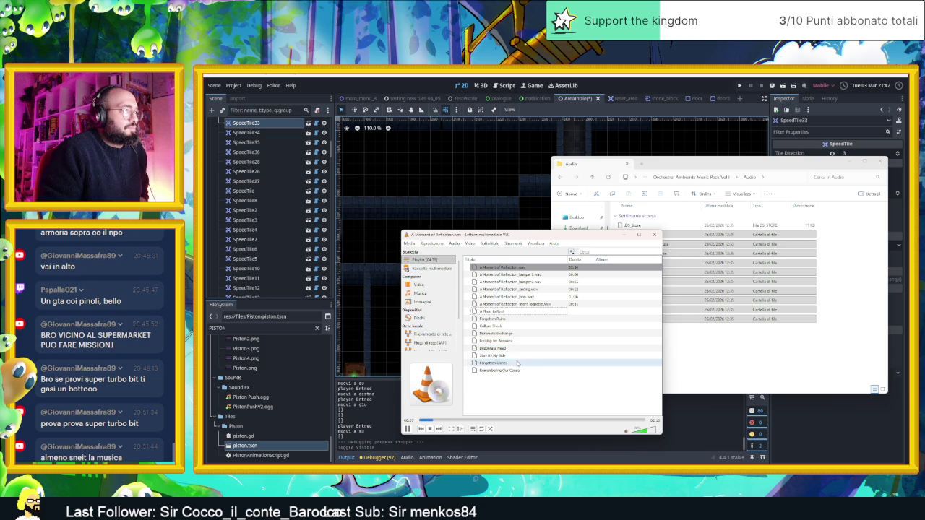
double_click(506, 318)
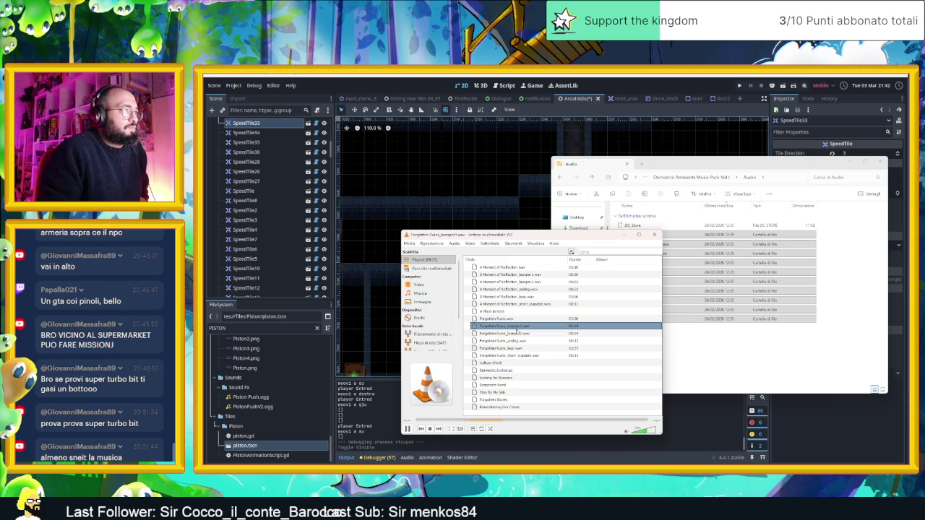
double_click(524, 371)
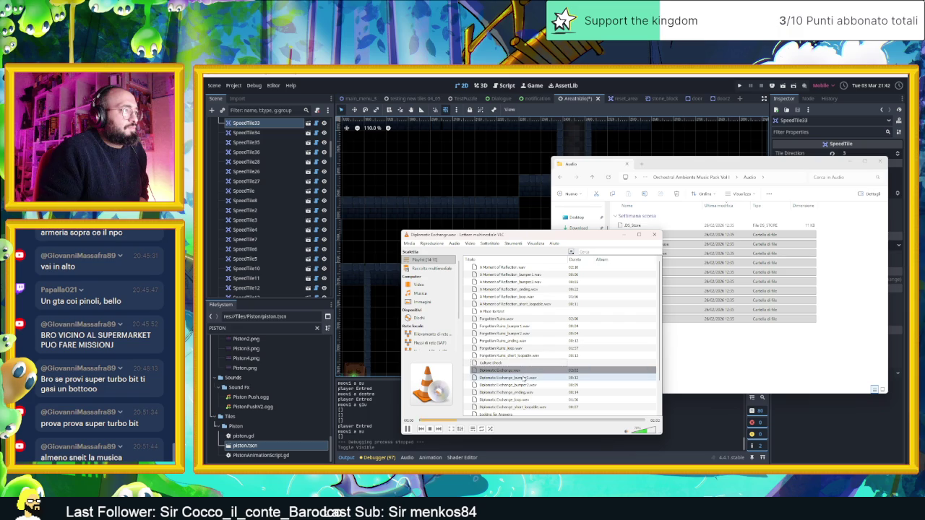
click(670, 367)
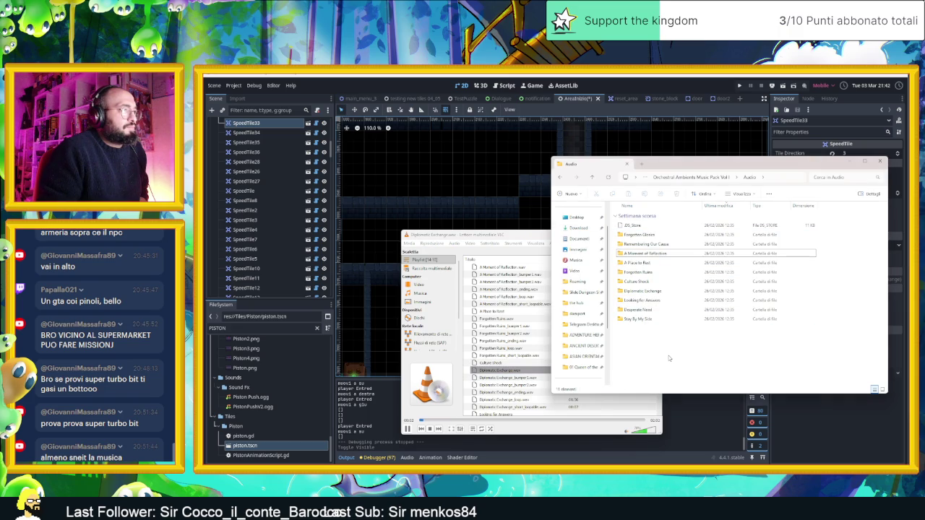
key(BackSpace)
key(BackSpace)
key(BackSpace)
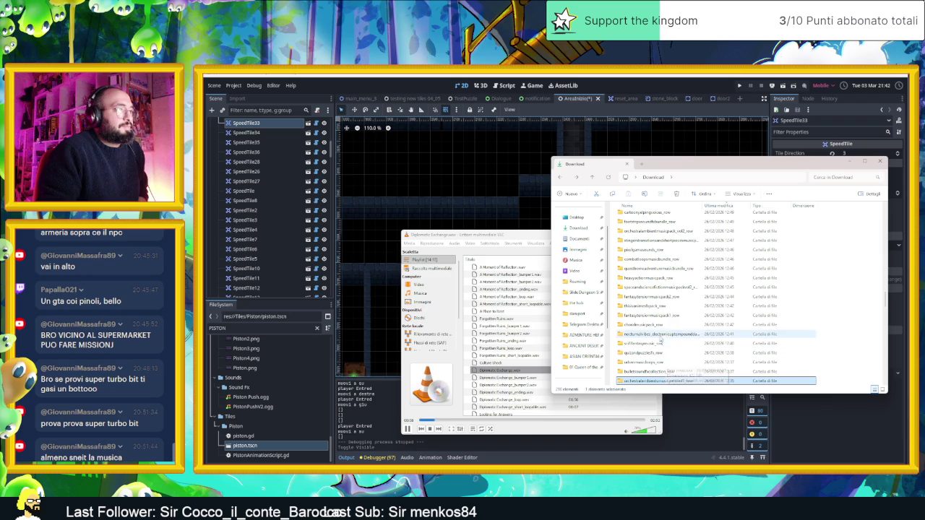
Check the choral pack, then preview the Fantasy Tension Music Pack tracks including Doomed
double_click(658, 325)
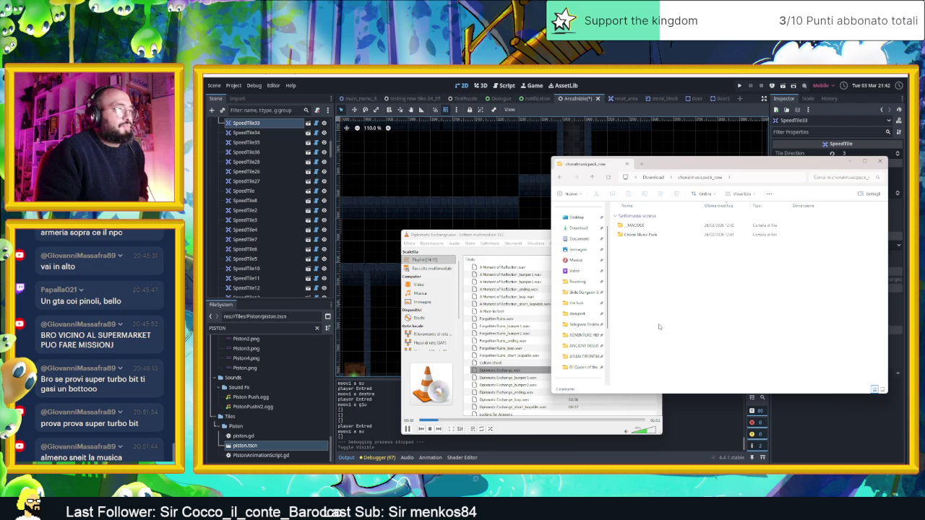
key(BackSpace)
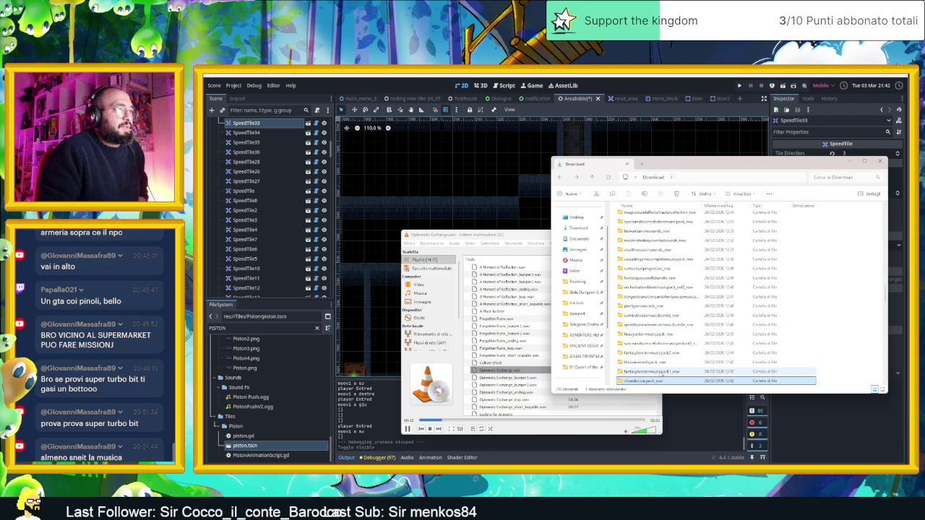
double_click(664, 372)
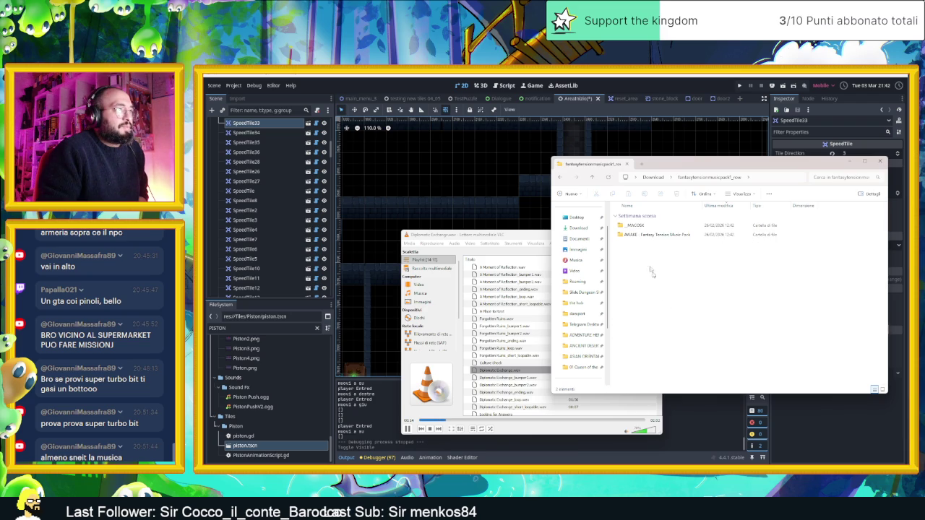
click(643, 236)
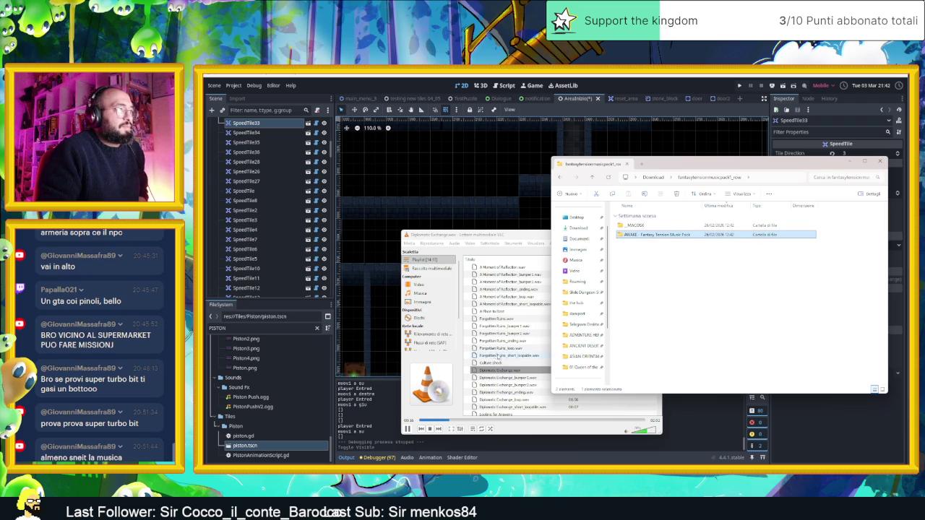
scroll(498, 358, down, 2)
double_click(506, 407)
scroll(527, 348, down, 3)
double_click(527, 348)
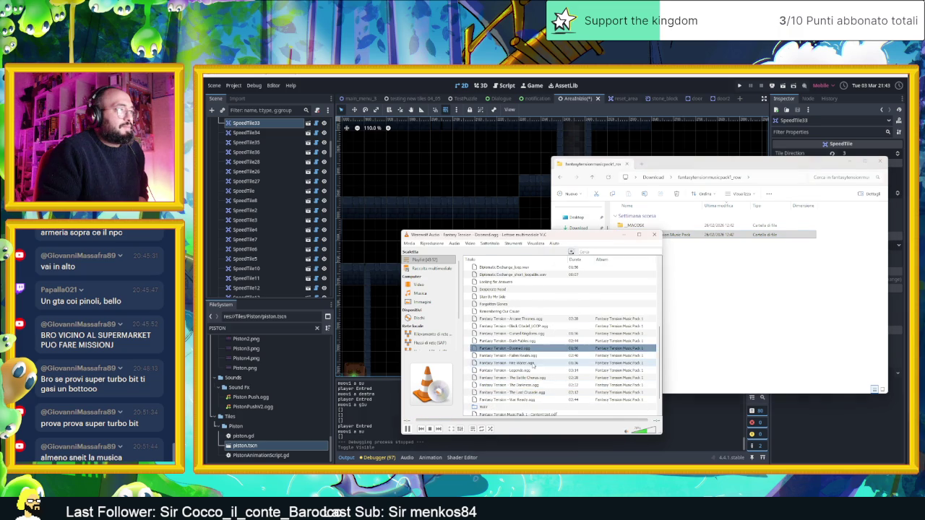
scroll(542, 397, down, 1)
double_click(540, 400)
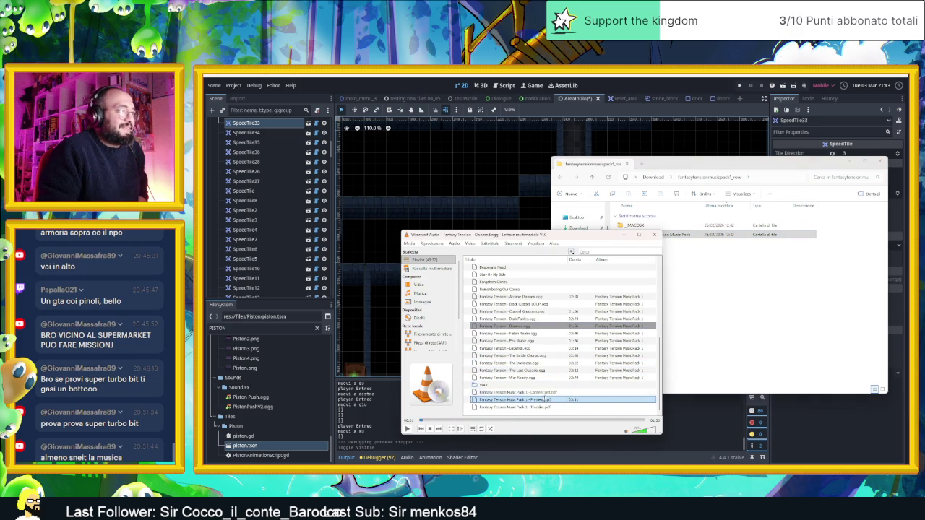
click(723, 310)
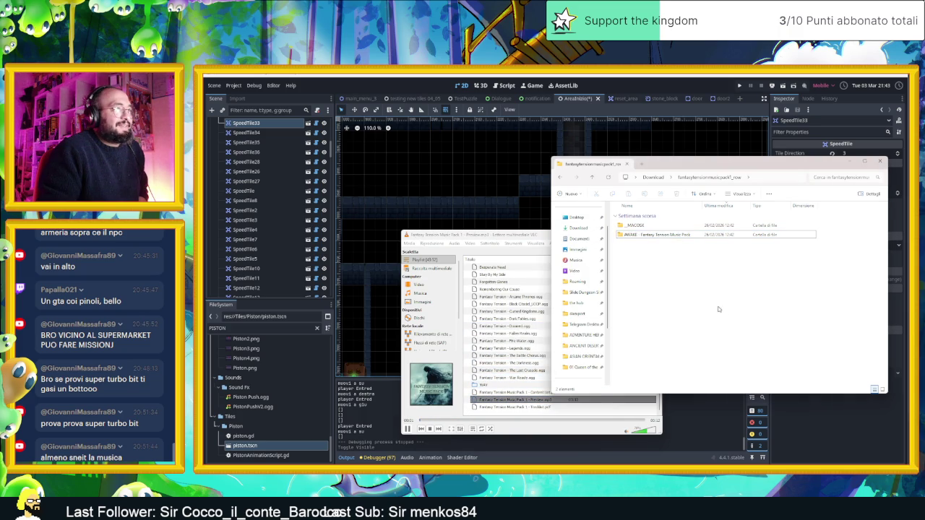
key(BackSpace)
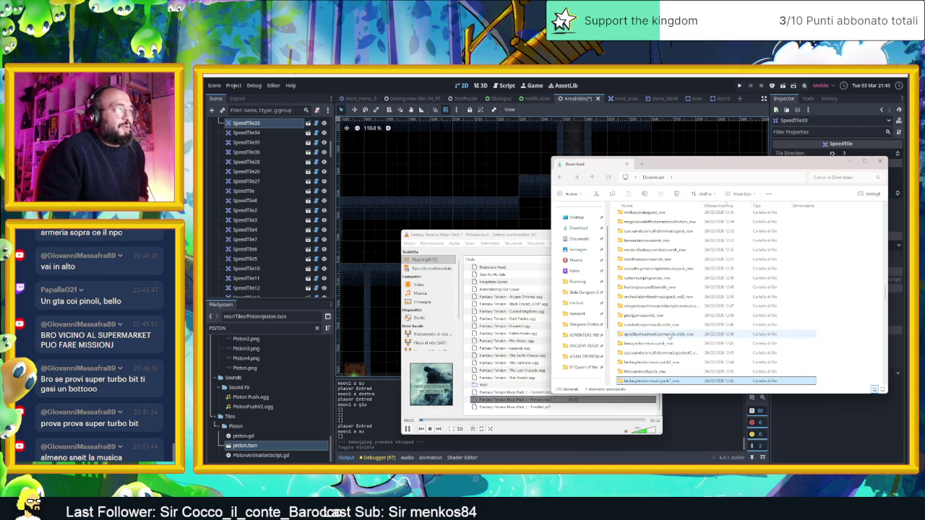
Scroll up the Download folder and open the fantasyultimatemusiccollection folder
scroll(677, 293, up, 1)
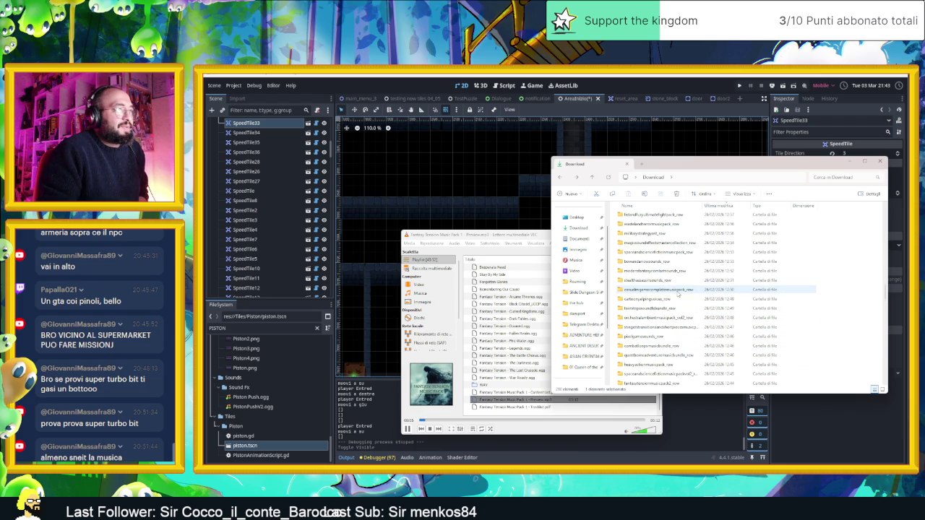
click(669, 302)
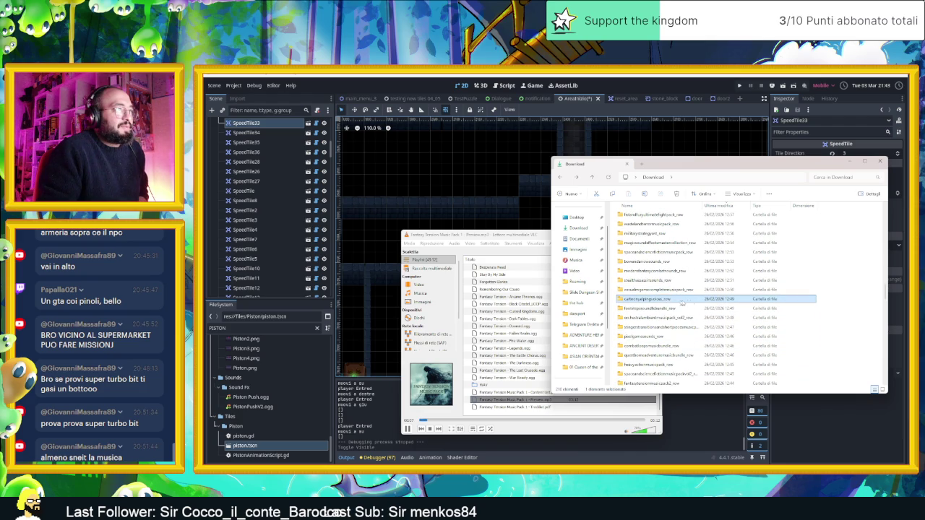
scroll(694, 303, up, 1)
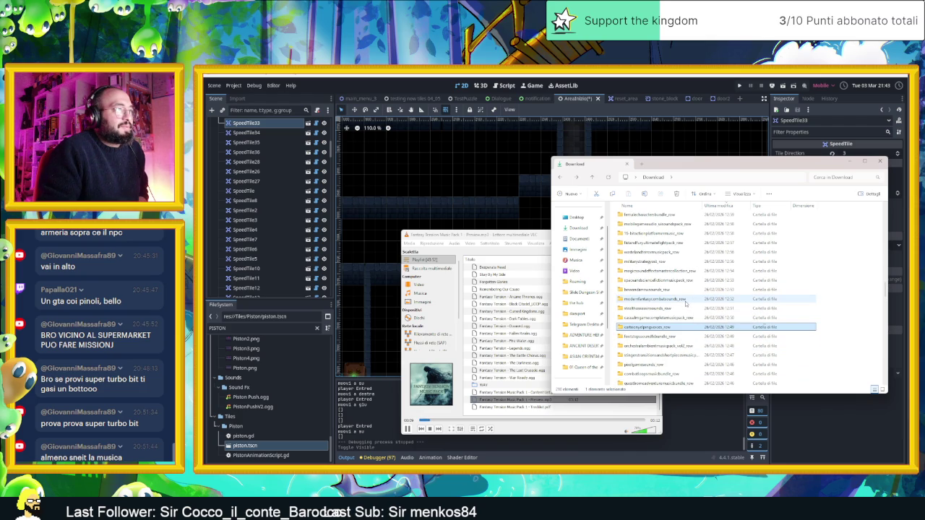
scroll(685, 303, up, 2)
scroll(685, 303, up, 2)
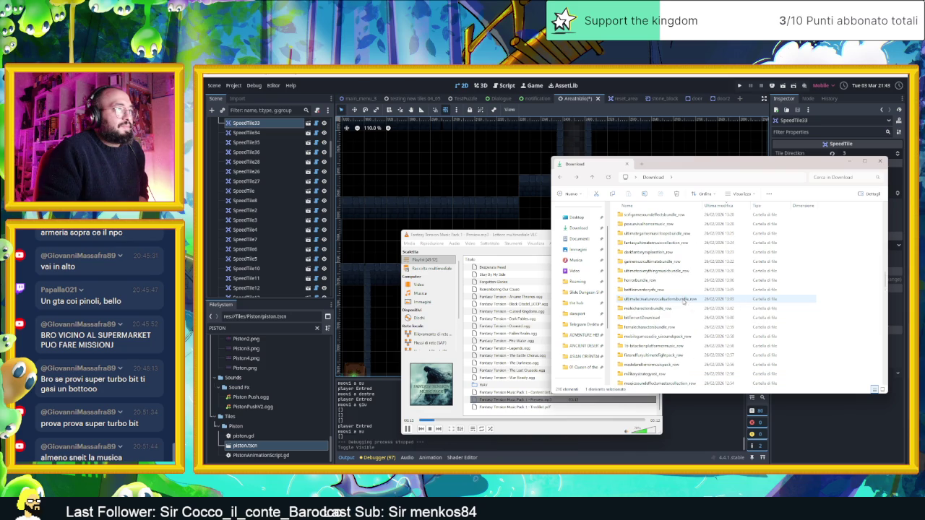
scroll(669, 282, up, 1)
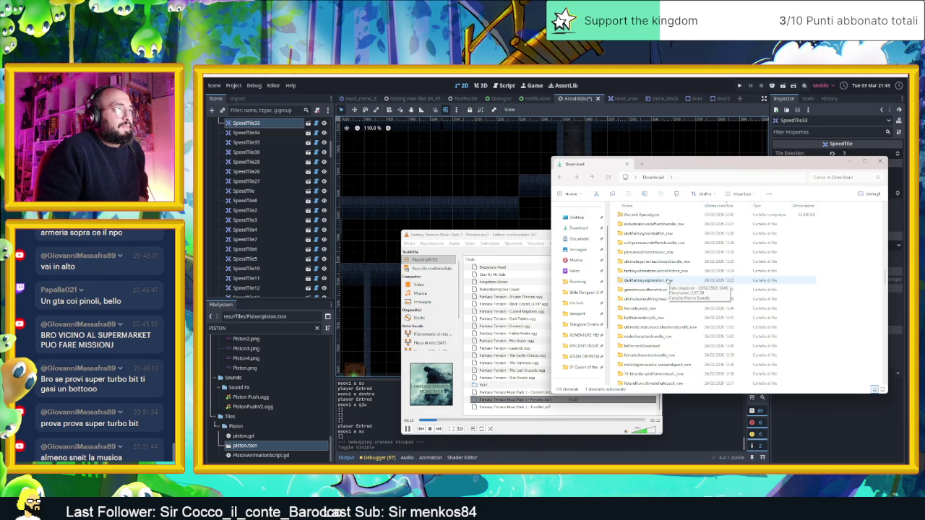
click(665, 270)
double_click(664, 272)
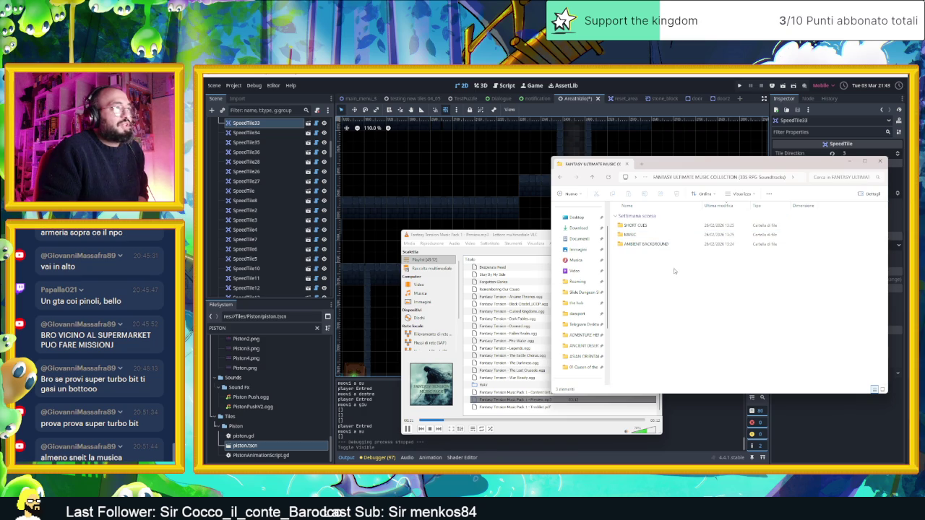
Open the MUSIC subfolder, empty VLC's playlist and add all the genre folders to it
double_click(660, 236)
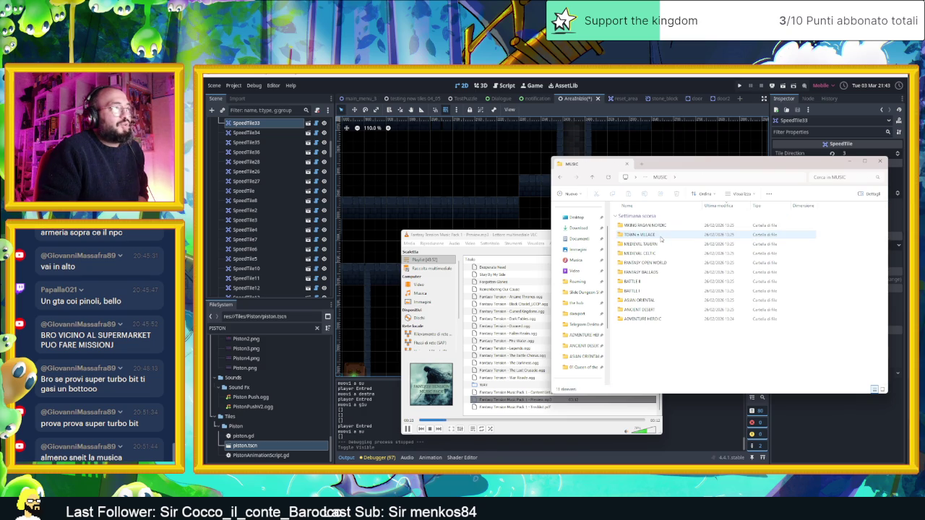
drag(689, 337, 647, 219)
right_click(474, 285)
click(497, 372)
drag(698, 290, 509, 289)
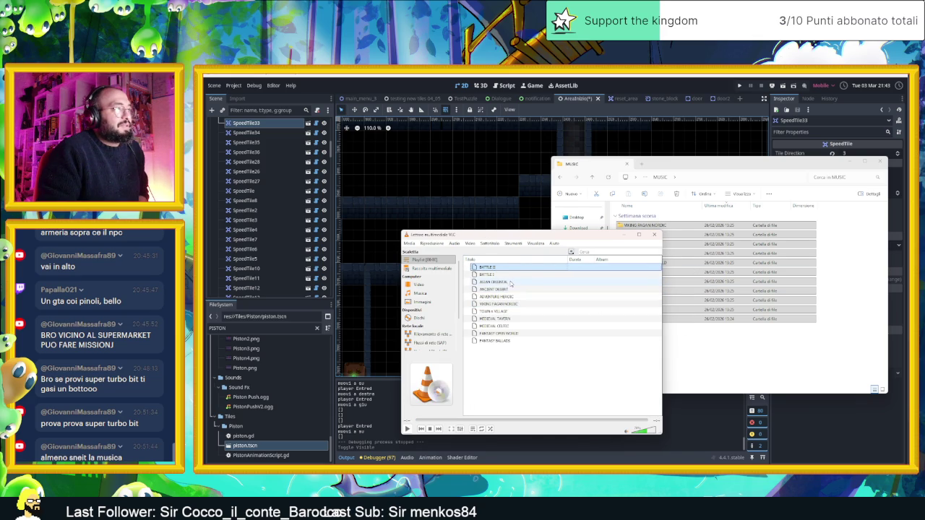
Play VIKING PAGAN NORDIC, then TOWN e VILLAGE, then settle on Medieval Tavern and minimize VLC
double_click(520, 304)
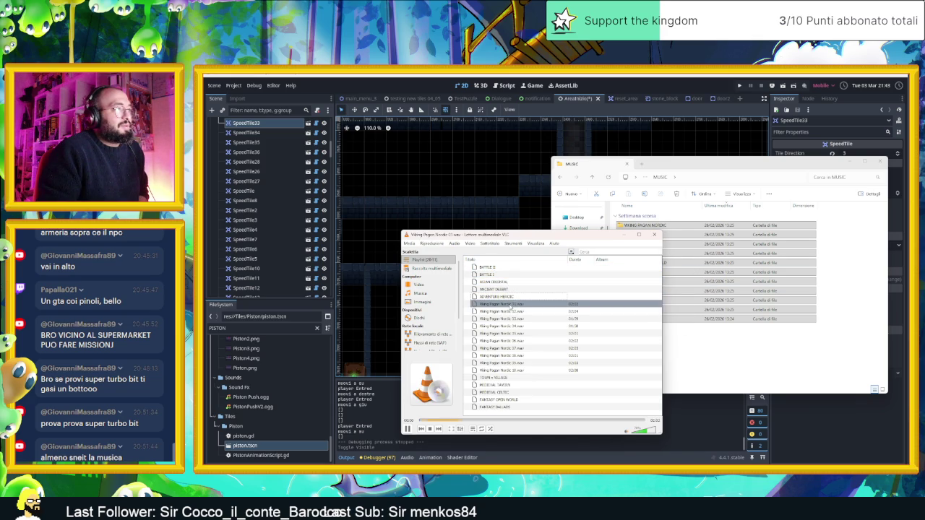
double_click(517, 377)
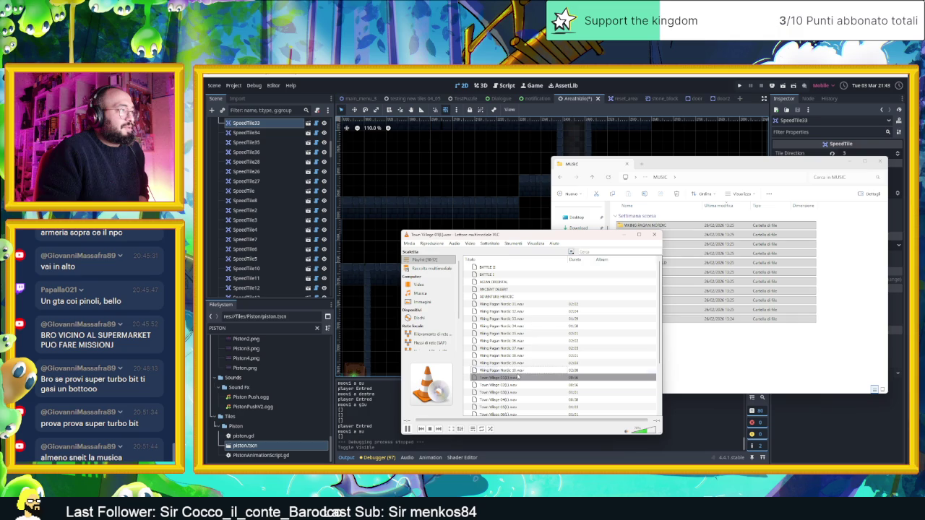
scroll(555, 363, down, 3)
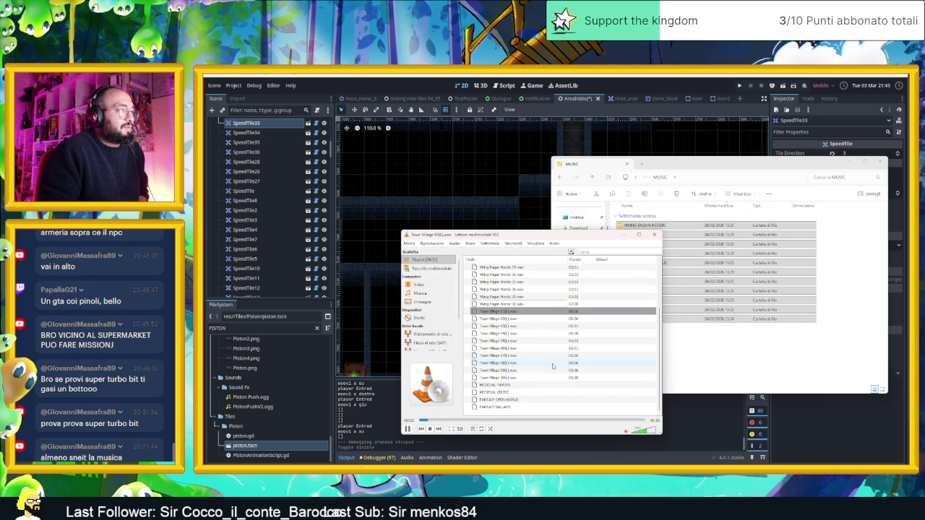
double_click(546, 388)
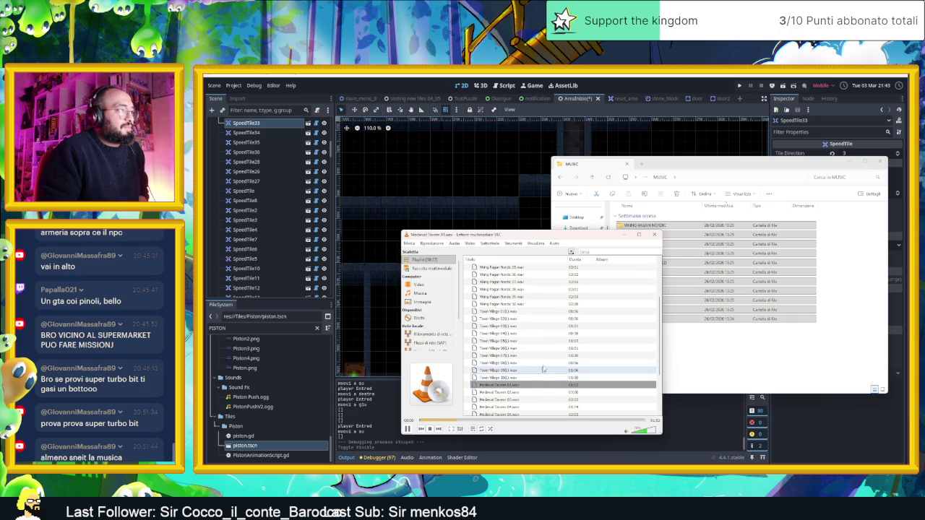
click(622, 235)
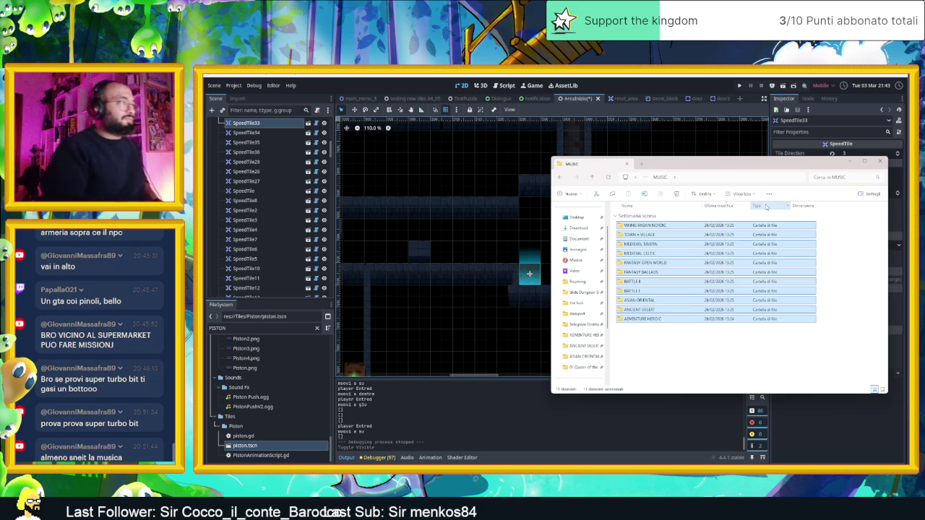
Save the dungeon scene, run the game, and steer the slime through the first room and corridor
click(695, 112)
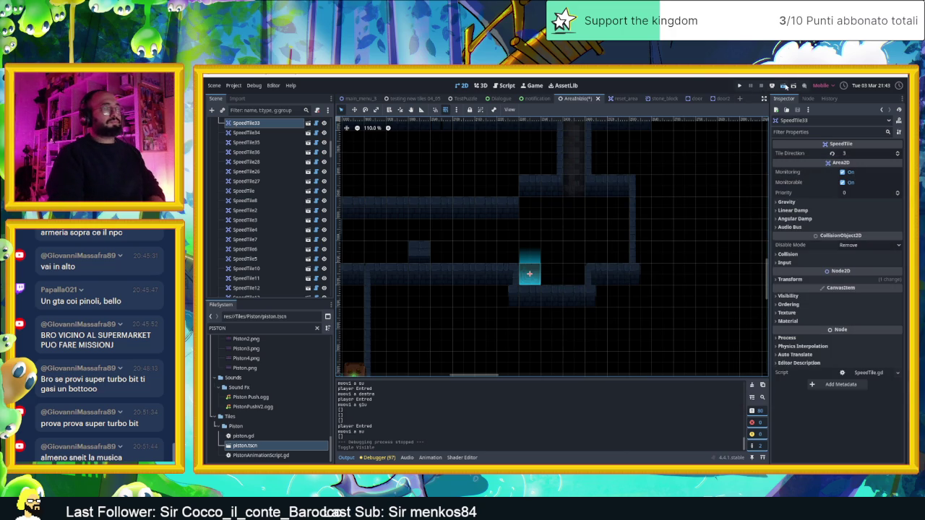
key(ctrl+s)
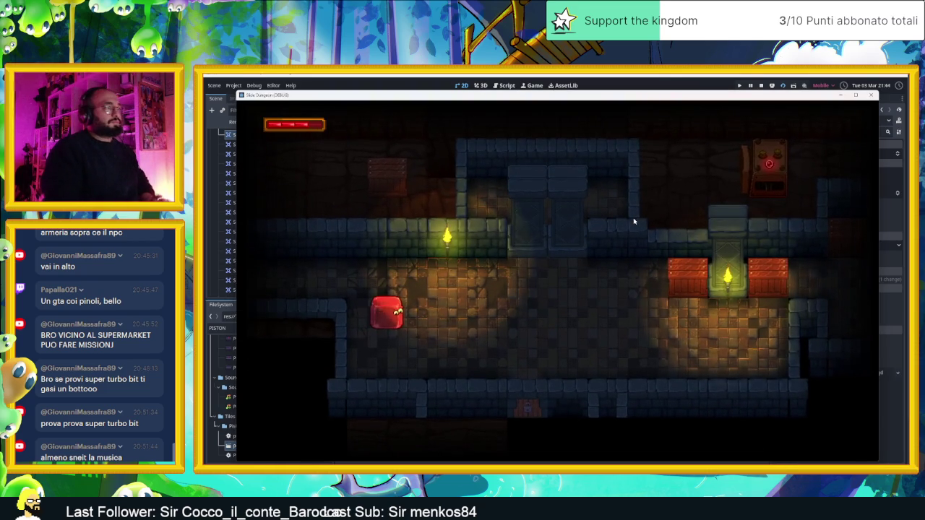
key(Down)
key(Right)
key(Up)
key(Right)
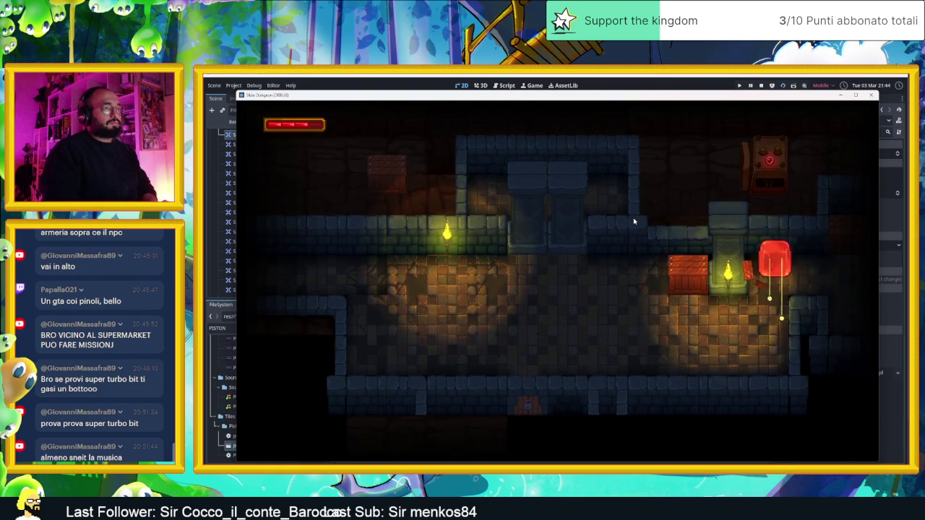
key(Down)
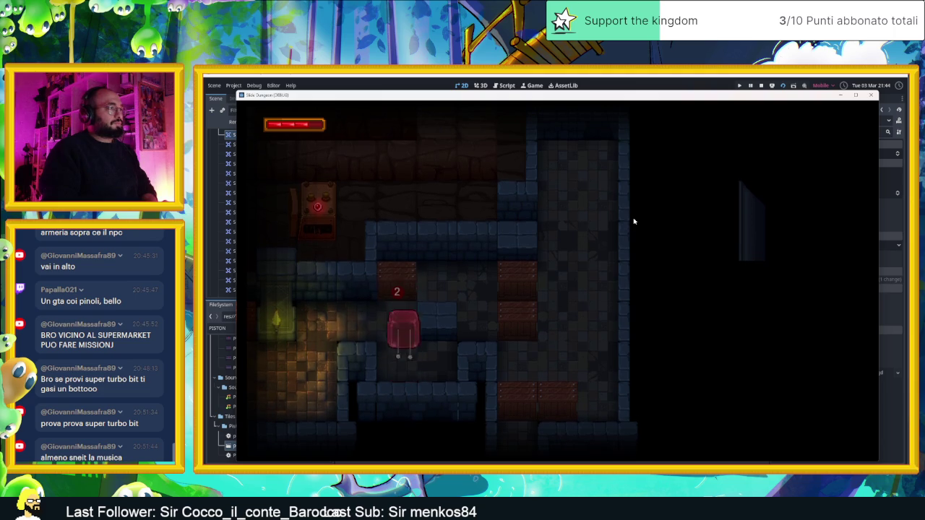
key(Up)
key(Right)
Guide the slime through the next rooms, breaking crates along the way
key(Right)
key(Up)
key(Left)
key(Down)
key(Up)
key(Down)
key(Left)
key(Right)
key(Left)
key(Down)
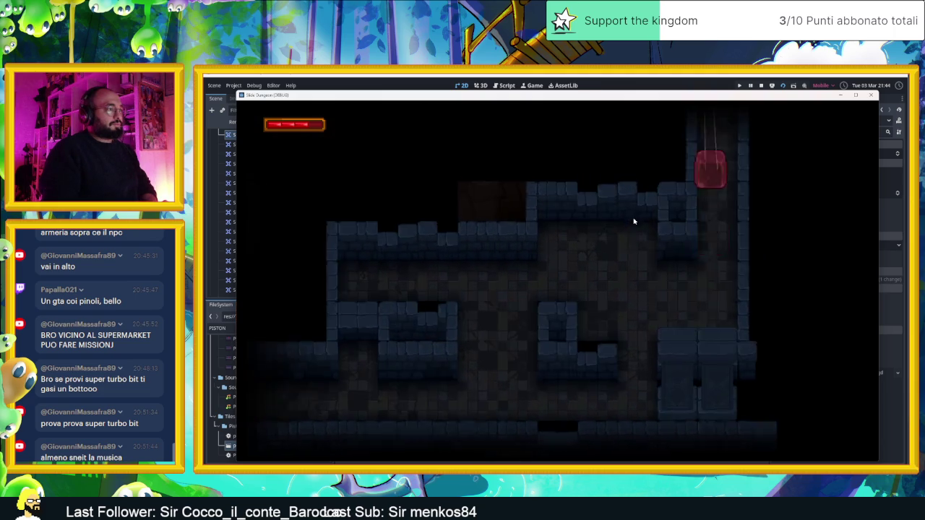
key(Up)
key(Left)
key(Right)
key(Down)
key(Left)
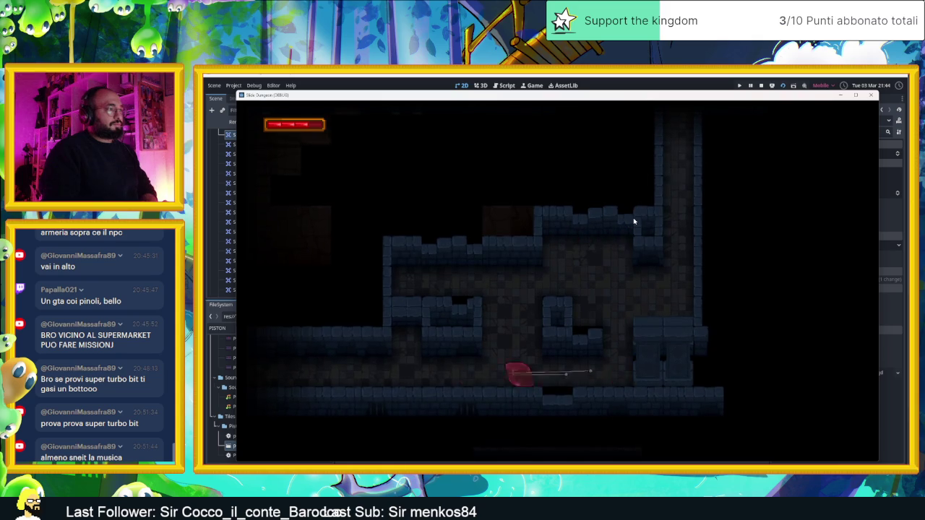
key(Down)
key(Right)
key(Down)
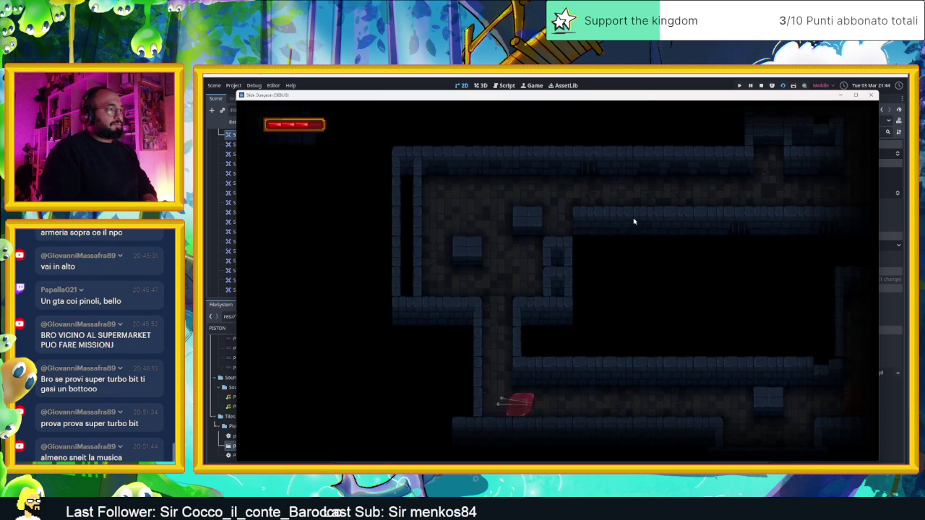
key(Right)
key(Right)
key(Right)
key(Right)
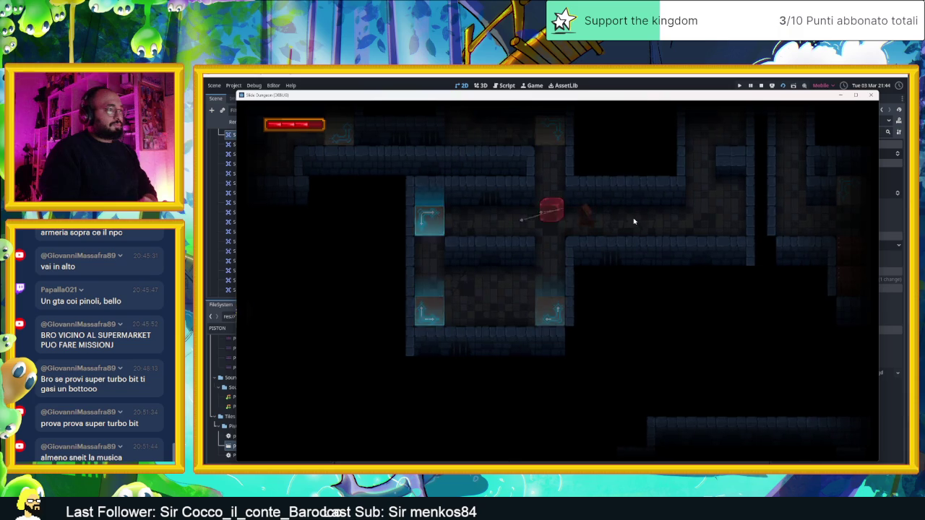
key(Right)
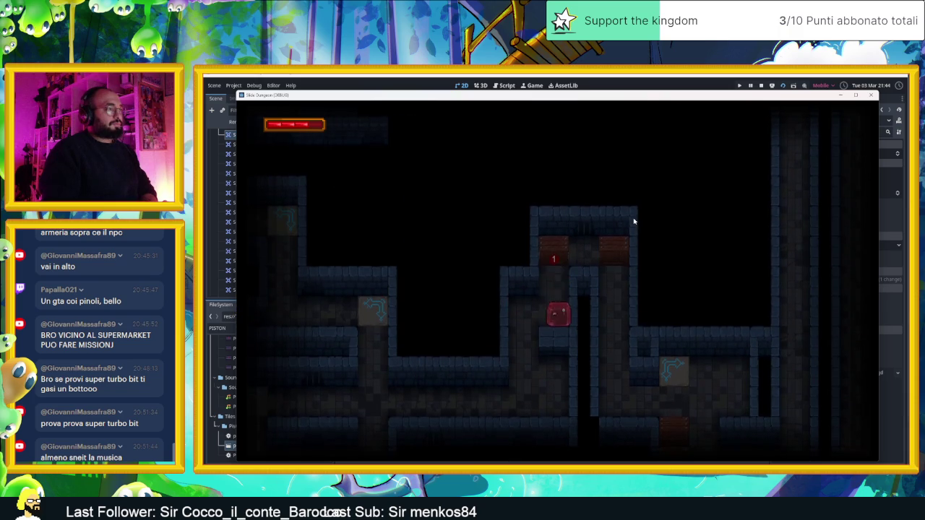
Send the slime across the arrow tiles and out through the lower doors, then stop the game
key(Down)
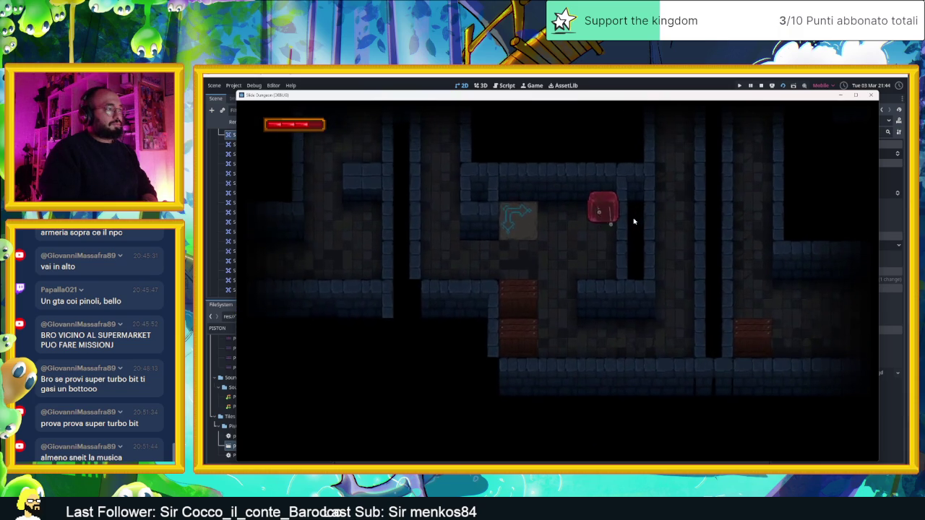
key(Left)
key(Right)
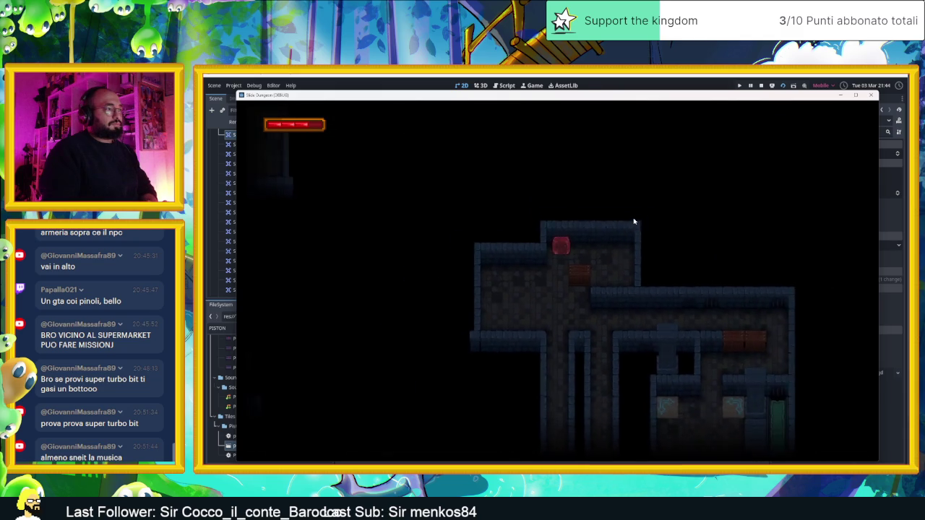
key(Left)
key(Down)
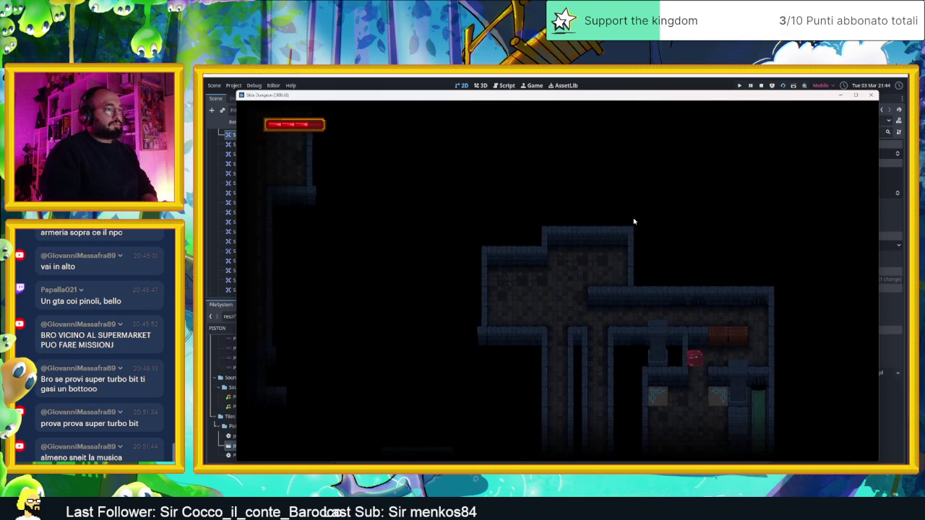
key(Down)
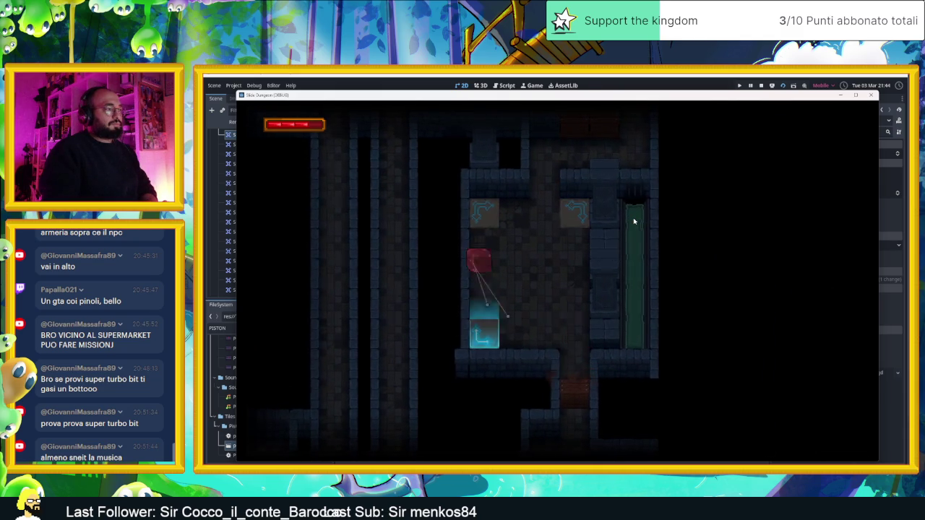
key(Down)
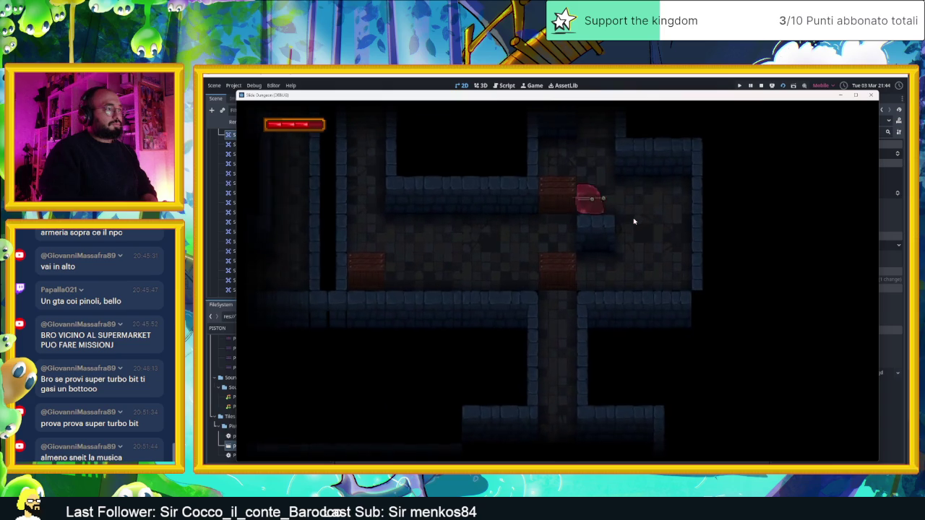
key(Right)
key(Left)
key(Down)
key(Left)
key(Left)
key(Right)
key(Up)
key(Down)
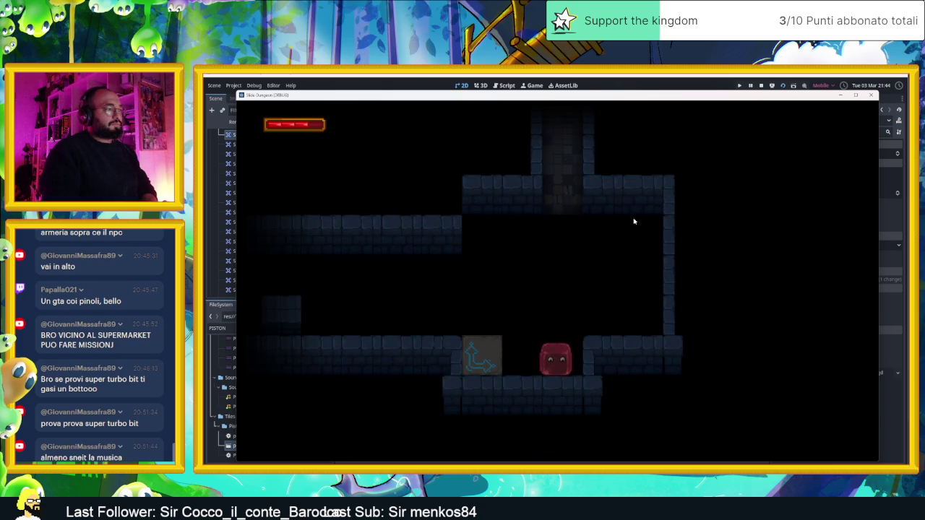
key(Left)
key(Right)
key(Down)
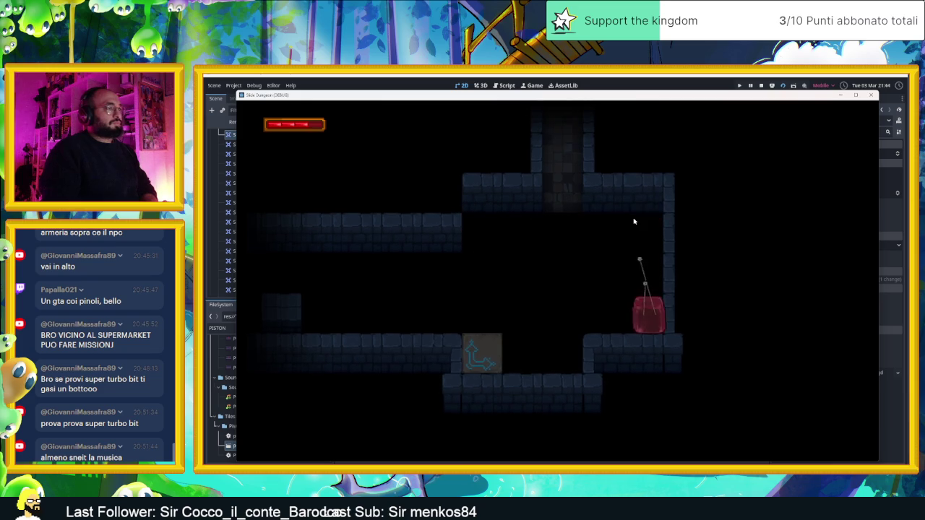
key(Left)
key(Escape)
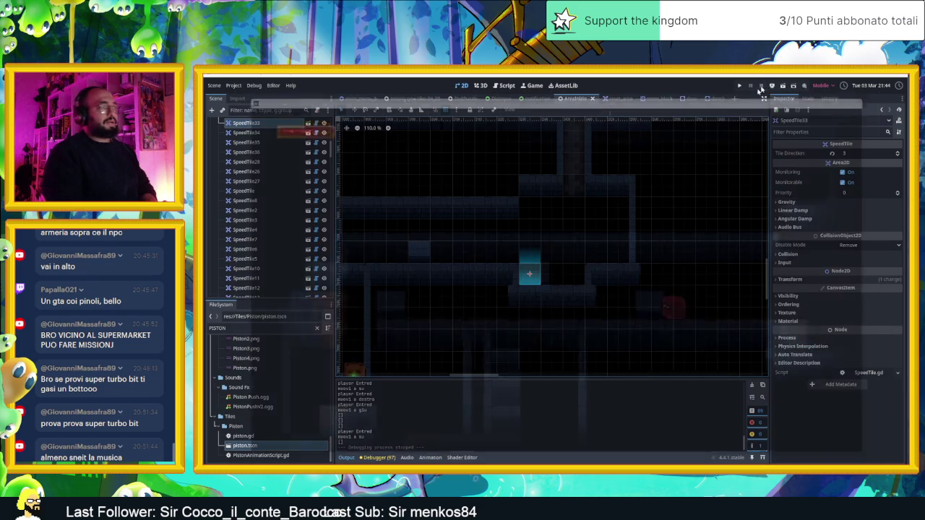
Shift SpeedTile33 one cell right, add an up-right copy with Tile Direction 0, and relaunch
mouse_move(534, 278)
mouse_down()
mouse_move(589, 244)
mouse_move(540, 271)
mouse_move(618, 255)
mouse_move(635, 263)
mouse_up()
key(ctrl+d)
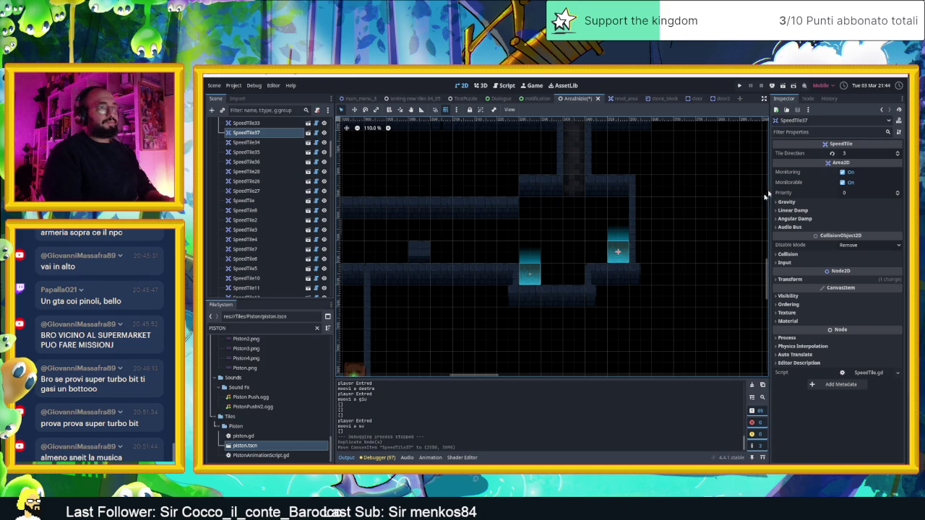
click(898, 155)
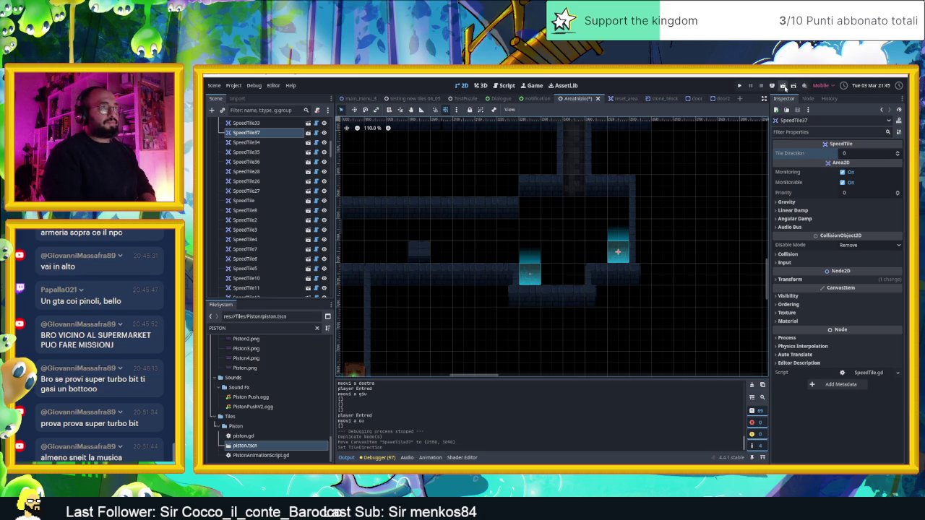
click(785, 86)
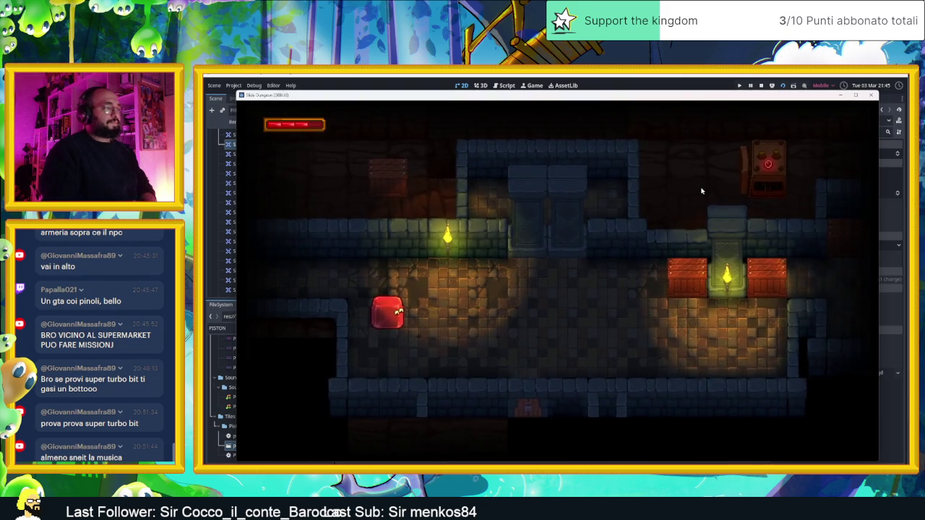
Guide the slime with the arrow keys through the first rooms, onto the crate and around the lower corridor
key(Down)
key(Right)
key(Up)
key(Down)
key(Up)
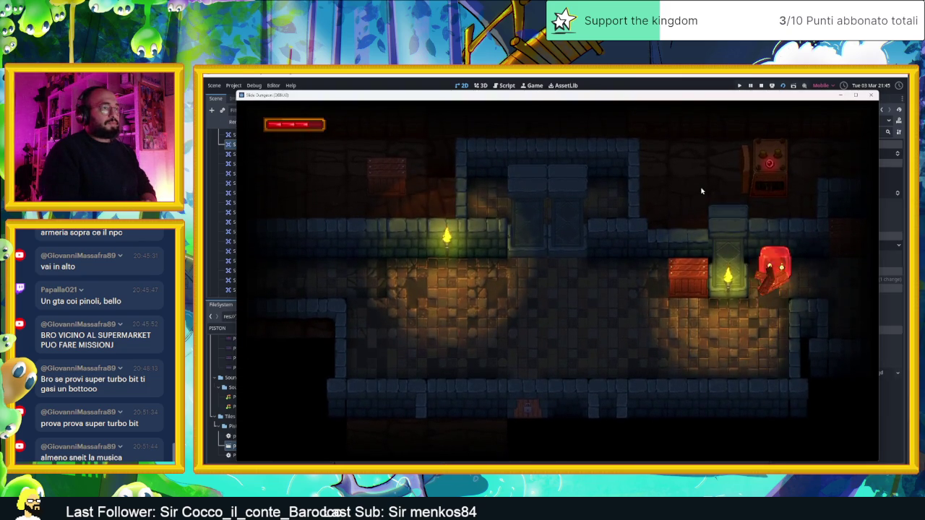
key(Down)
key(Up)
key(Down)
key(Up)
key(Right)
key(Left)
key(Right)
key(Up)
key(Left)
key(Down)
key(Up)
key(Down)
key(Up)
key(Down)
key(Right)
key(Left)
key(Right)
key(Left)
key(Down)
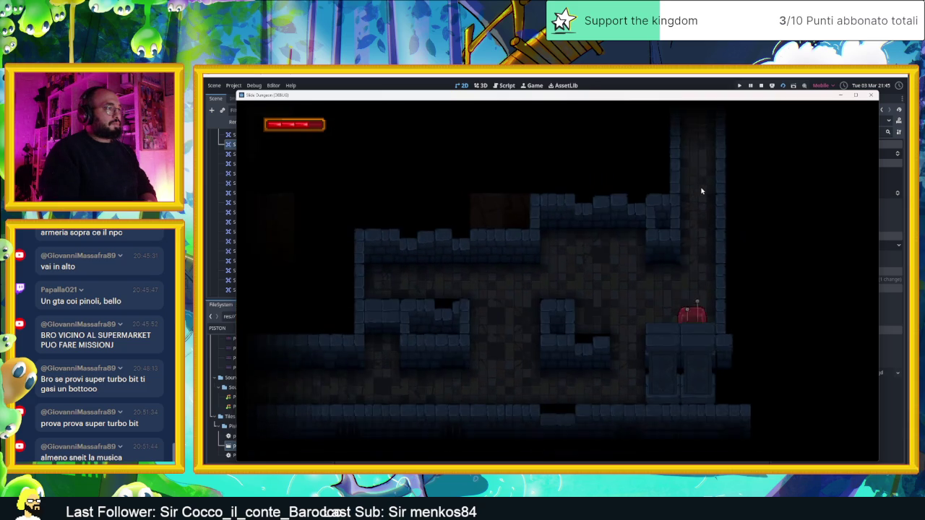
key(Left)
key(Up)
key(Down)
key(Left)
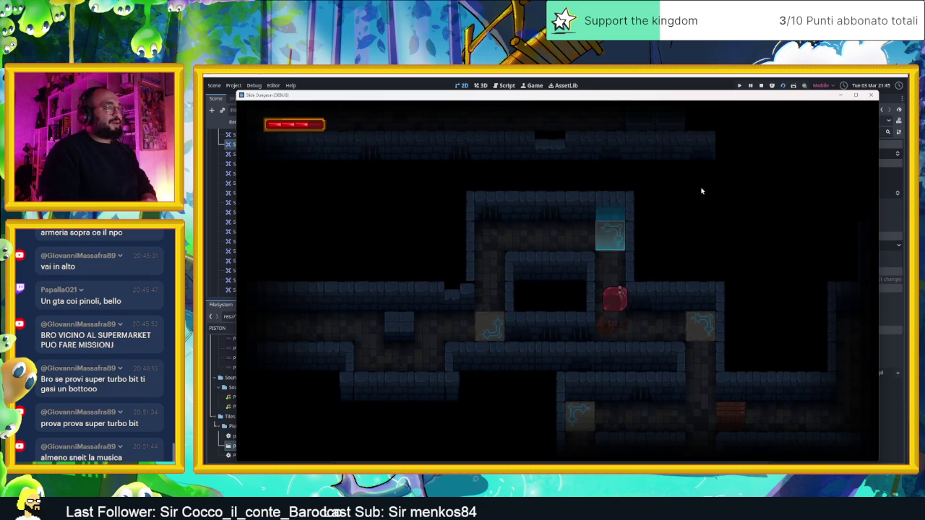
Slide the slime up and right through new rooms, smash the crates, then drop it into the lower room
key(Up)
key(Right)
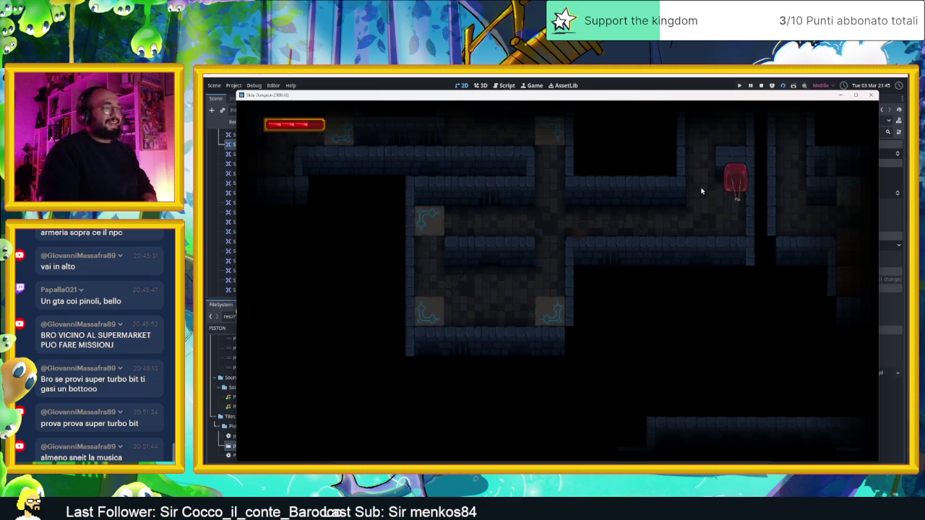
key(Up)
key(Right)
key(Left)
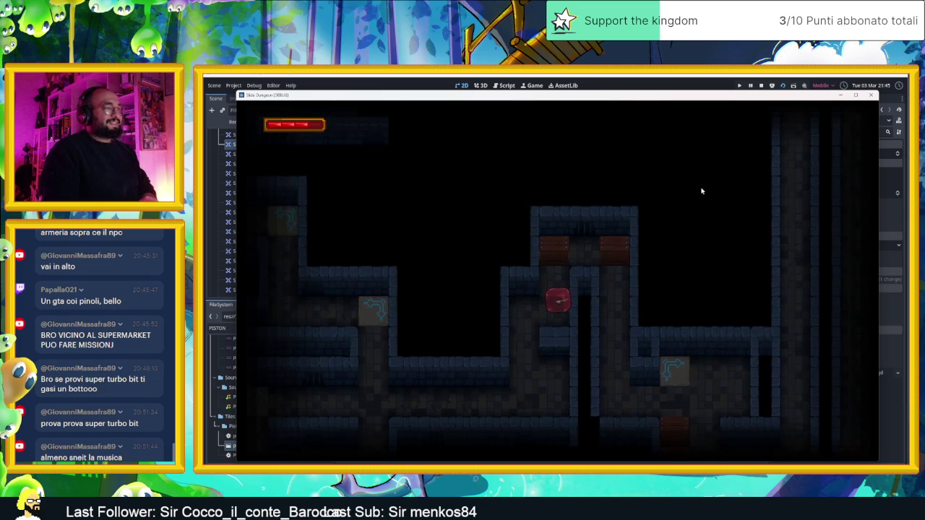
key(Up)
key(Right)
key(Up)
key(Right)
key(Left)
key(Right)
key(Left)
key(Down)
key(Right)
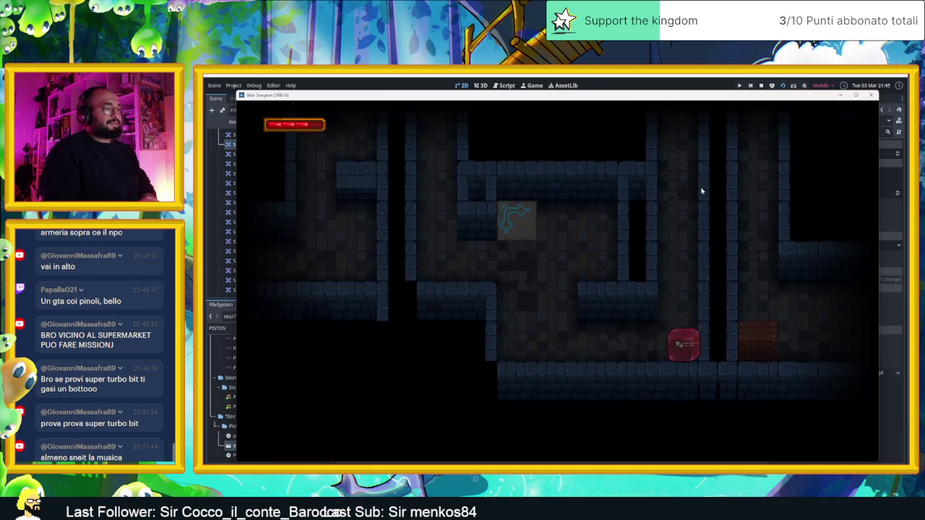
key(Left)
key(Down)
key(Right)
key(Down)
key(Left)
key(Down)
key(Right)
key(Up)
key(Down)
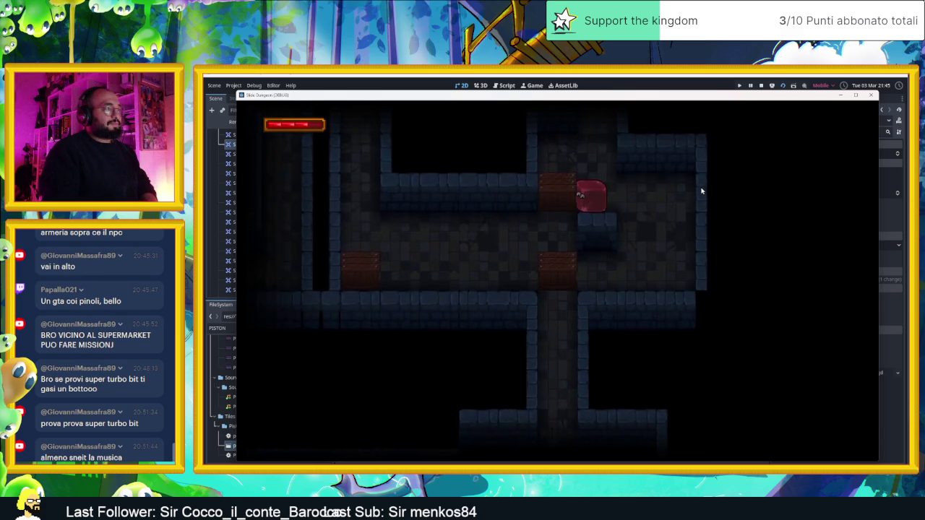
Move the slime through the breakable block, up to the top-left column and beneath the upper corridor
key(Right)
key(Left)
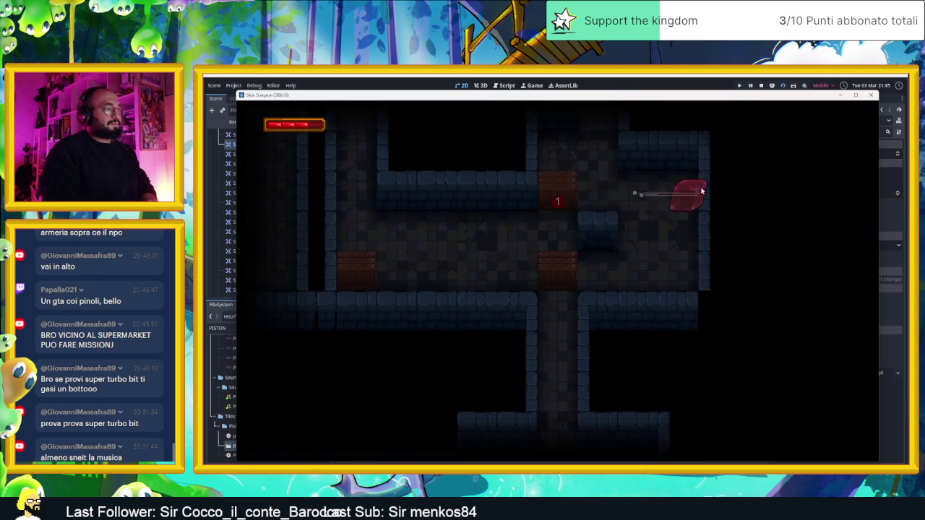
key(Up)
key(Down)
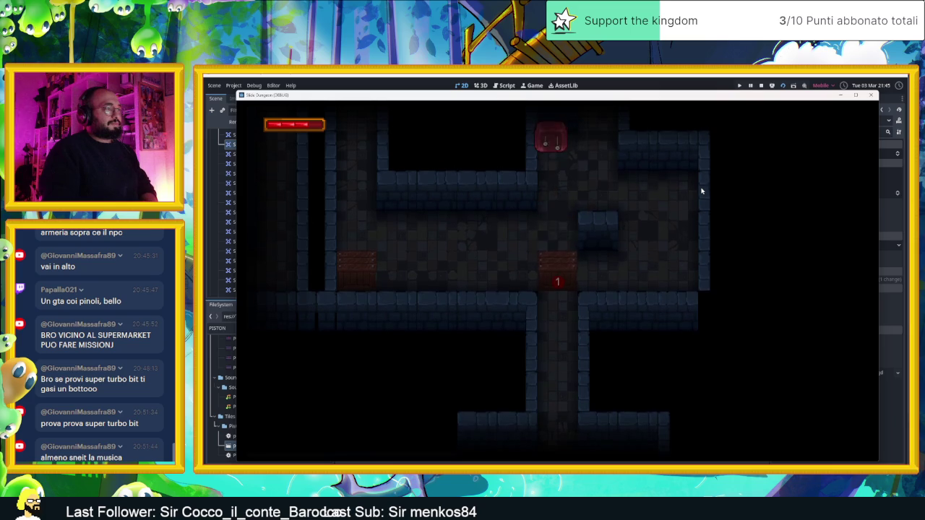
key(Down)
key(Up)
key(Up)
key(Left)
key(Right)
key(Up)
key(Up)
key(Left)
key(Down)
key(Left)
key(Up)
key(Left)
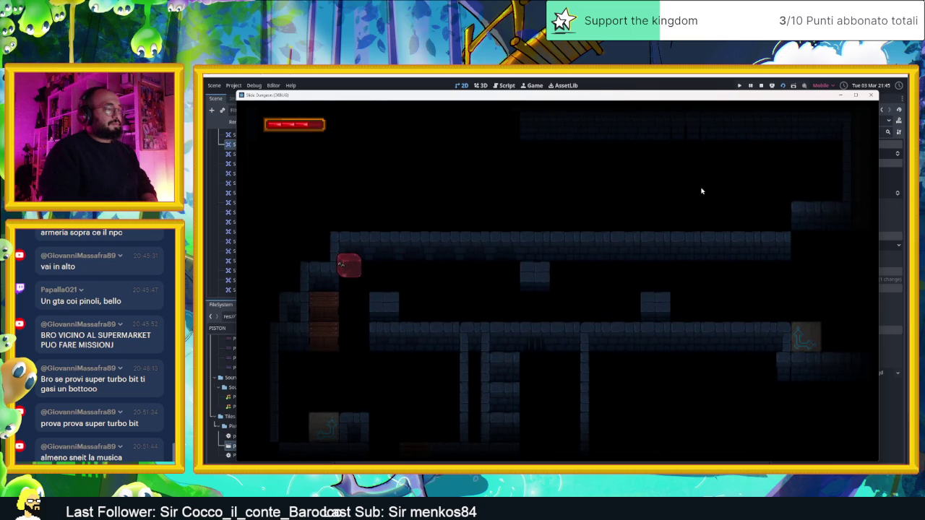
key(Right)
key(Down)
key(Right)
key(Up)
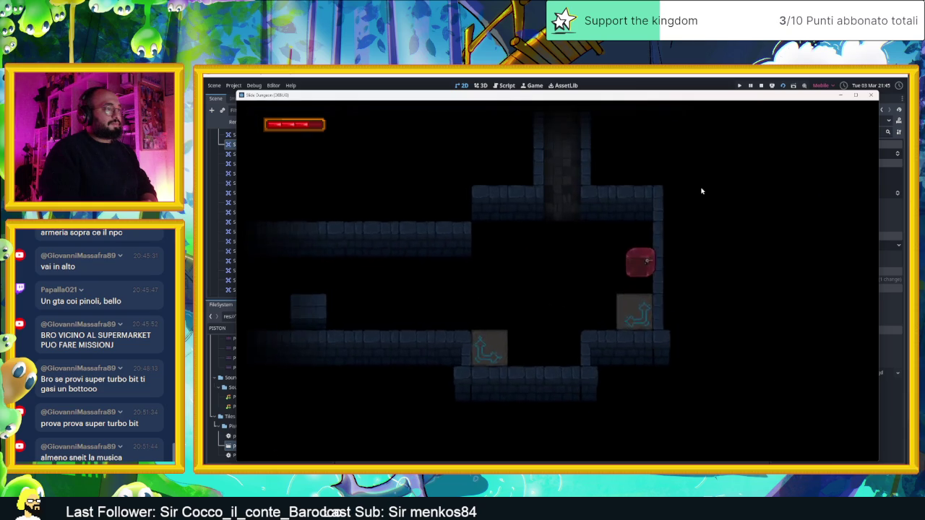
key(Down)
key(Left)
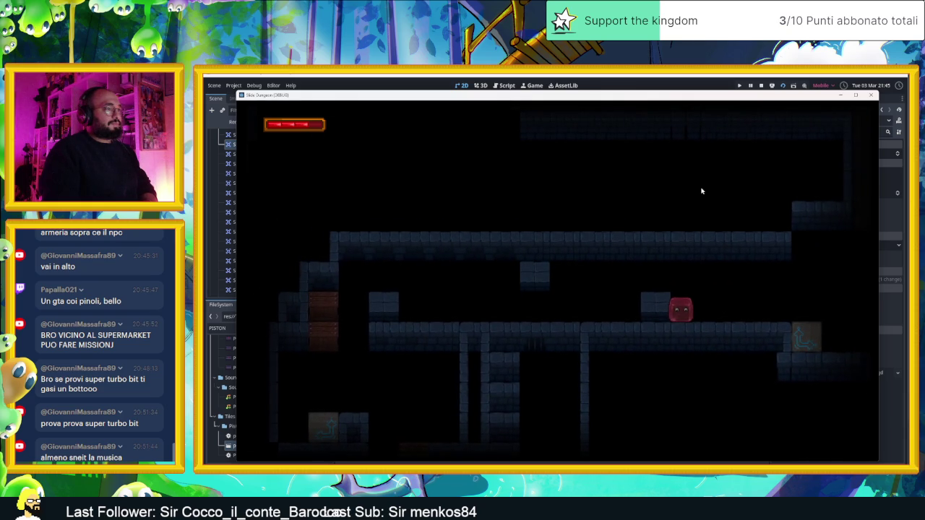
key(Up)
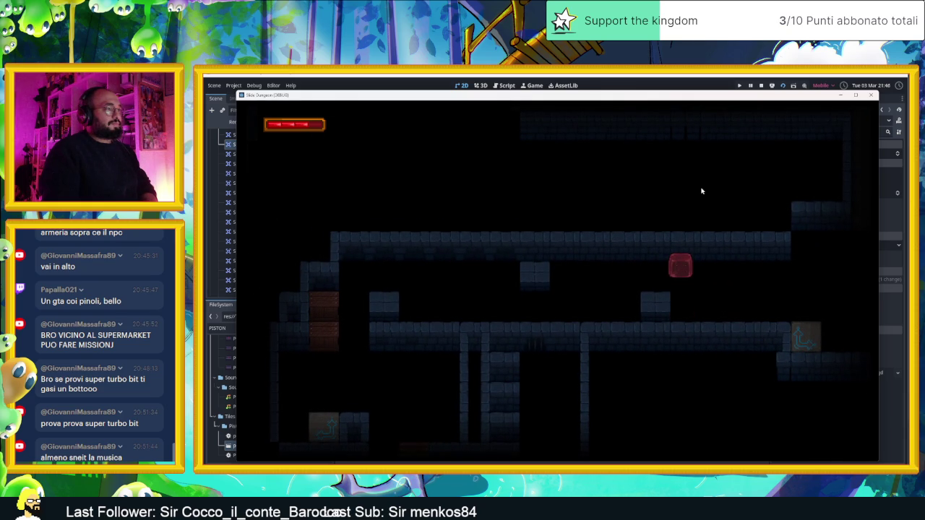
key(Left)
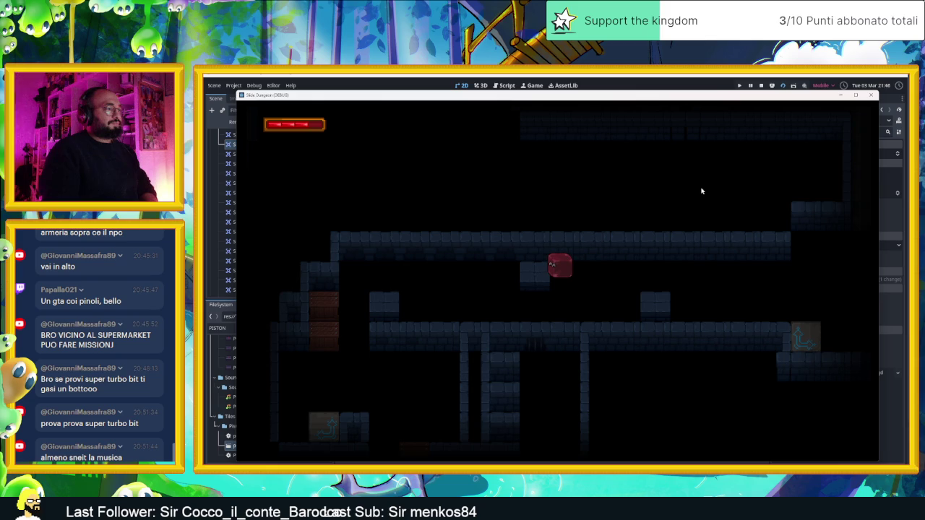
Work the slime down to the lower corridor, bounce it to trigger the piston, then stop the game with F8
key(Down)
key(Left)
key(Up)
key(Left)
key(Right)
key(Down)
key(Left)
key(Down)
key(Right)
key(Left)
key(Down)
key(Right)
key(Down)
key(Left)
key(Left)
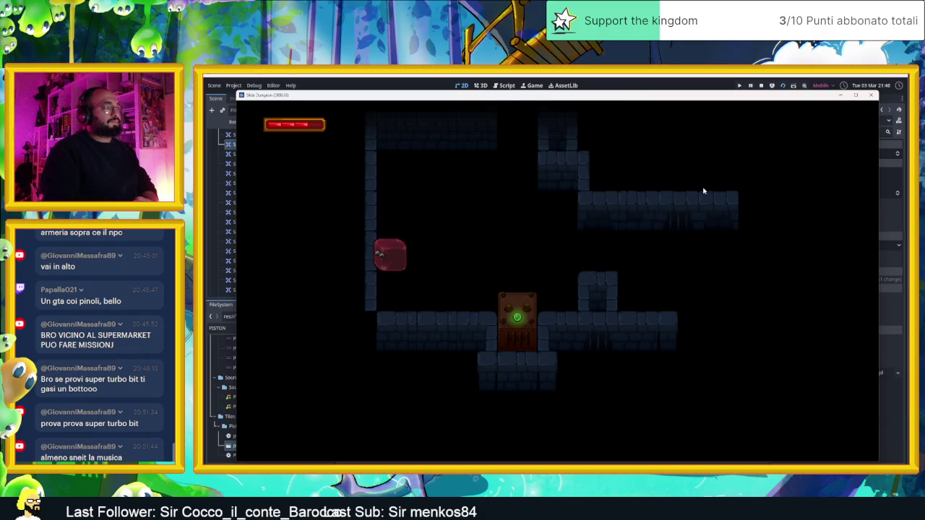
key(Right)
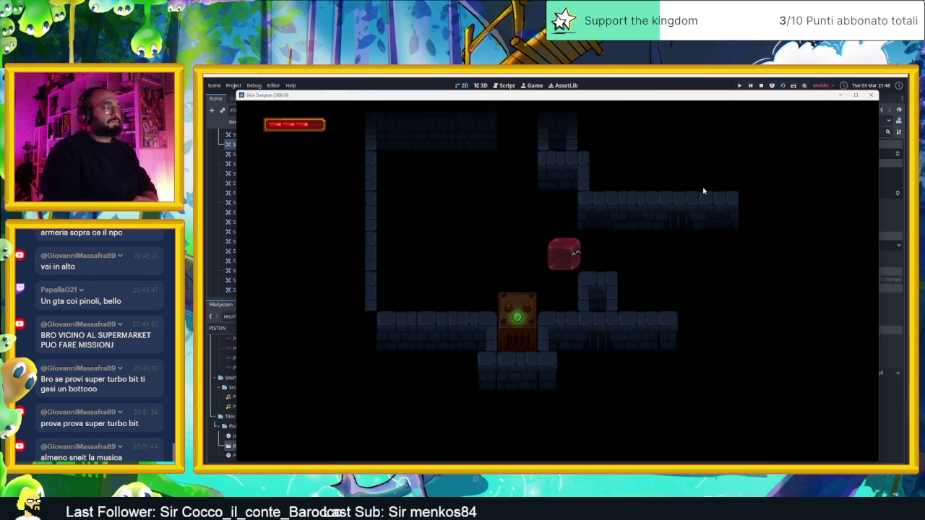
key(Left)
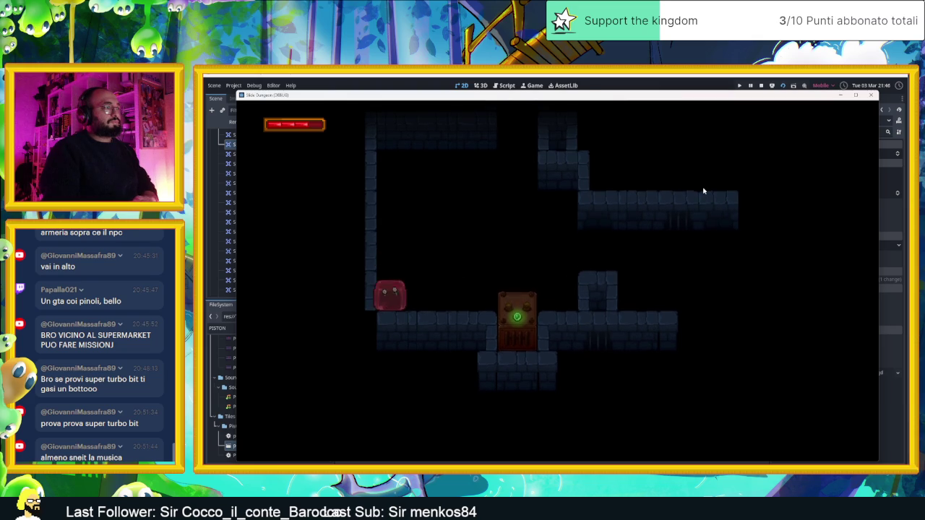
key(Right)
key(Left)
key(Right)
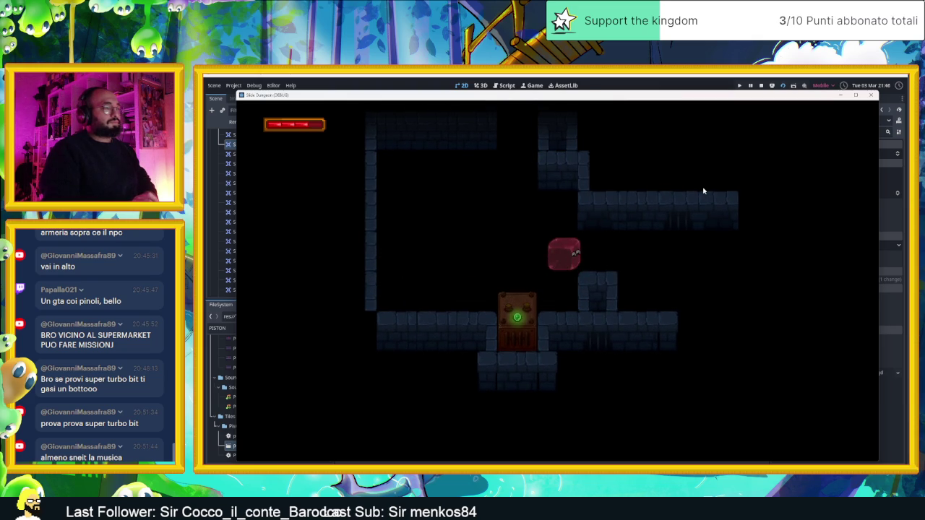
key(F8)
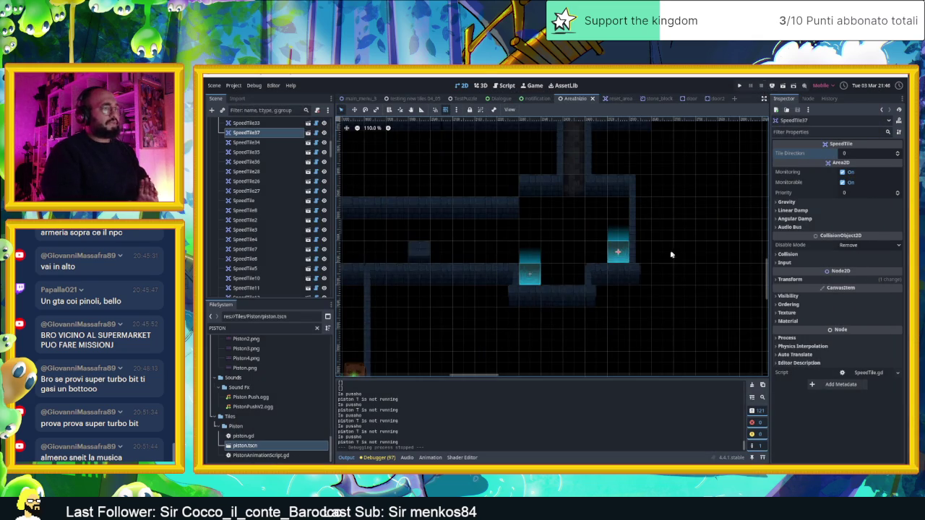
Zoom and pan the level view, then select the Muri TileMapLayer to paint with the Muro blue tiles
scroll(591, 246, down, 5)
scroll(591, 245, up, 5)
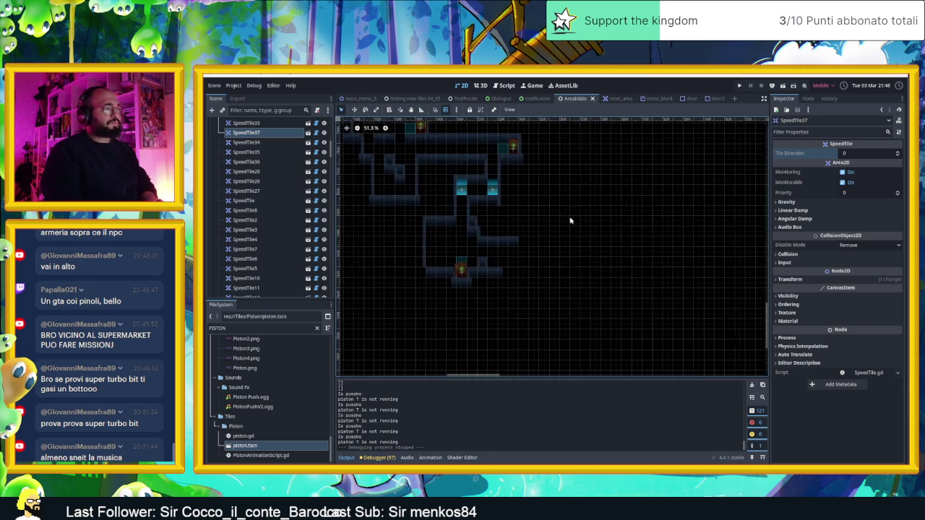
scroll(549, 268, up, 1)
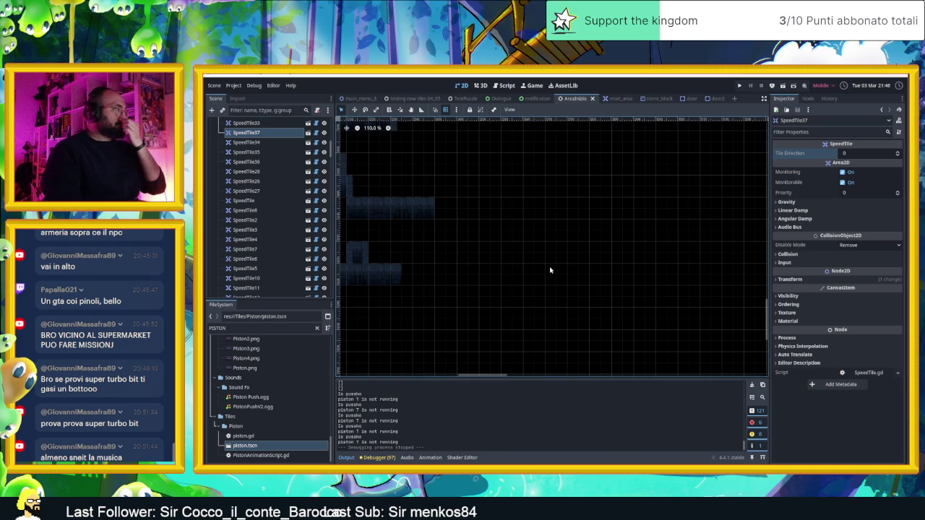
scroll(549, 269, down, 3)
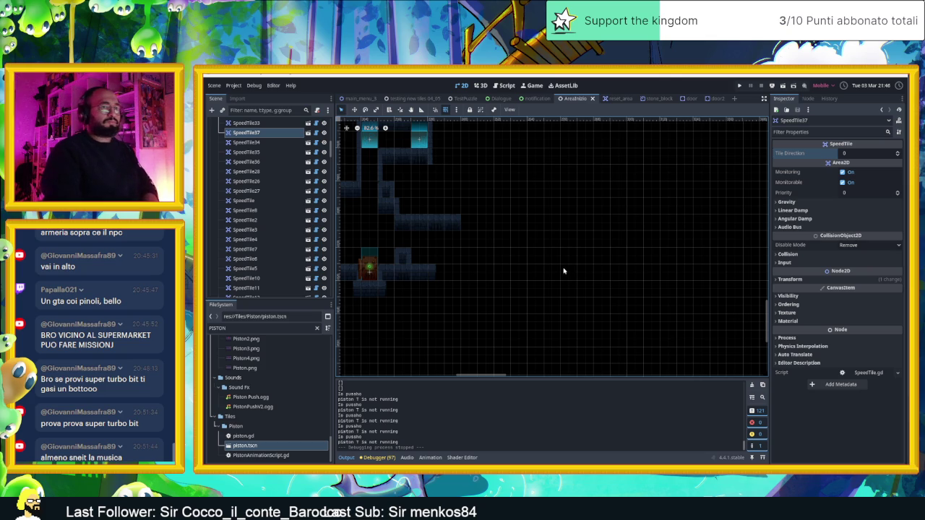
scroll(540, 267, up, 3)
drag(498, 262, 515, 263)
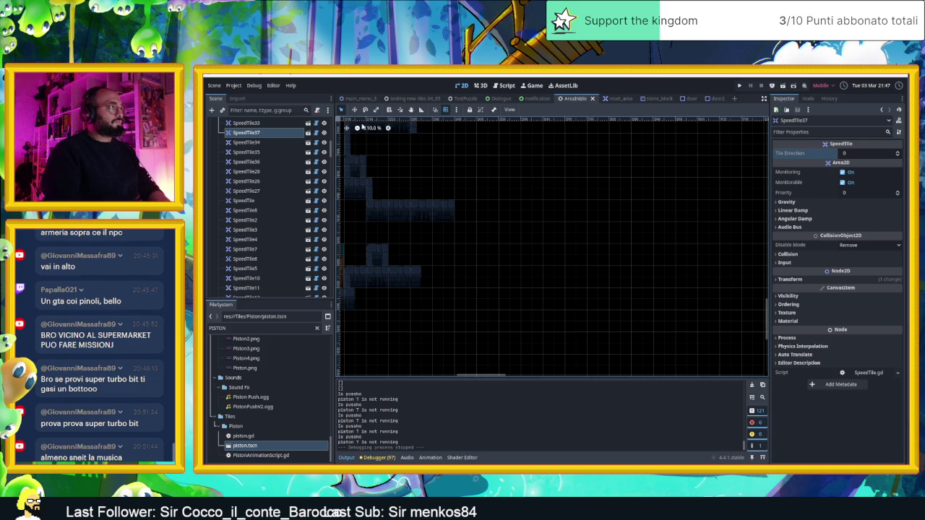
scroll(293, 128, up, 3)
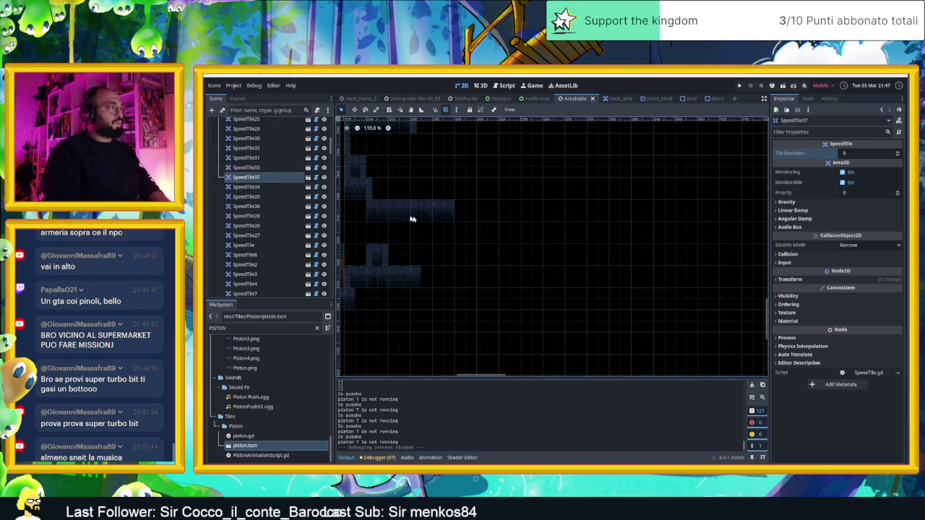
scroll(274, 168, up, 10)
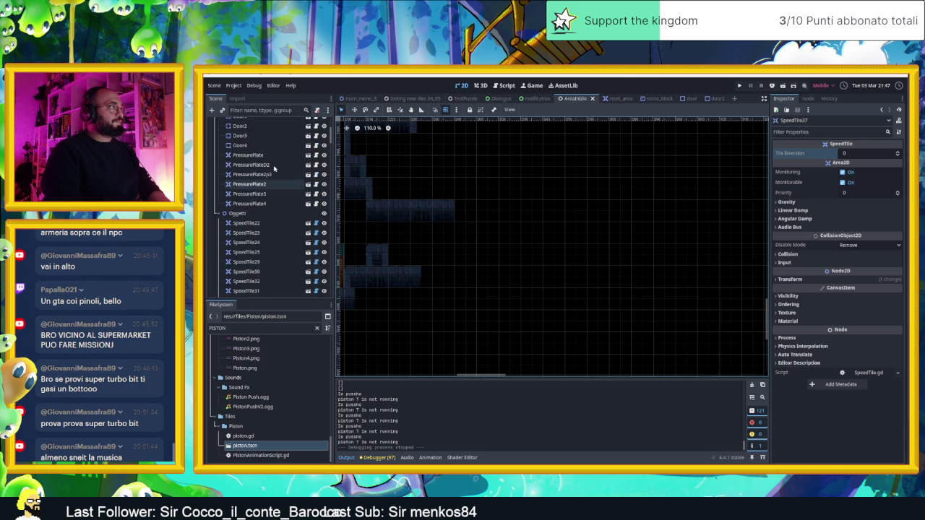
scroll(274, 168, up, 2)
click(238, 198)
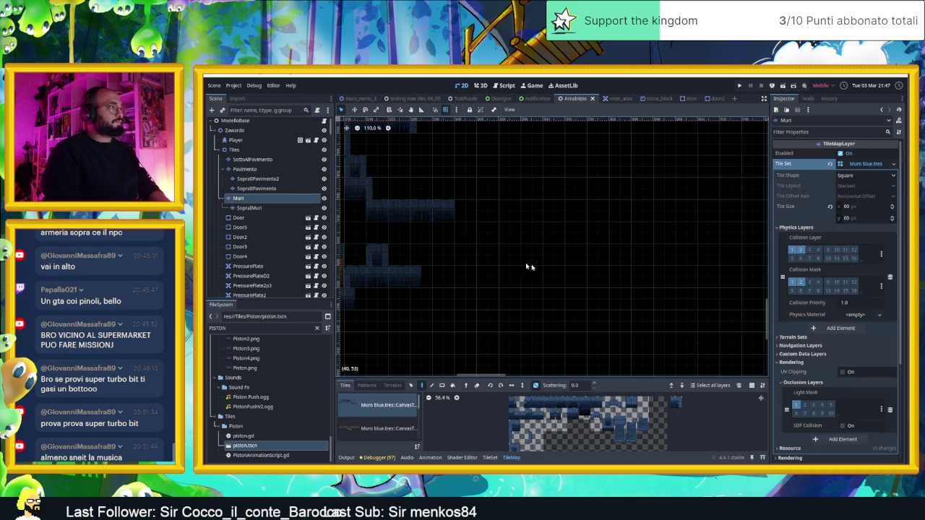
Pick three adjacent wall tiles and extend the upper and lower wall rows right, filling cells at the lower row's end
drag(536, 402, 595, 406)
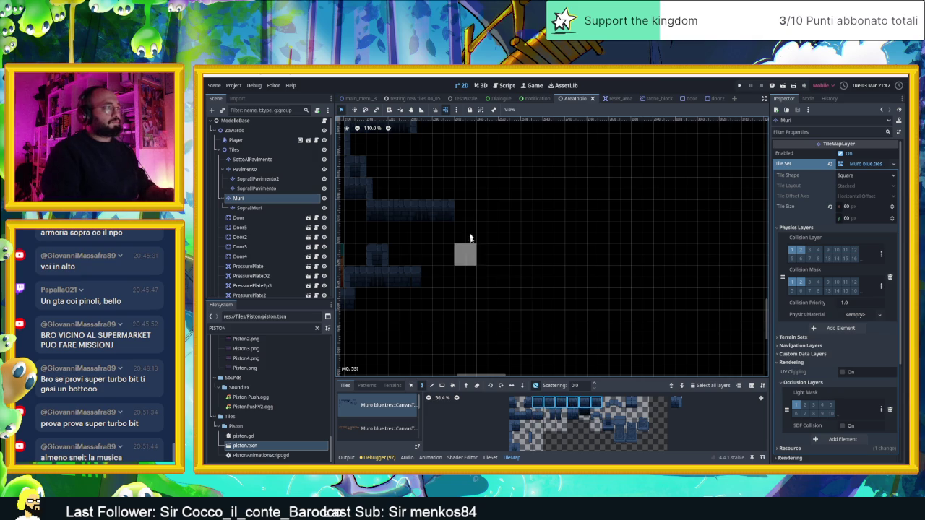
drag(457, 214, 508, 209)
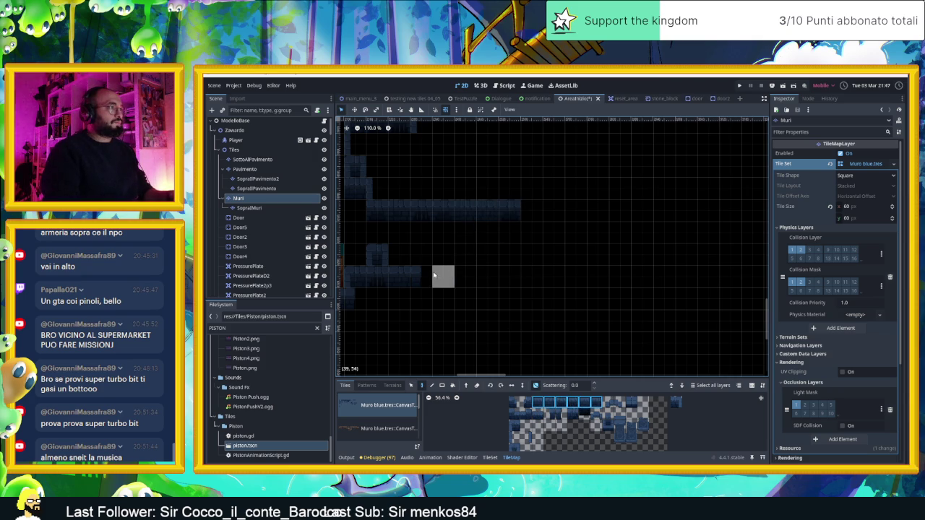
drag(420, 274, 445, 275)
click(463, 297)
click(485, 261)
click(485, 271)
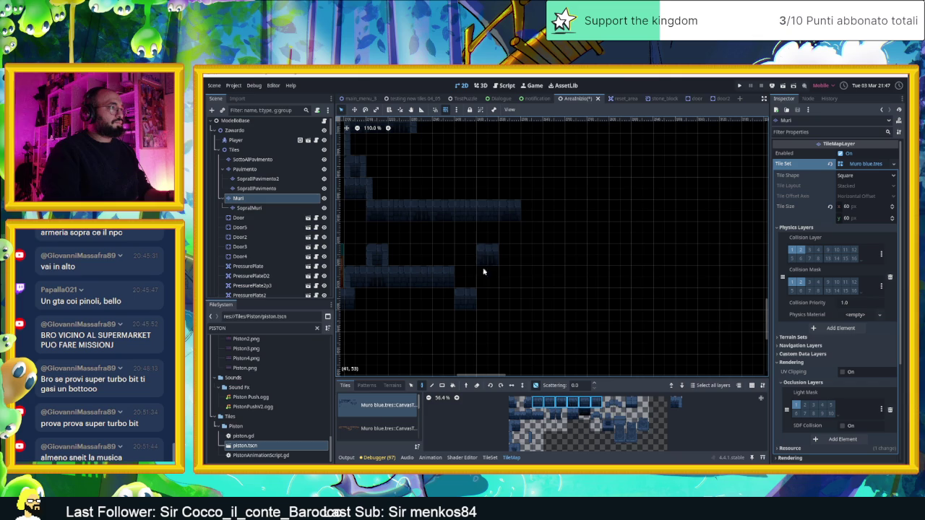
click(484, 278)
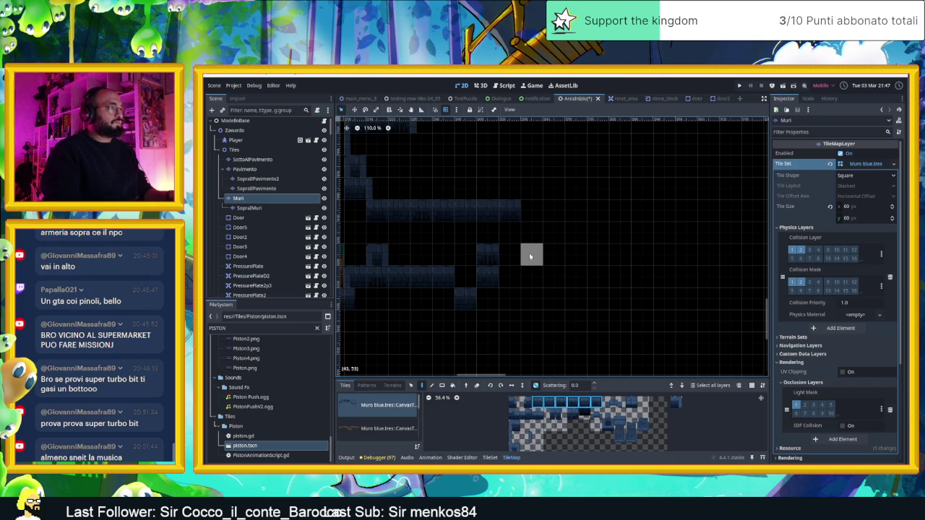
click(530, 217)
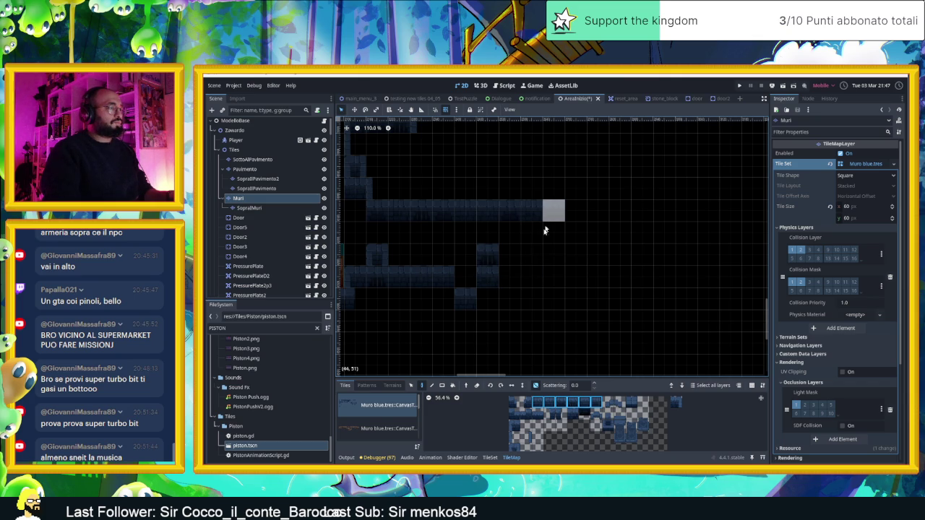
click(545, 224)
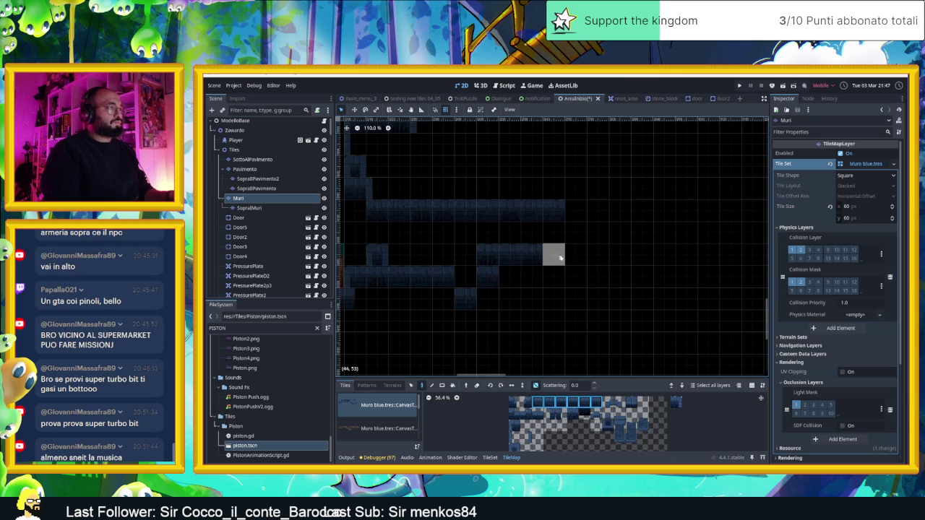
Lengthen the upper wall row two more tiles with branches above and beside its end, then pick a single wall tile
drag(620, 262, 578, 272)
drag(552, 219, 569, 222)
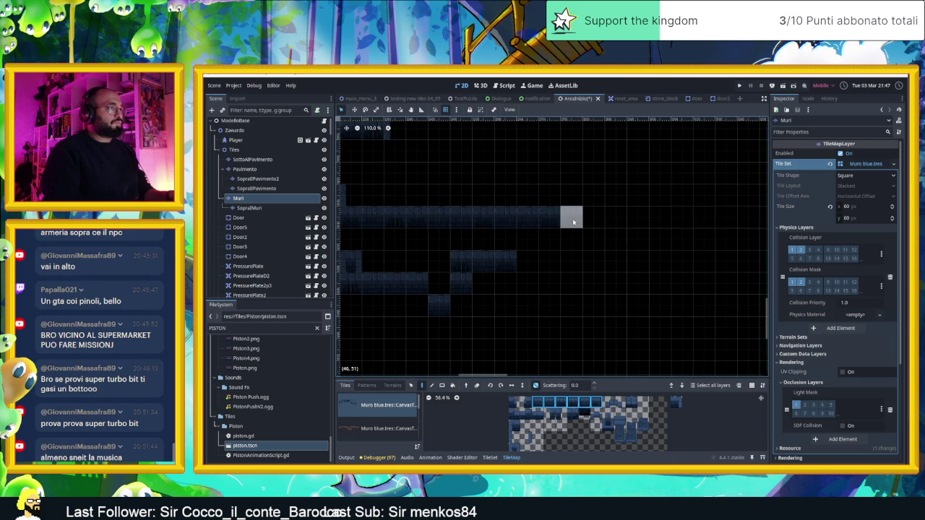
click(570, 195)
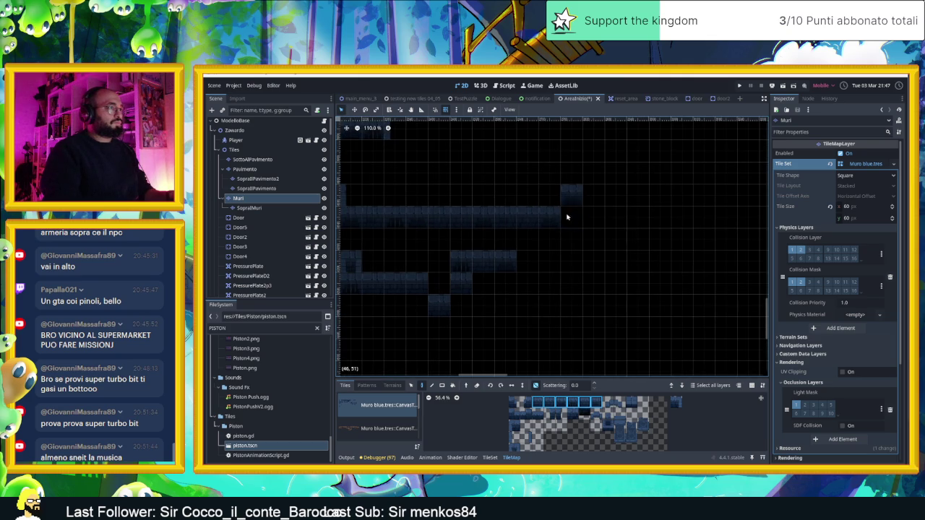
click(594, 218)
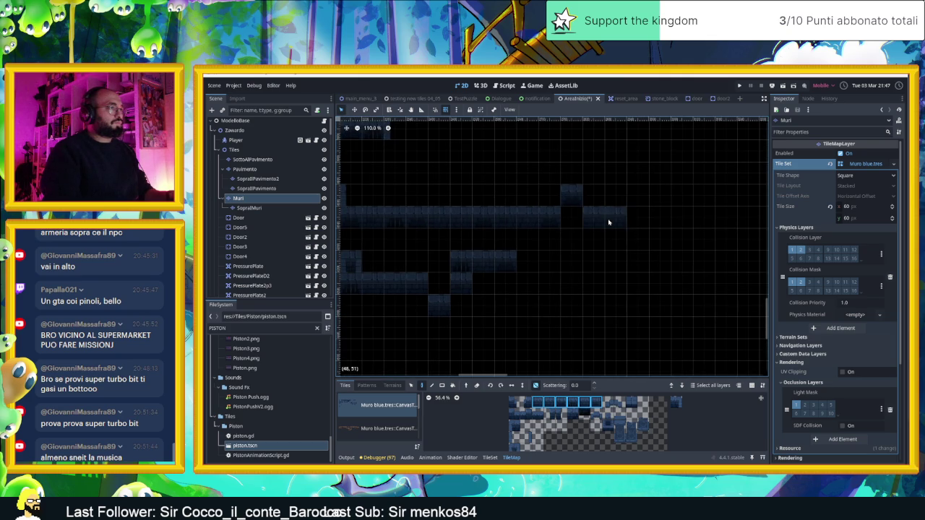
scroll(593, 289, down, 2)
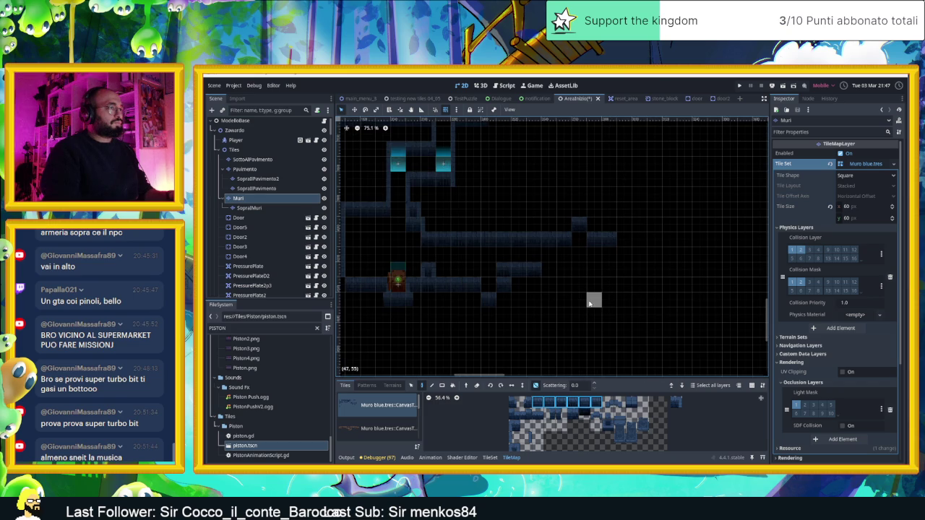
scroll(523, 297, up, 5)
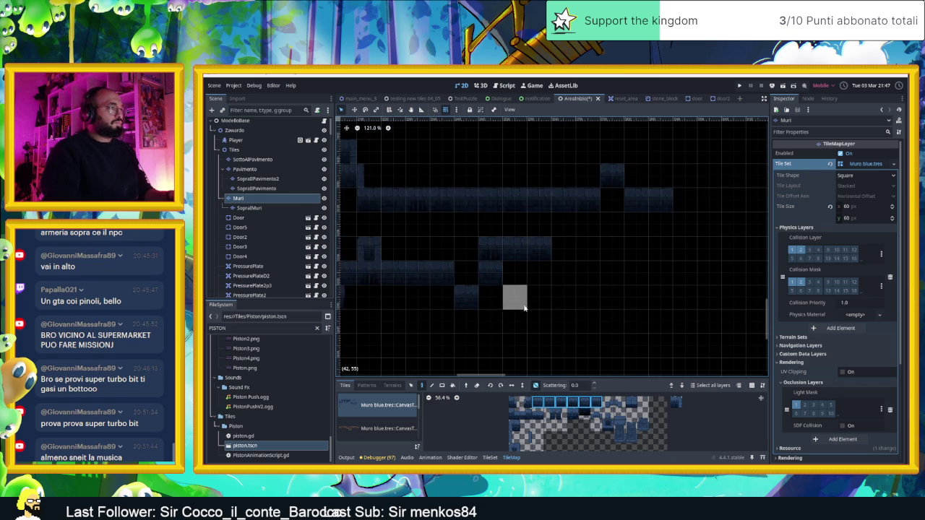
click(584, 417)
click(515, 437)
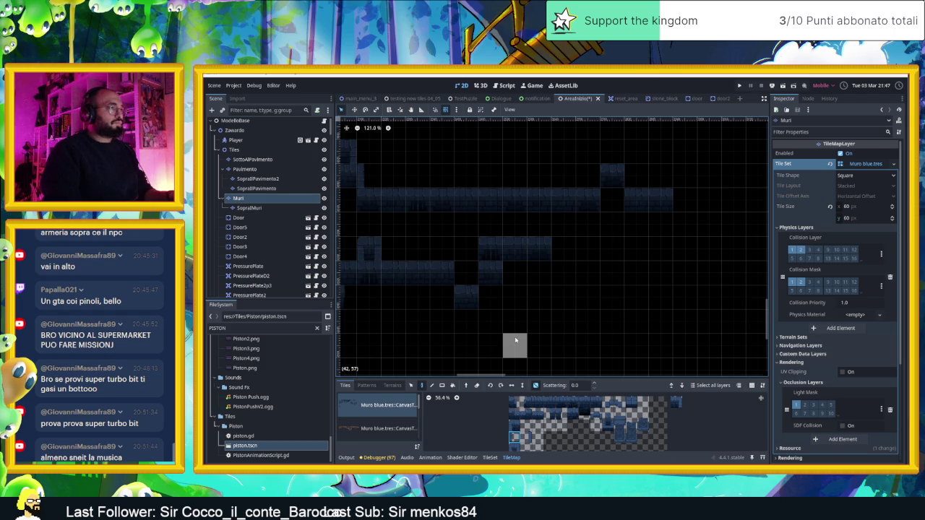
drag(514, 320, 566, 330)
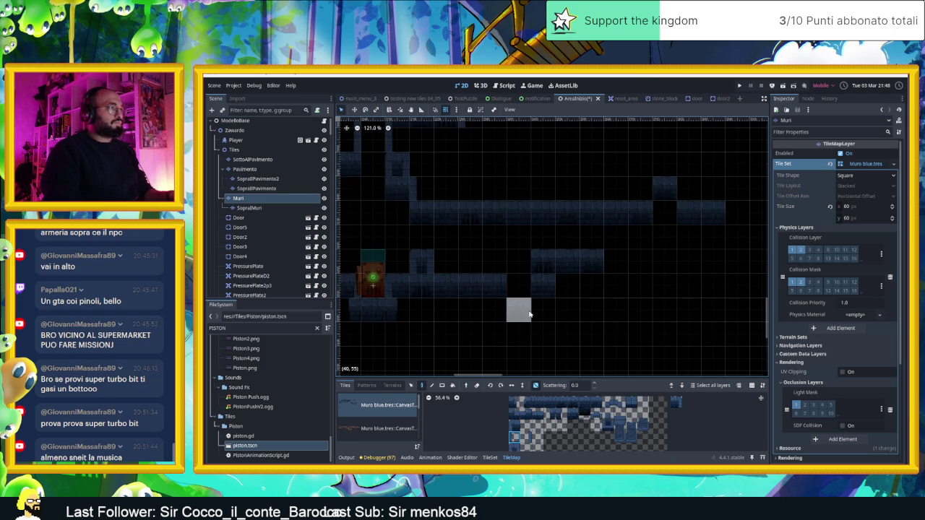
Pick another wall tile from the tile set and paint it just beneath the upper corridor wall
click(585, 402)
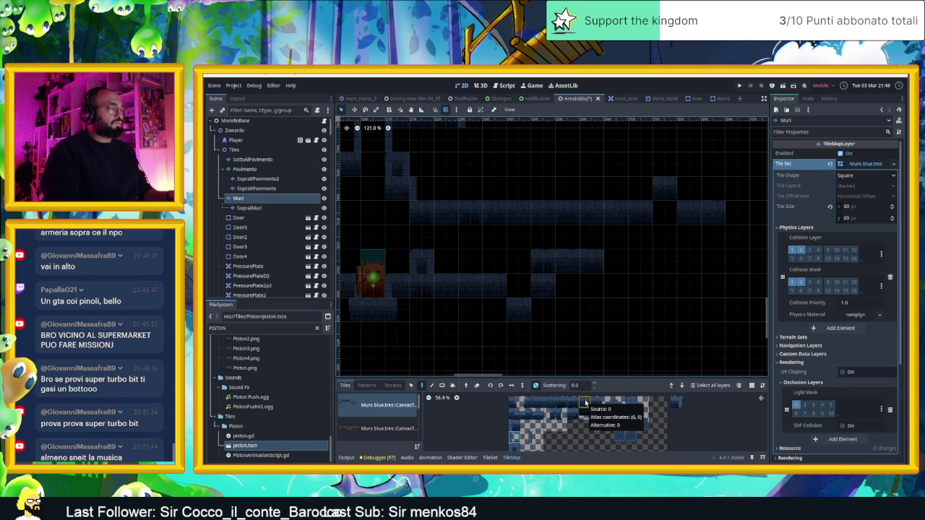
click(584, 403)
click(632, 404)
click(470, 235)
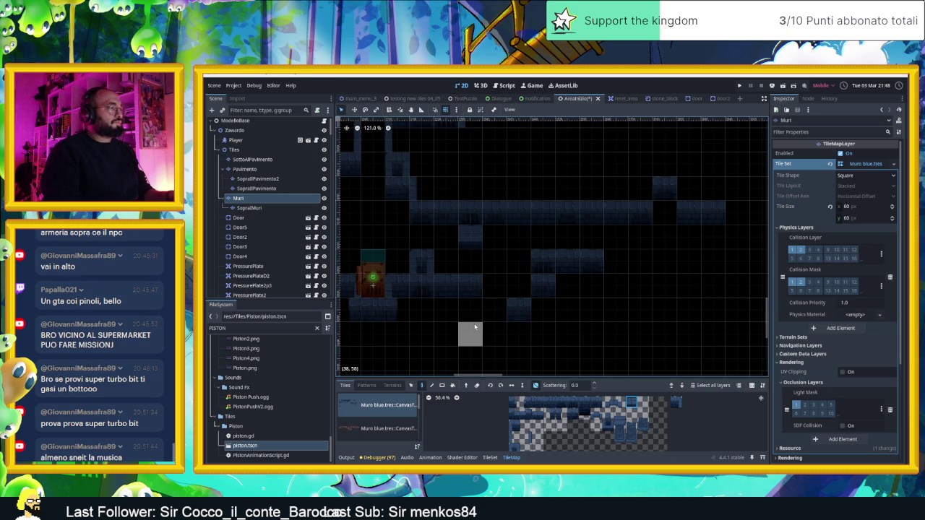
scroll(503, 340, down, 2)
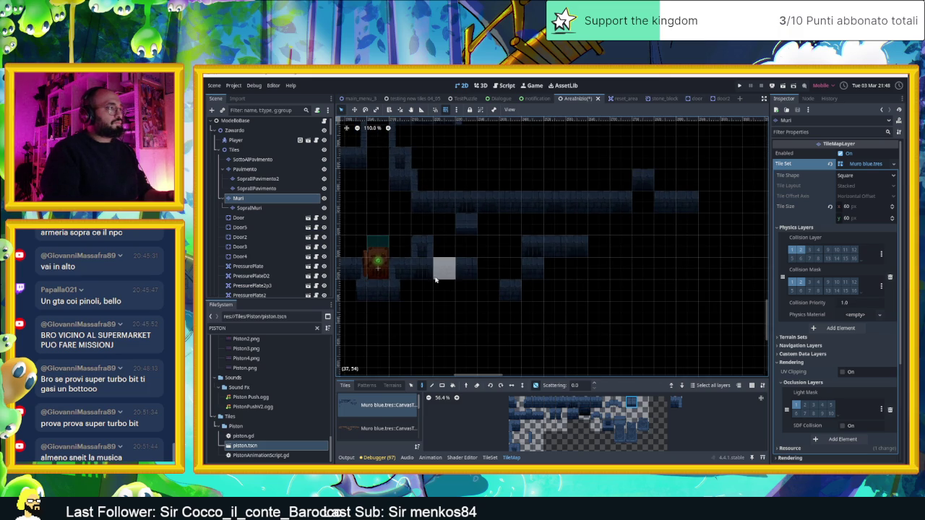
Drag Piston4 off the first piston into the right-hand corridor, deselect it and recentre the view
click(256, 130)
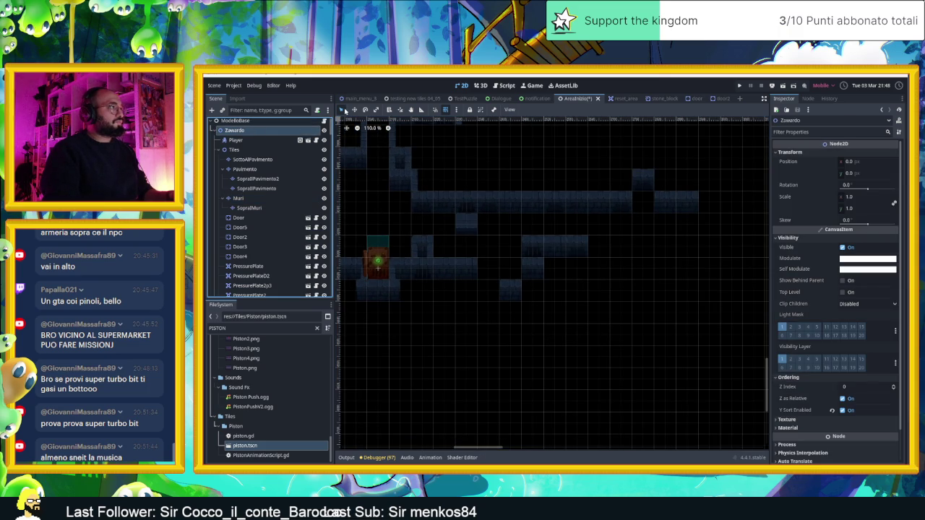
click(342, 110)
click(377, 260)
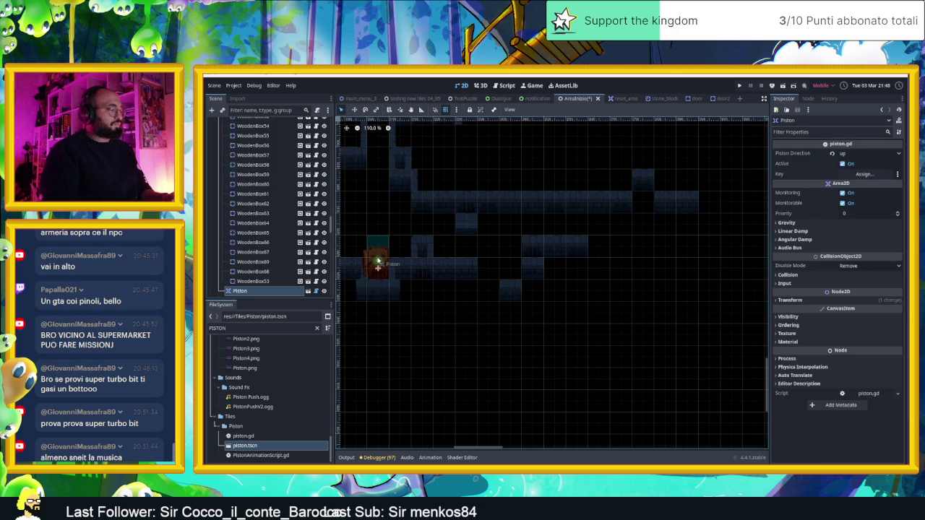
drag(377, 263, 510, 263)
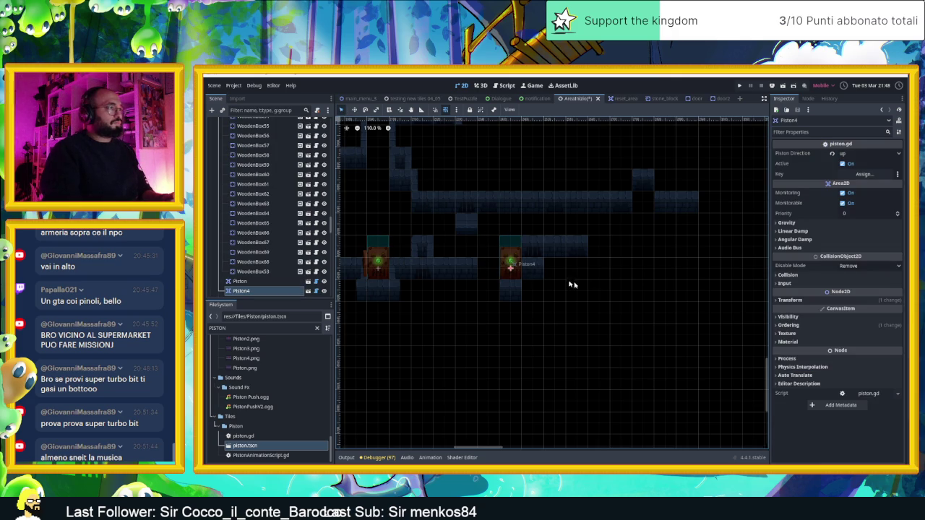
click(564, 292)
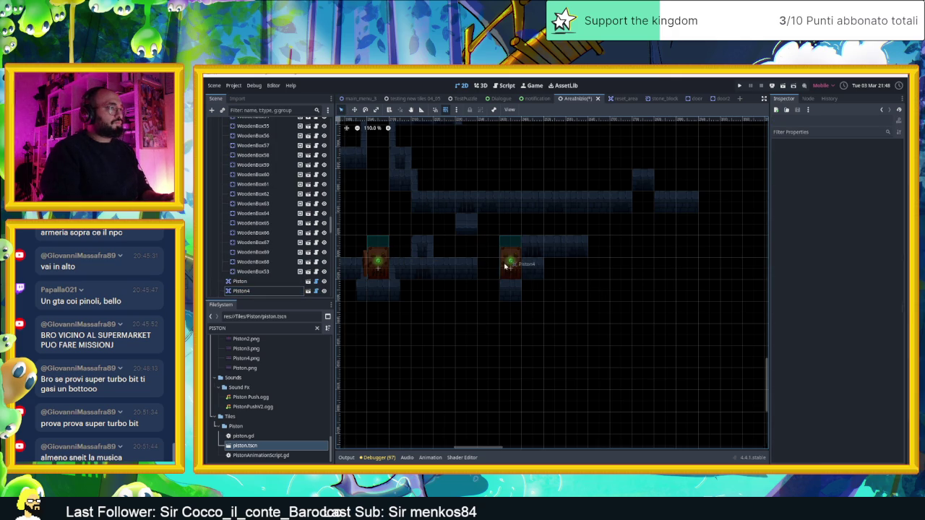
scroll(504, 267, up, 3)
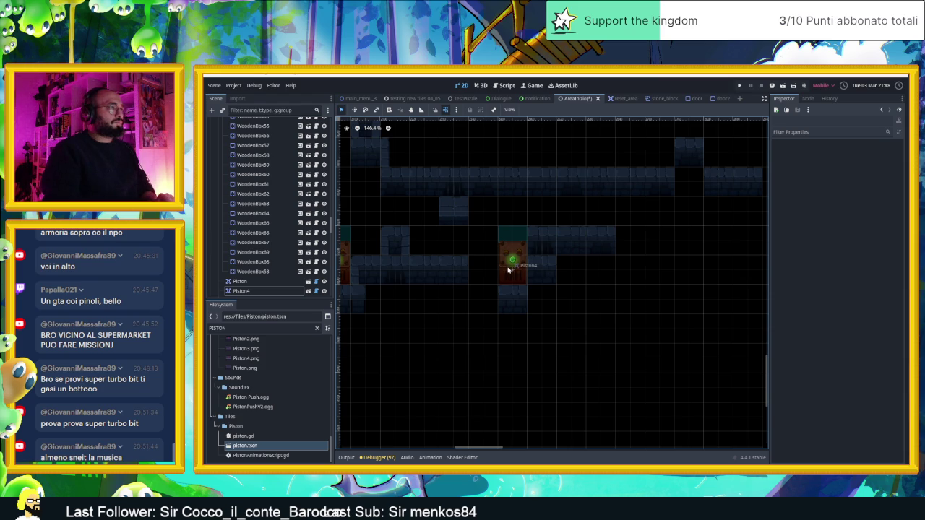
drag(685, 294, 606, 307)
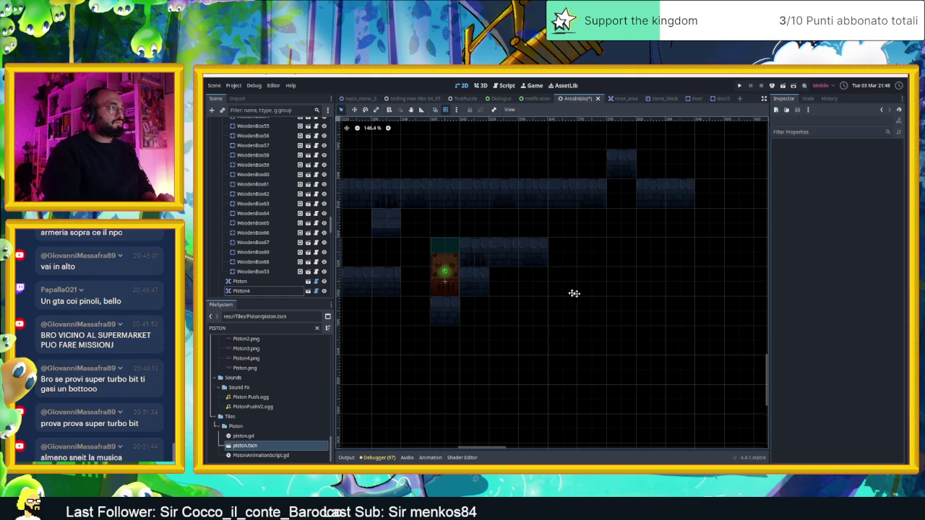
drag(566, 295, 593, 298)
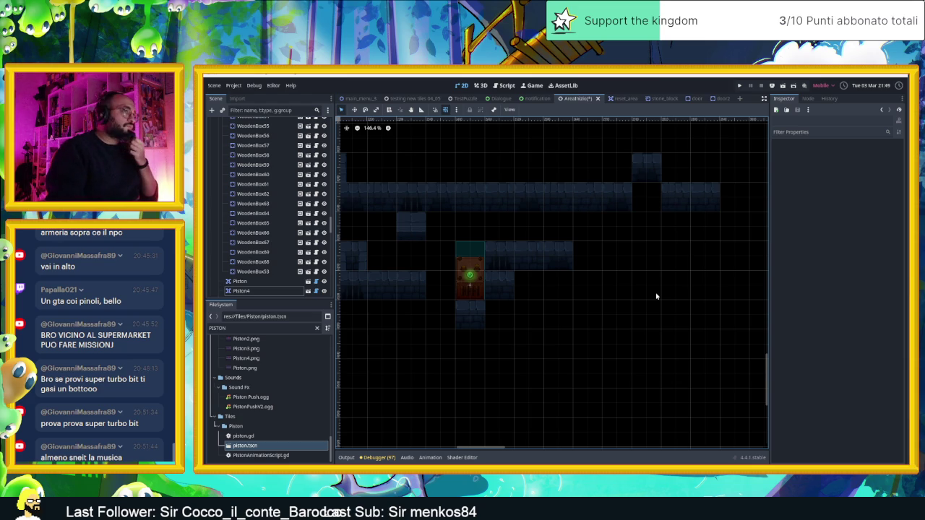
Shift Piston4 one tile to the right, go back to the Muri wall layer and reselect Piston4
drag(560, 319, 585, 314)
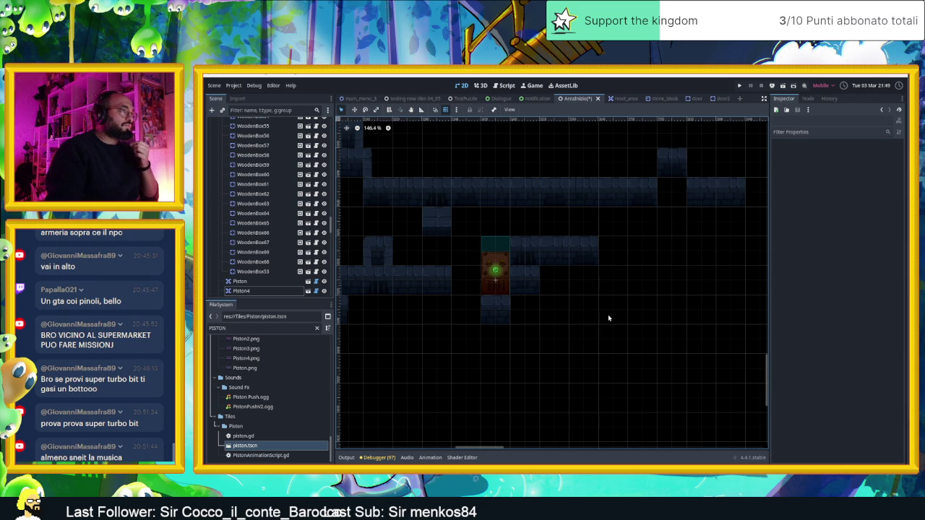
scroll(532, 353, down, 2)
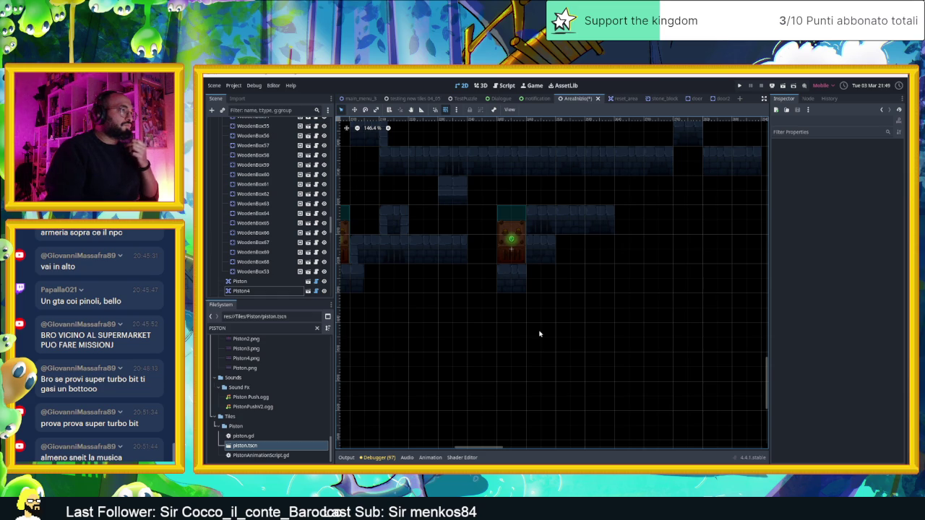
drag(511, 240, 541, 241)
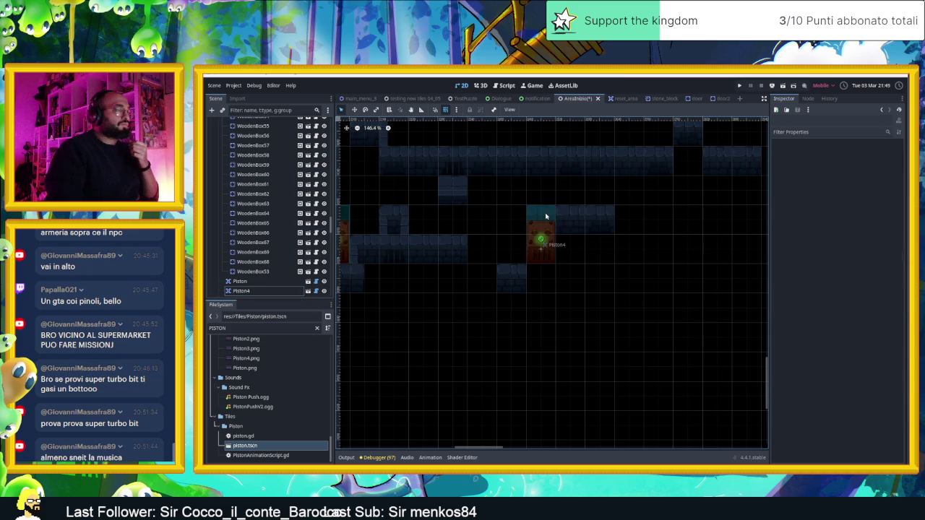
click(513, 274)
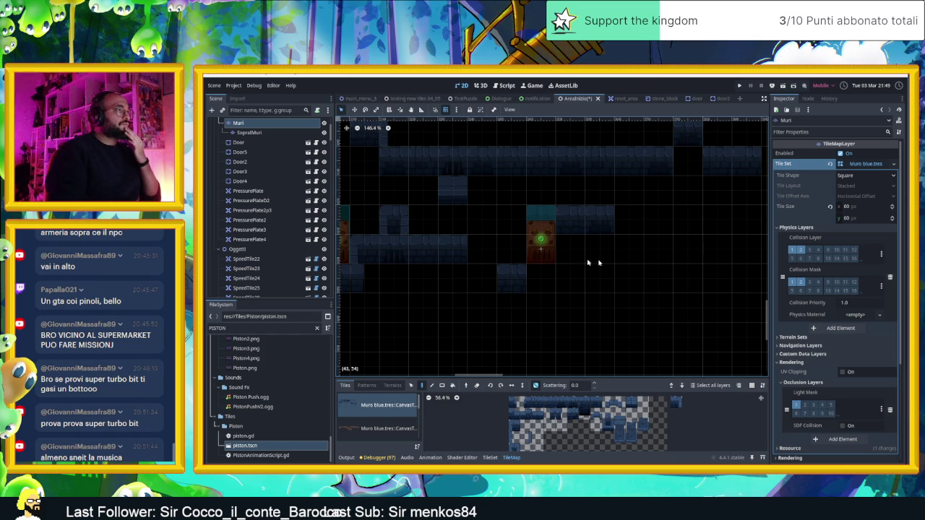
click(539, 239)
Move Piston4 one tile back to the left
mouse_move(538, 239)
mouse_down()
mouse_move(499, 240)
mouse_move(511, 239)
mouse_up()
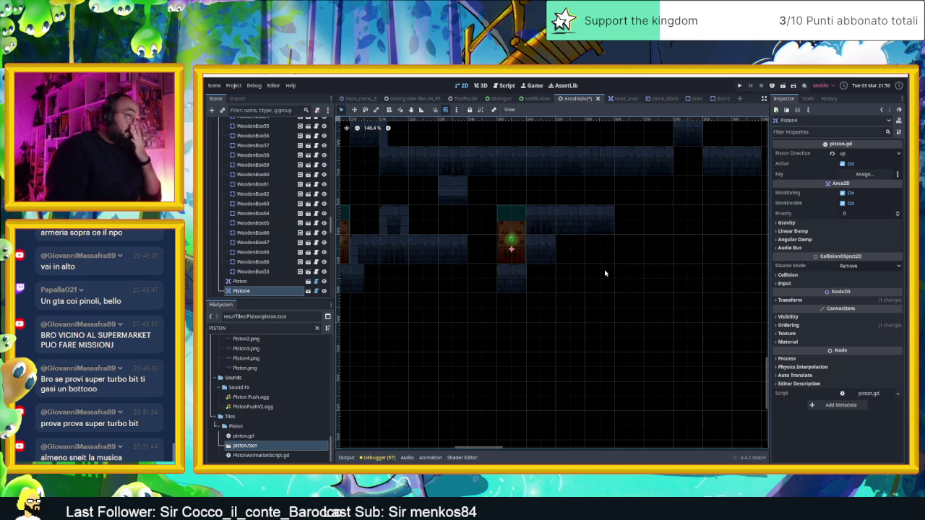
scroll(675, 284, right, 3)
scroll(677, 304, up, 2)
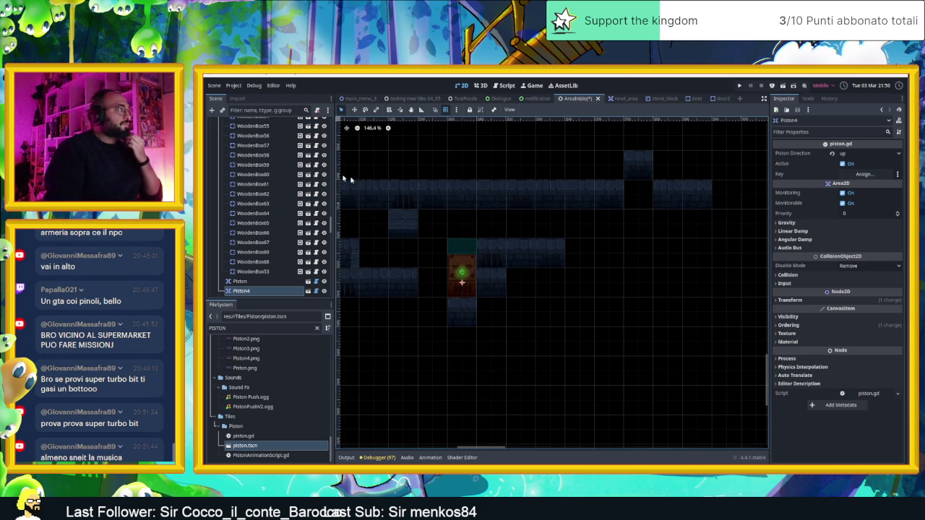
scroll(307, 151, up, 15)
scroll(294, 156, down, 1)
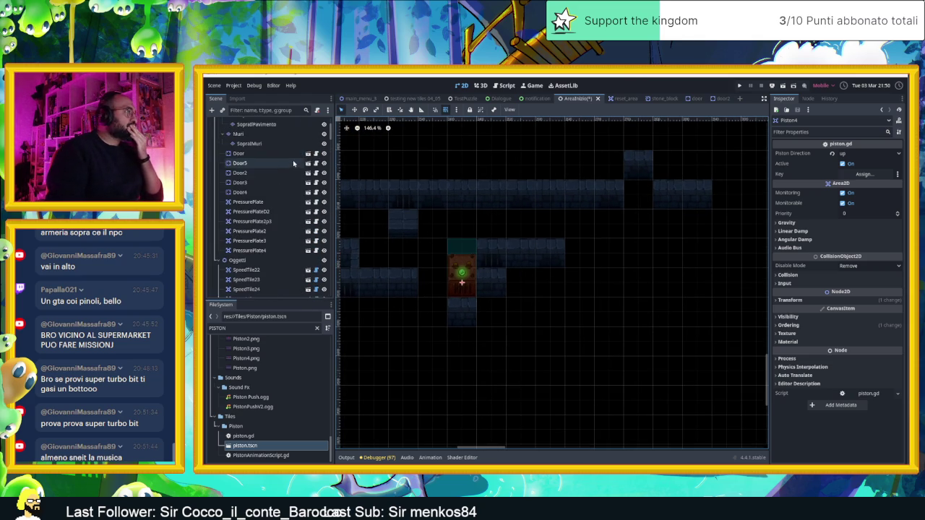
Select the Muri wall layer and choose a wall tile from the Muro tile set
click(264, 179)
click(560, 401)
scroll(548, 332, up, 2)
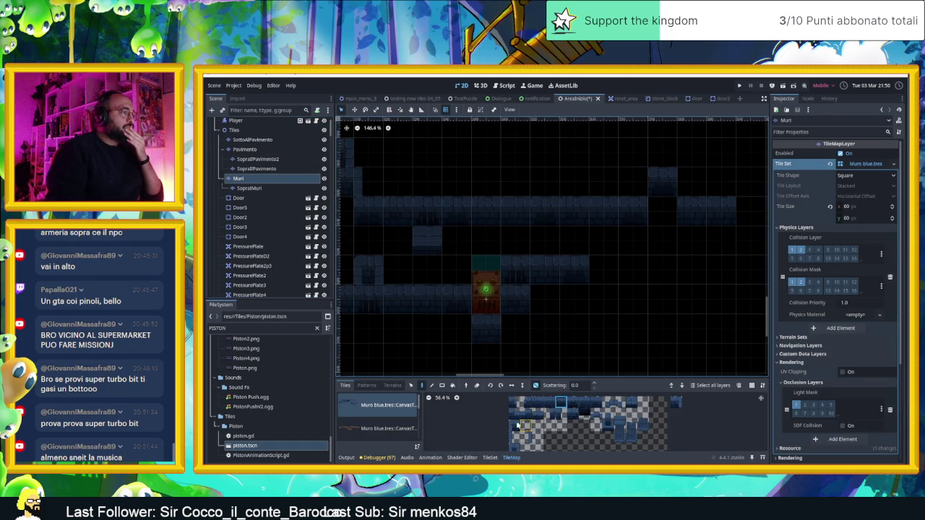
click(677, 404)
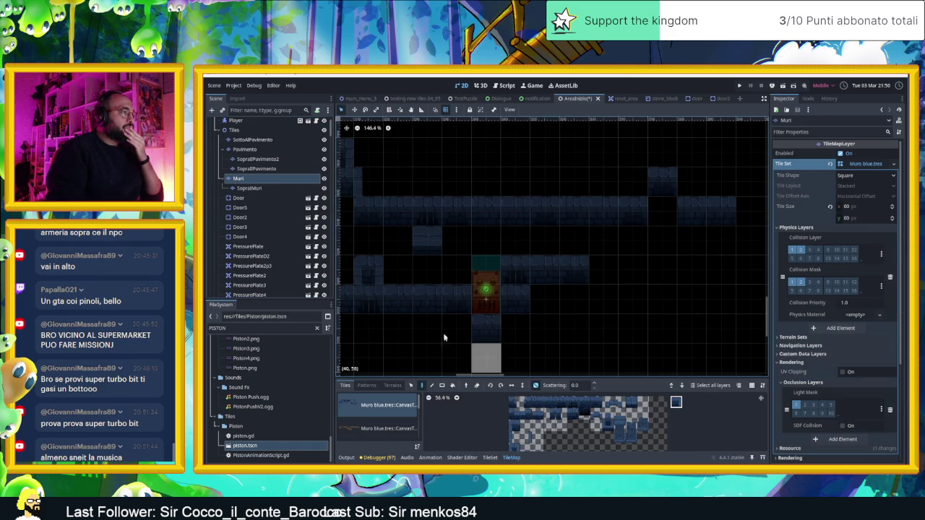
click(514, 425)
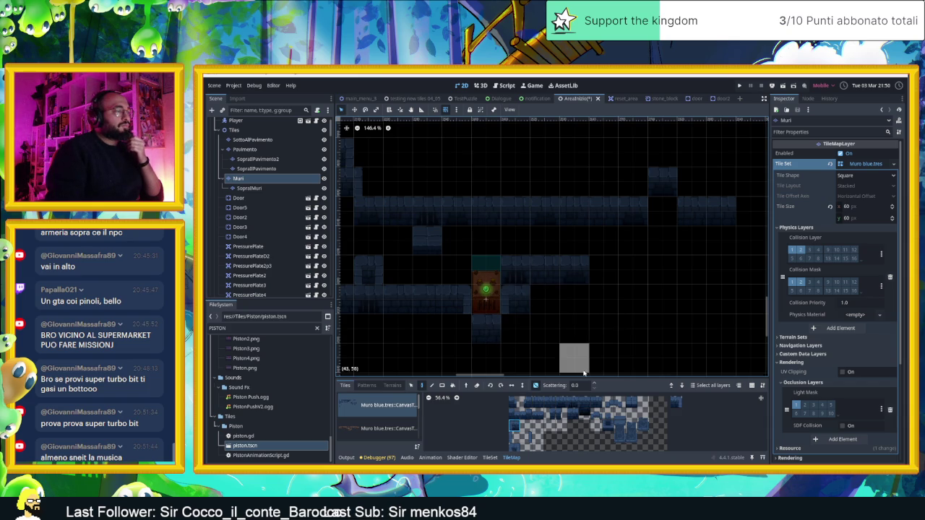
click(513, 427)
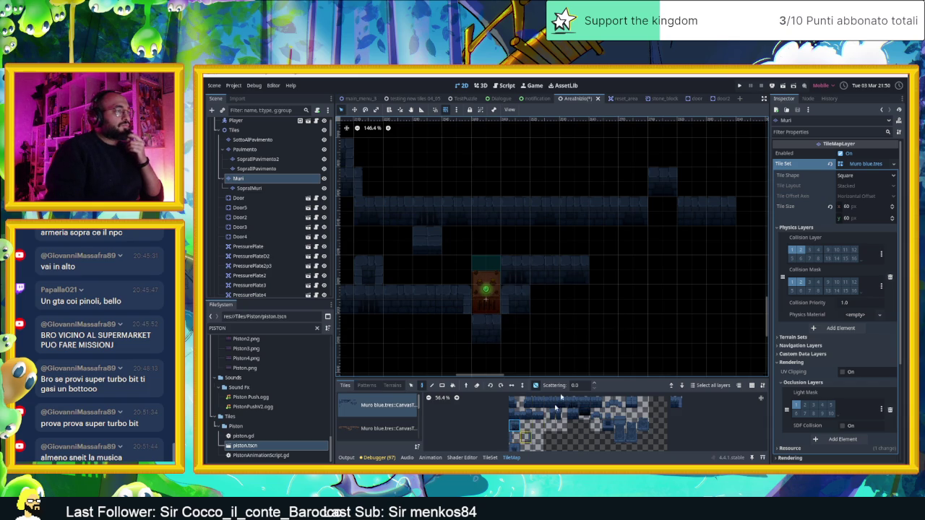
Erase the wall tile that ends the upper corridor row
scroll(578, 317, right, 3)
scroll(578, 318, up, 1)
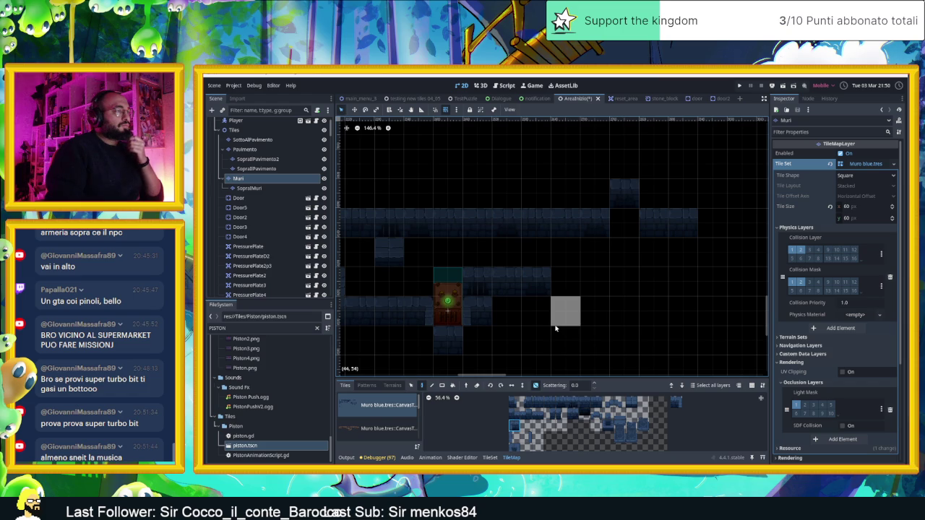
scroll(555, 329, down, 1)
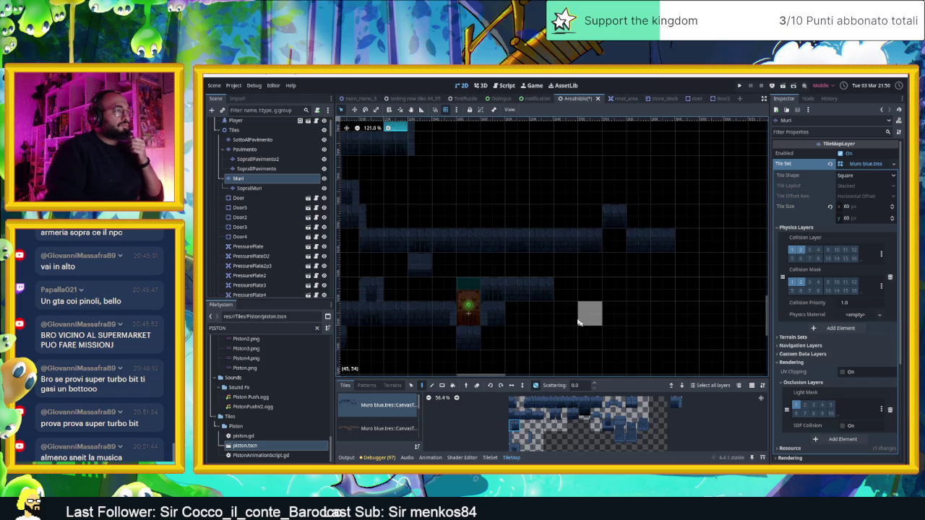
right_click(546, 299)
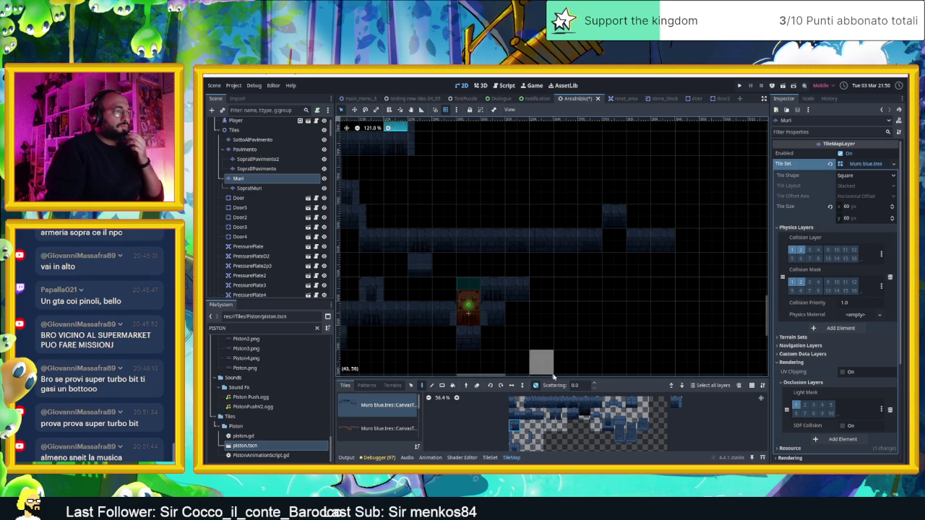
Paint a run of blue wall tiles at the upper row's right end, plus one more further right
click(538, 402)
drag(541, 289, 560, 294)
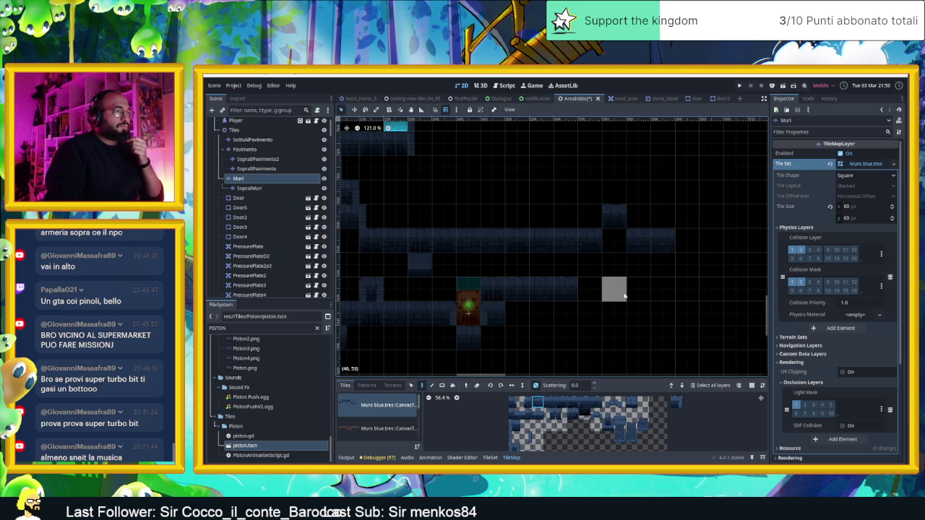
click(626, 296)
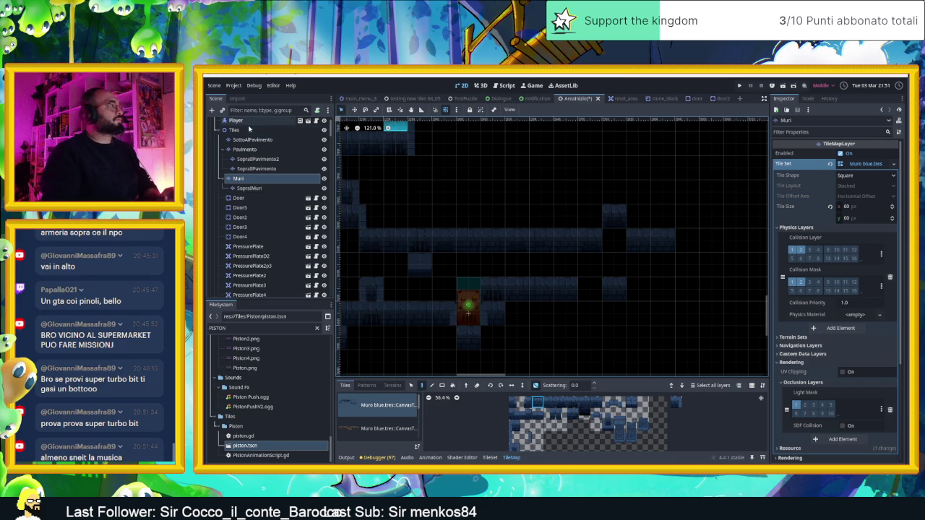
Move Piston5 off Piston4 and set its Piston Direction to left
click(247, 128)
click(469, 309)
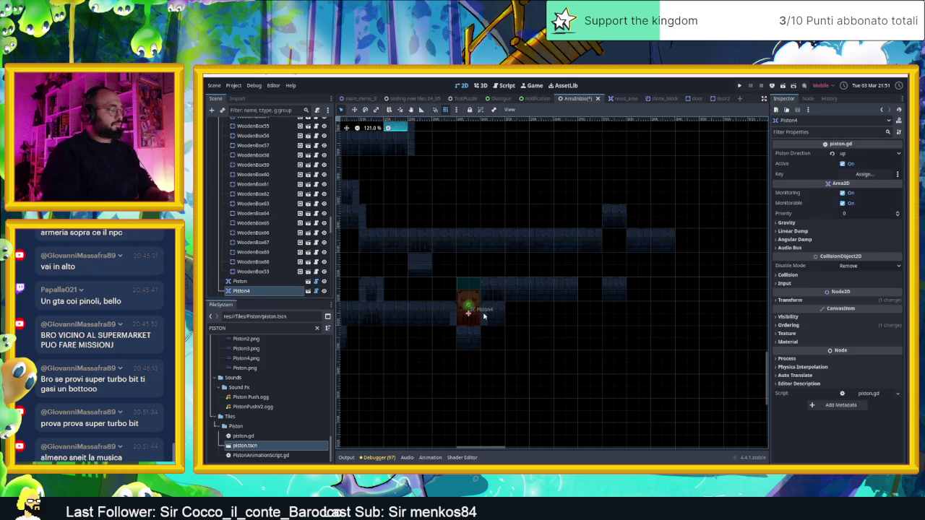
drag(478, 316, 586, 333)
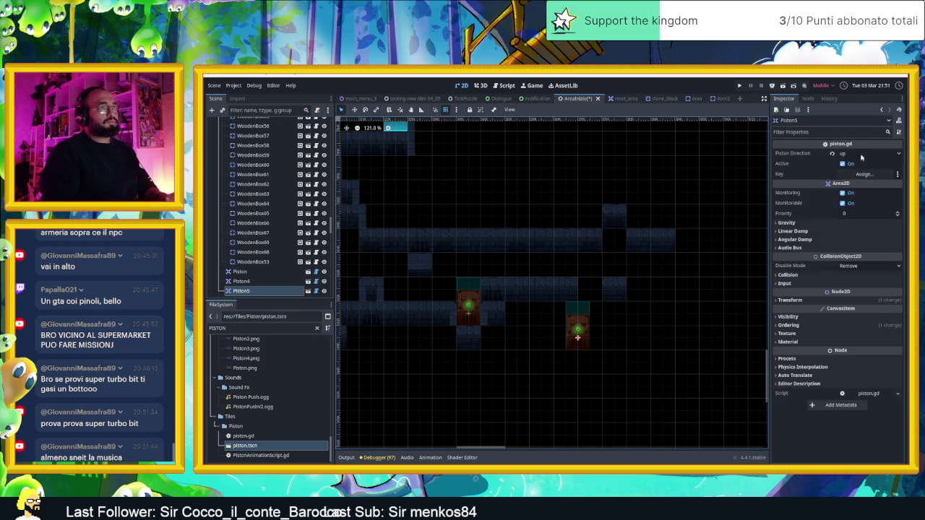
click(860, 154)
click(849, 164)
Place Piston5 in the upper-right corridor and erase a wall tile at that row's end
mouse_move(585, 318)
mouse_down()
mouse_move(635, 291)
mouse_move(620, 256)
mouse_move(639, 255)
mouse_up()
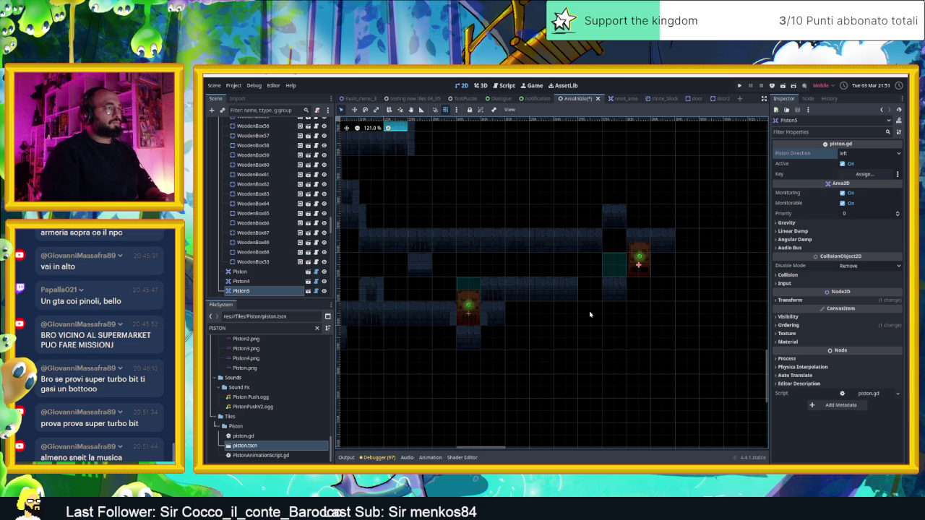
click(557, 237)
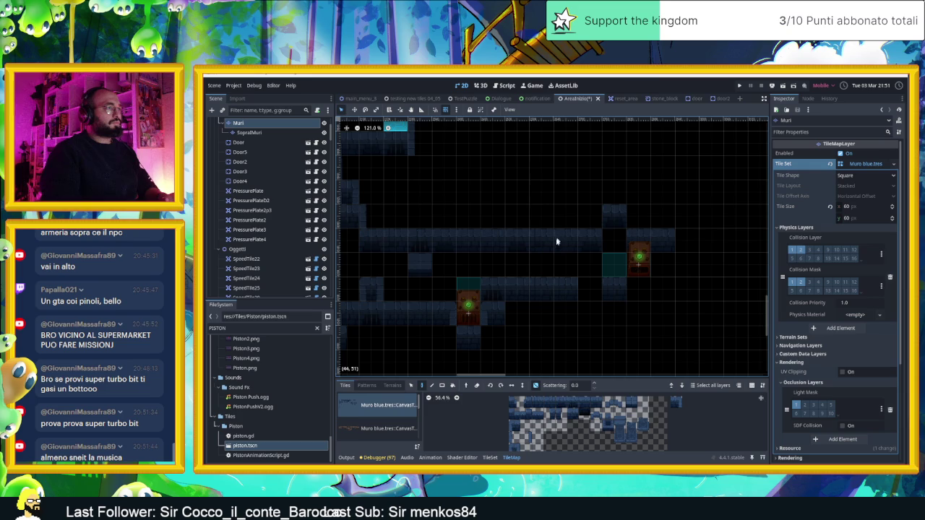
right_click(584, 241)
Erase the right part of the upper wall row, tile by tile
right_click(541, 240)
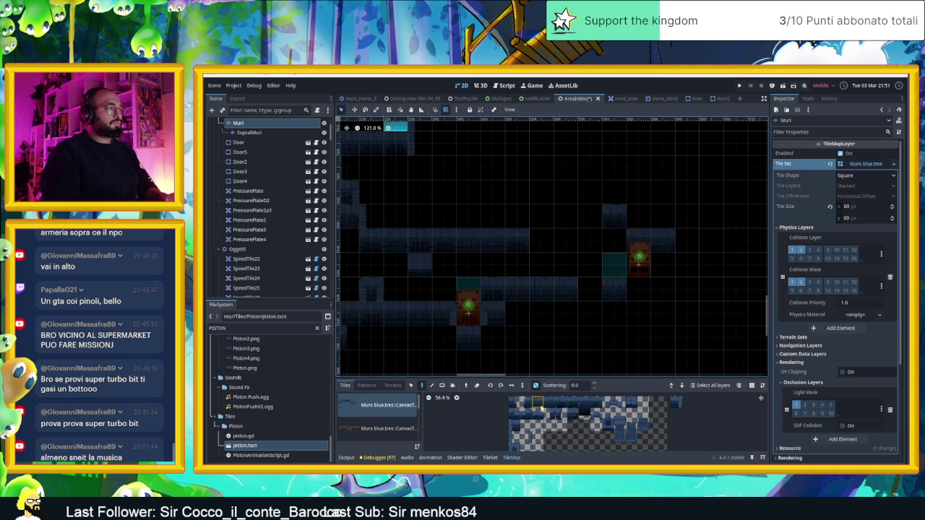
right_click(516, 241)
right_click(498, 241)
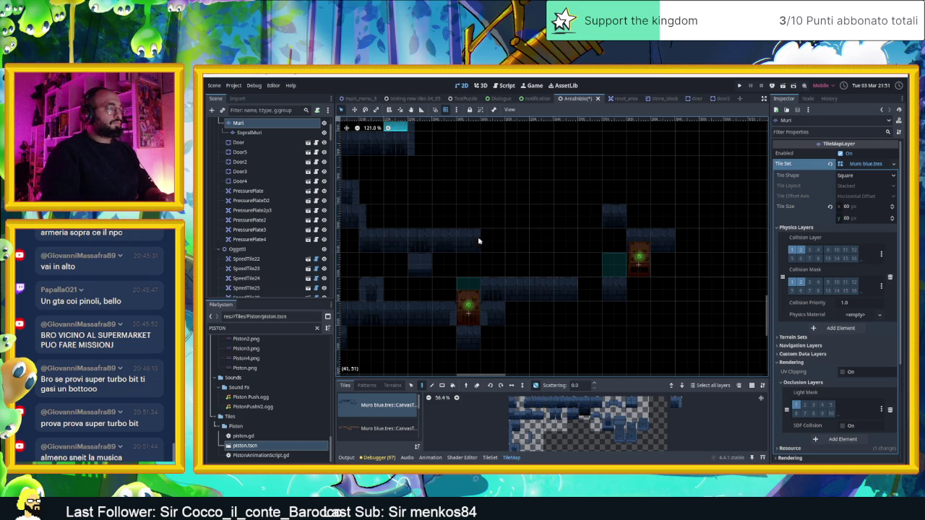
right_click(478, 241)
right_click(450, 247)
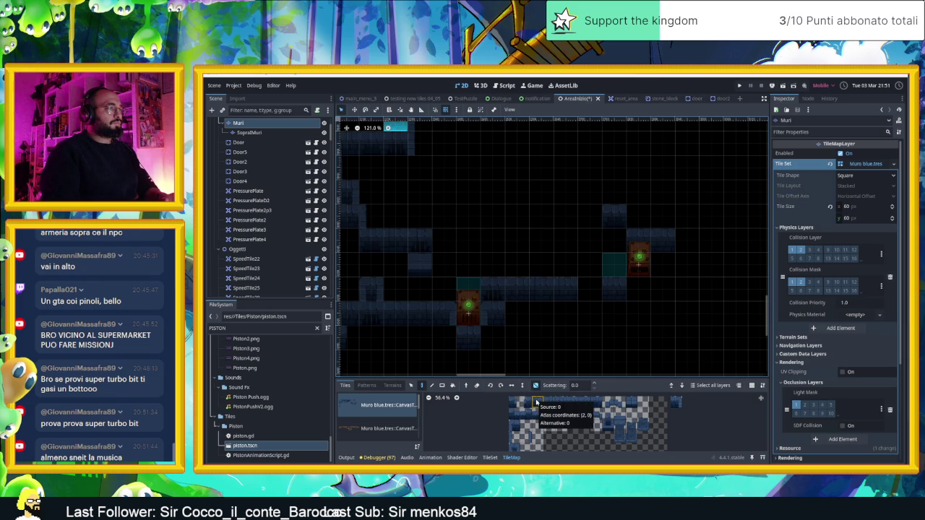
Paint a short three-tile wall run with atlas tile (2,0) and remove a stray wall tile
click(536, 402)
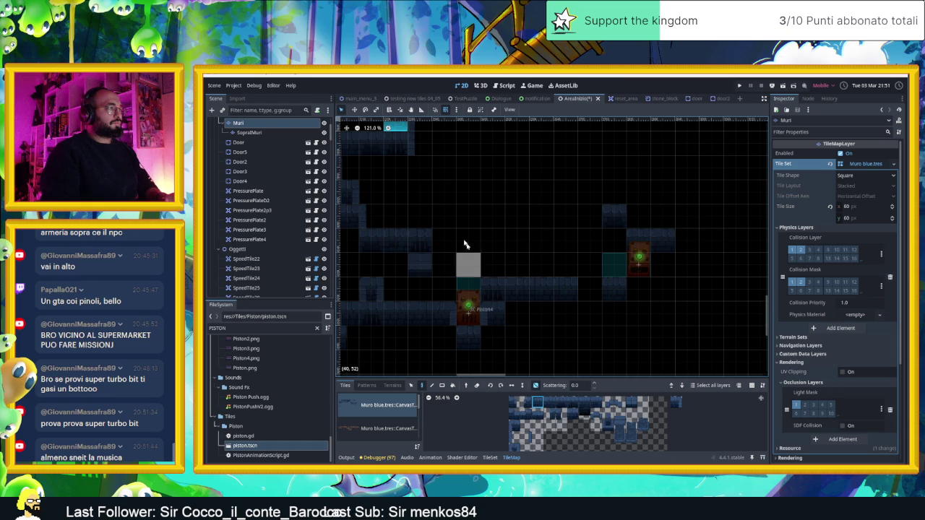
click(455, 220)
drag(455, 219, 493, 216)
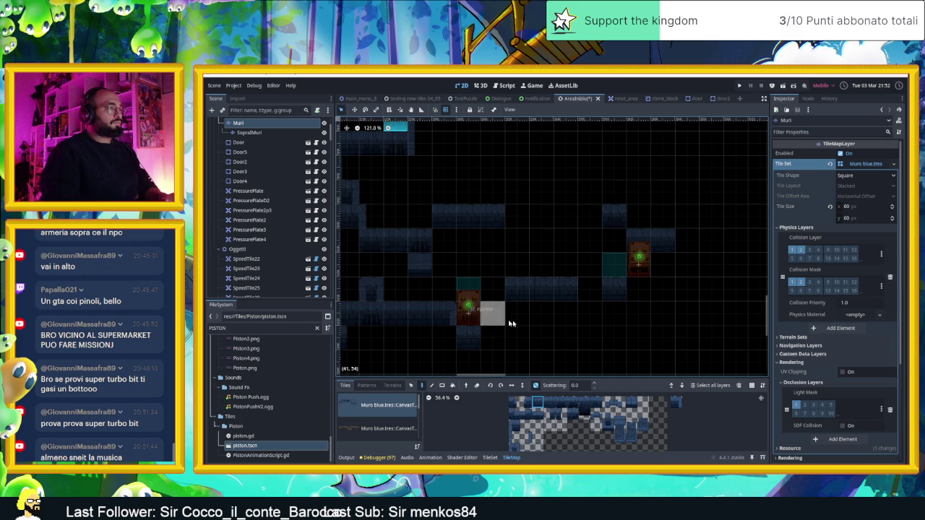
right_click(519, 296)
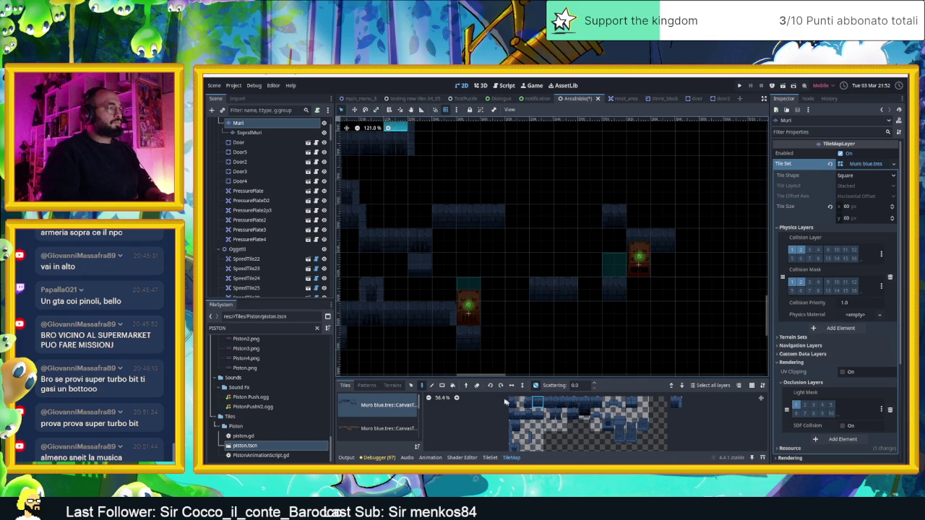
With the Select tool, drag Piston4 right into the corridor
click(410, 385)
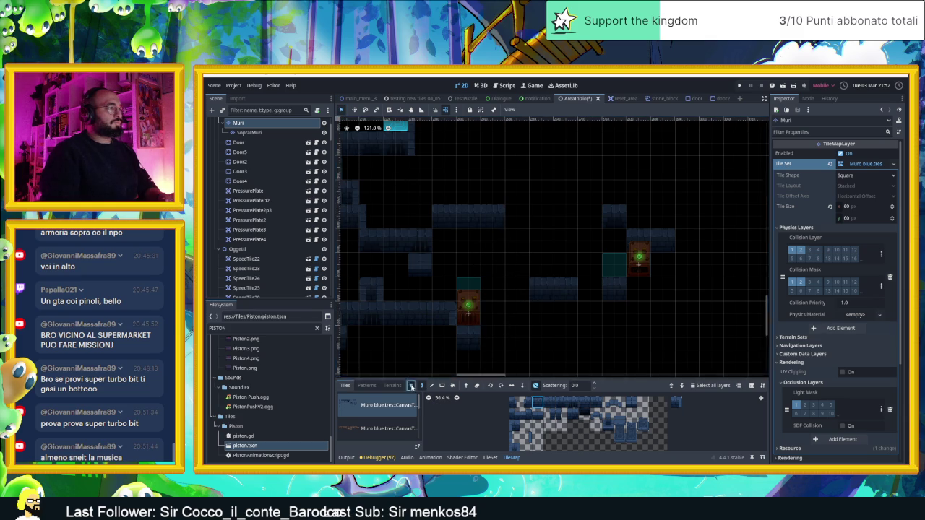
click(457, 303)
mouse_move(457, 303)
mouse_down()
mouse_move(518, 319)
mouse_move(518, 306)
mouse_up()
Set Piston4's Piston Direction to left and move it up one cell
click(849, 154)
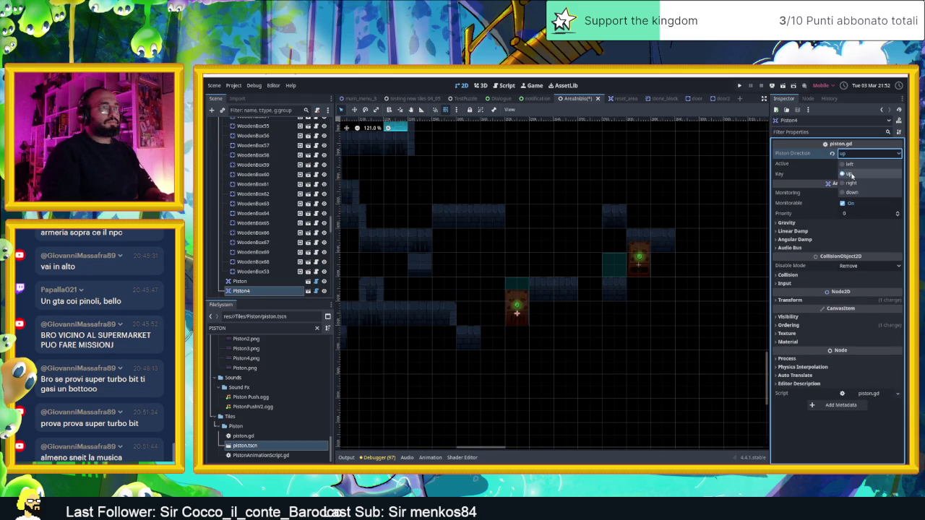
click(856, 178)
drag(516, 307, 515, 282)
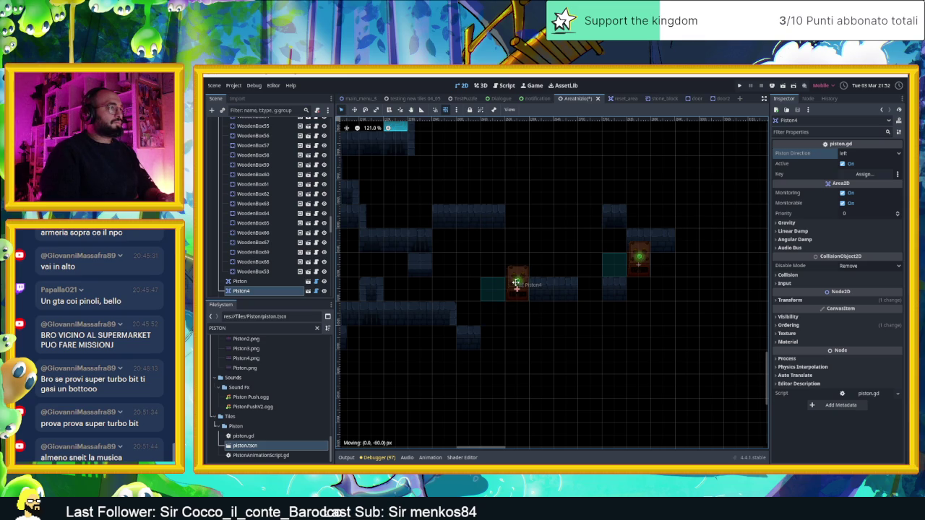
drag(515, 282, 516, 285)
Return to editing the Muri wall layer
right_click(470, 218)
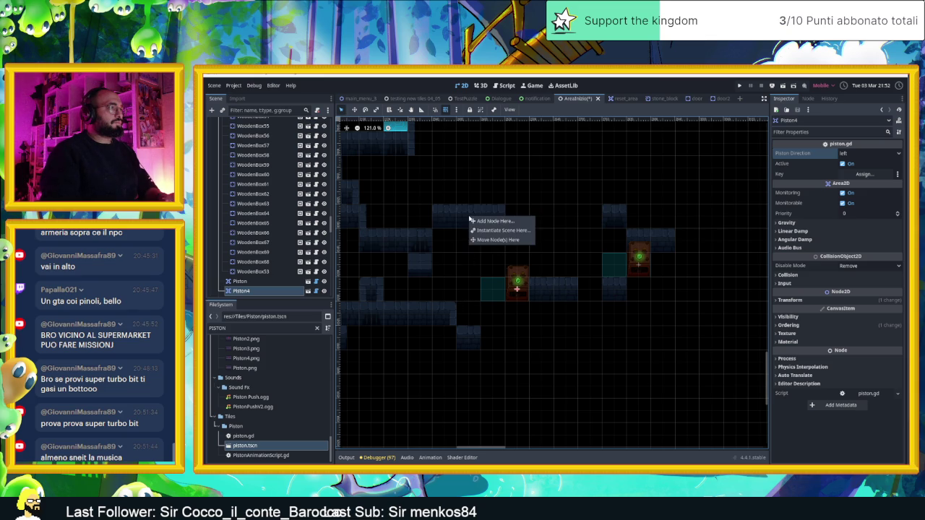
click(462, 218)
scroll(291, 140, up, 5)
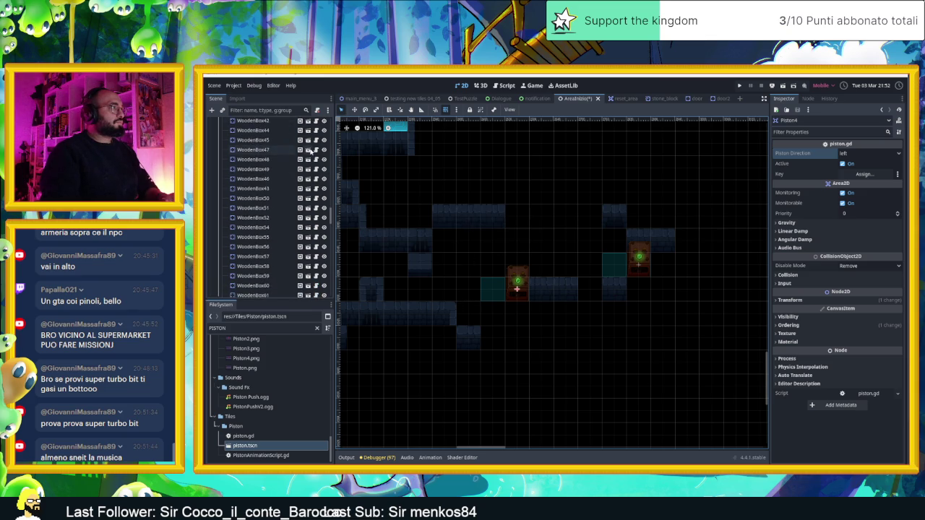
scroll(292, 141, up, 5)
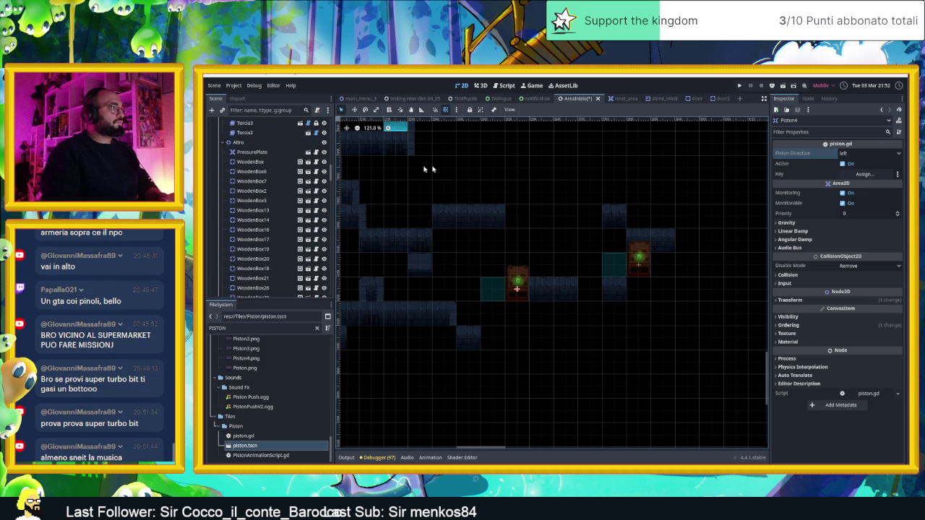
click(441, 230)
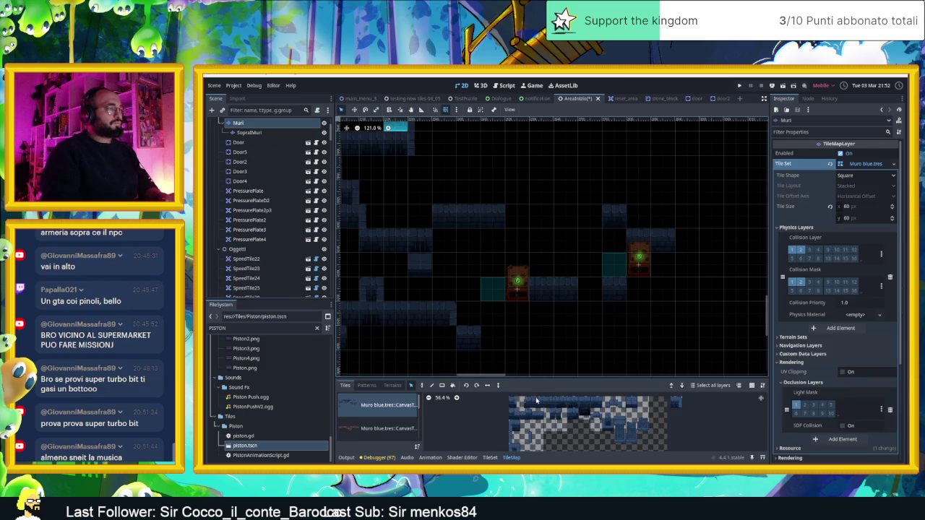
Paint three new wall tiles along the lower corridor row
click(447, 315)
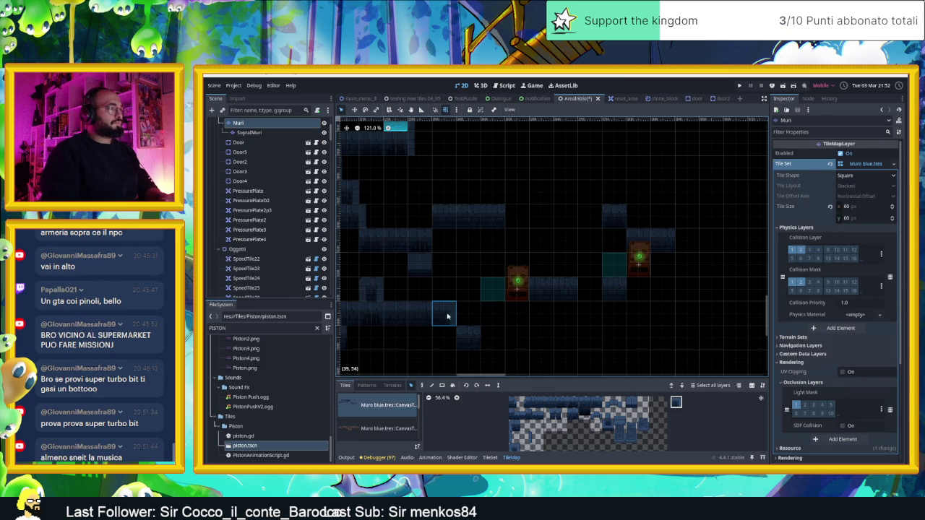
click(423, 385)
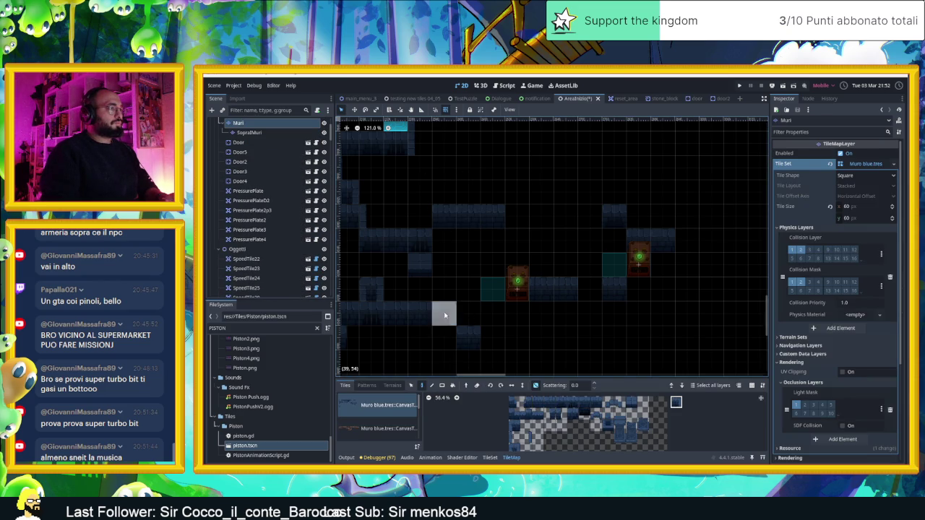
click(443, 337)
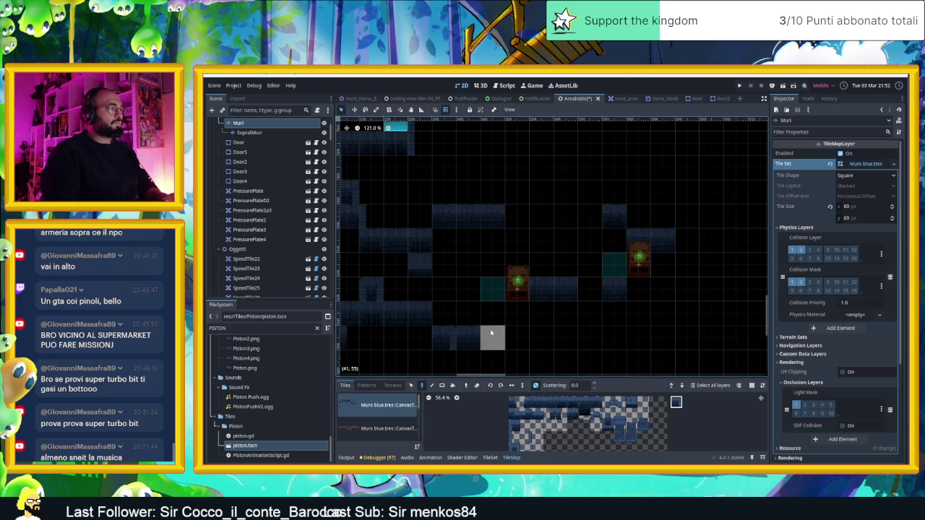
click(550, 402)
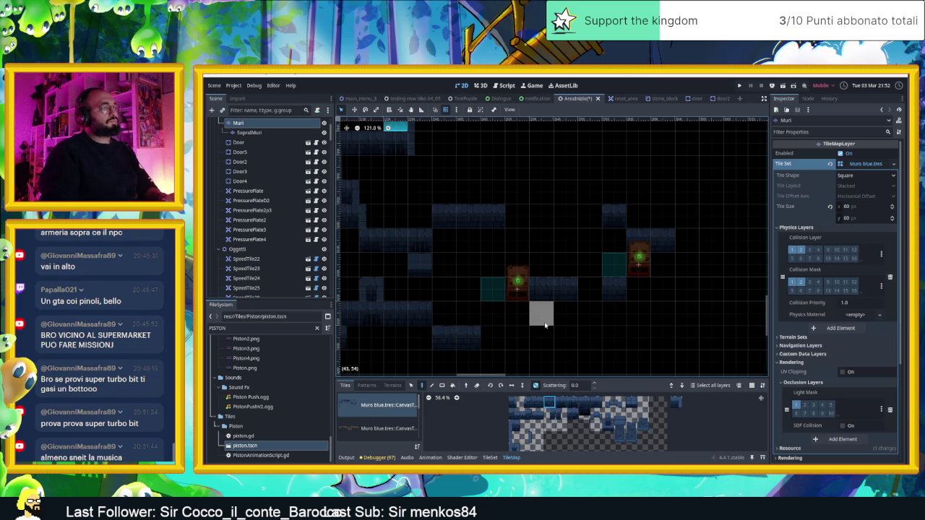
click(420, 336)
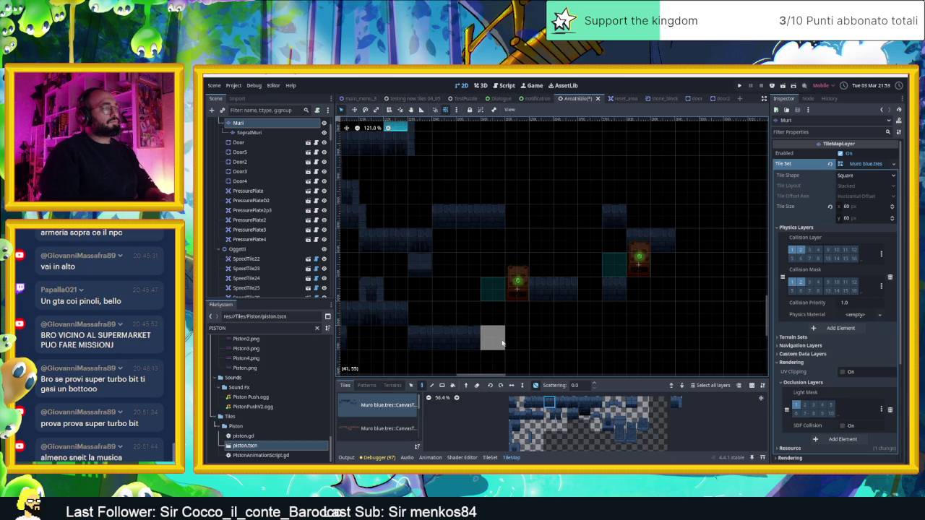
click(497, 338)
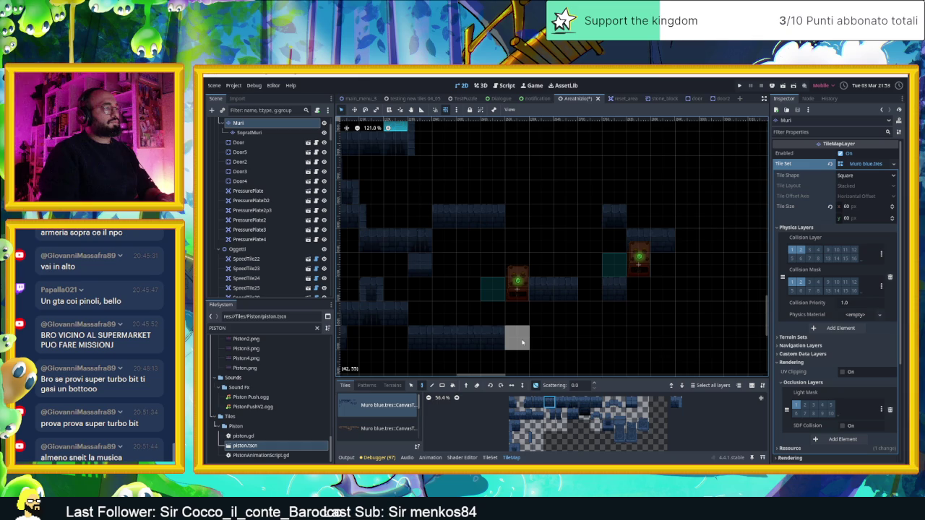
Open a gap in the wall, paint three upper-row tiles and a two-tile vertical wall
right_click(470, 215)
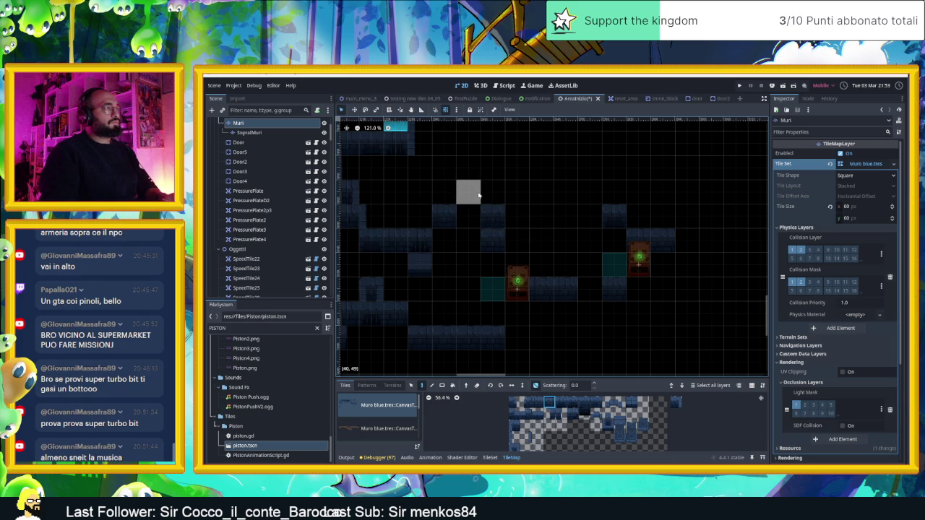
drag(445, 193, 493, 192)
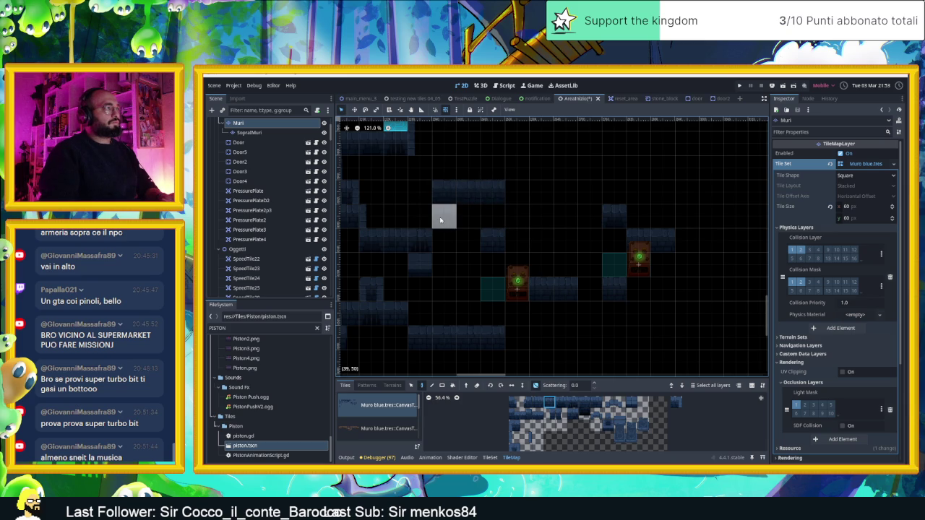
drag(419, 192, 419, 217)
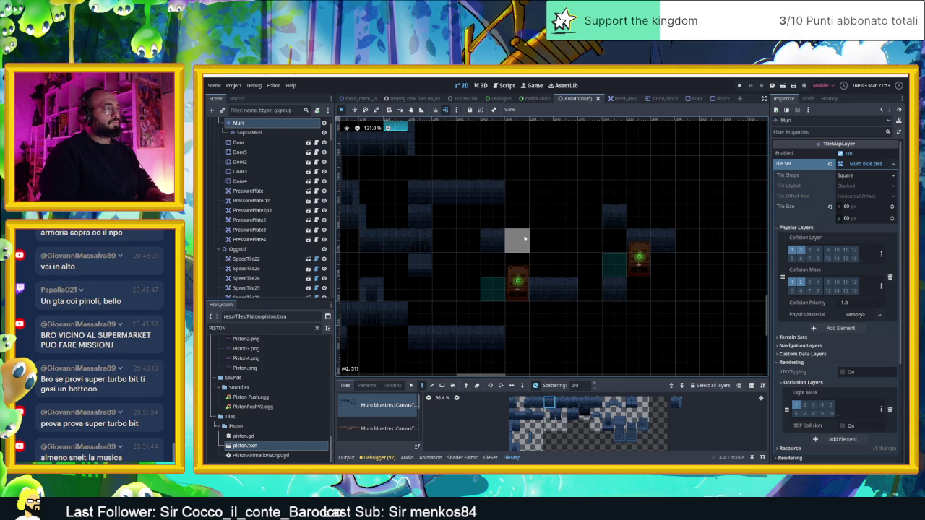
Extend the upper wall row to the right and turn it down two cells at its end
click(540, 192)
click(516, 194)
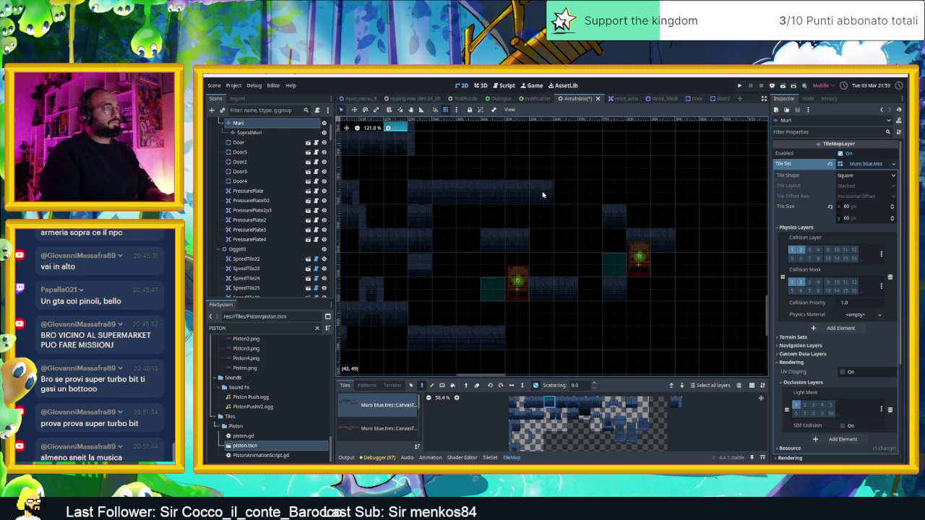
drag(548, 195, 604, 195)
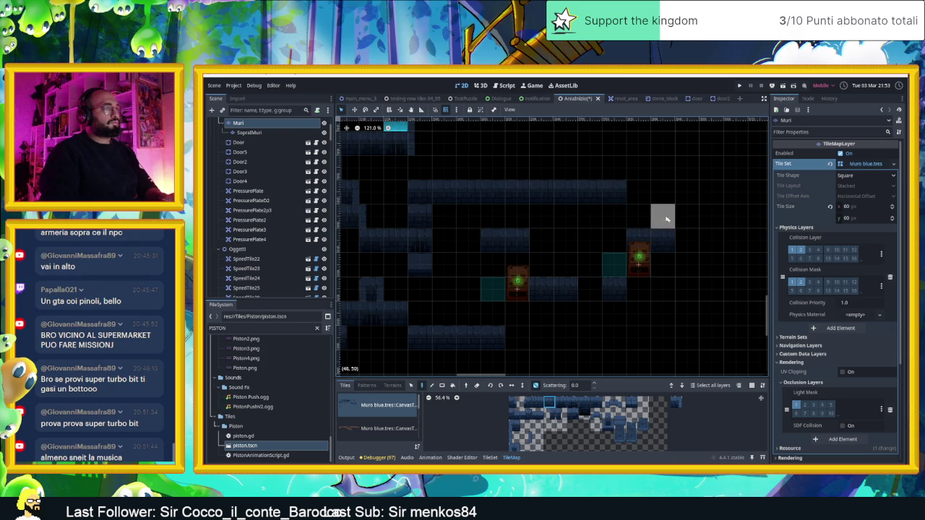
click(638, 192)
click(638, 217)
click(658, 233)
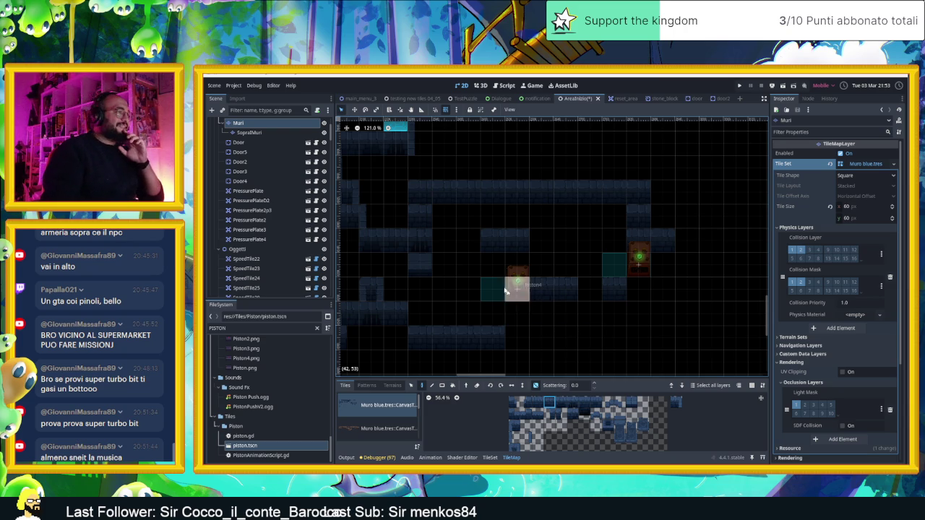
drag(517, 311, 589, 307)
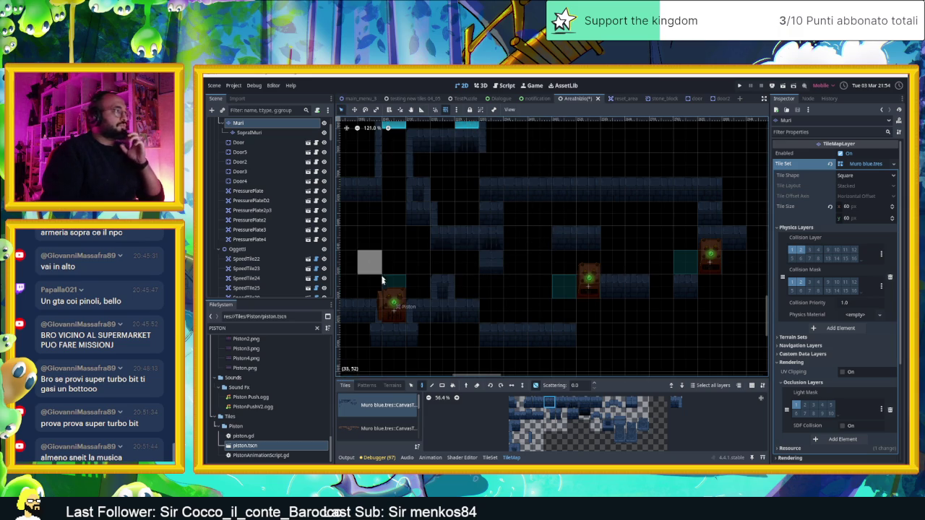
Drag Piston4 in the middle of the level down one tile
click(411, 385)
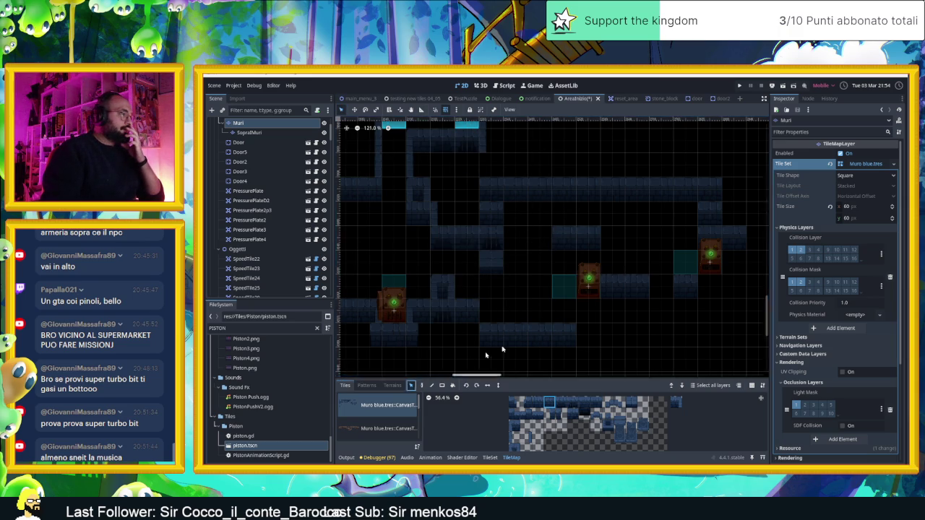
click(584, 290)
drag(585, 289, 586, 315)
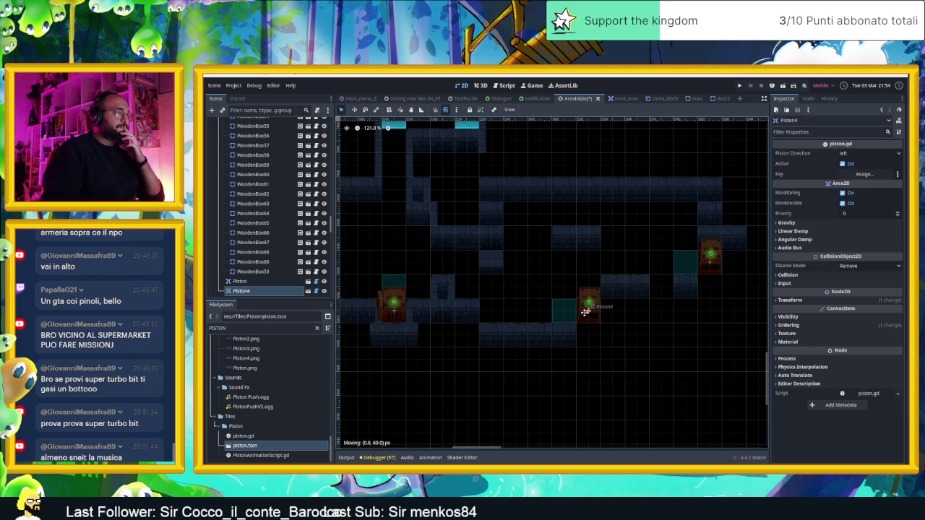
scroll(593, 301, up, 1)
scroll(591, 315, up, 1)
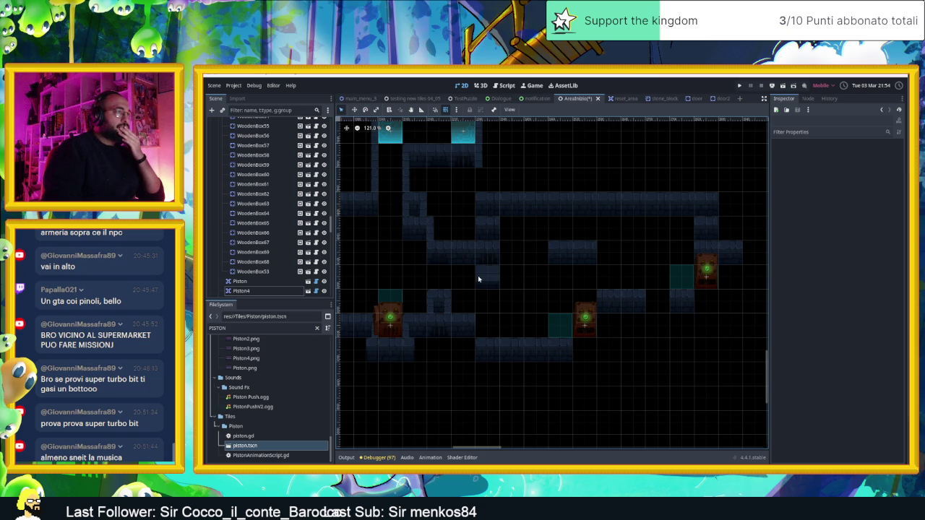
click(539, 347)
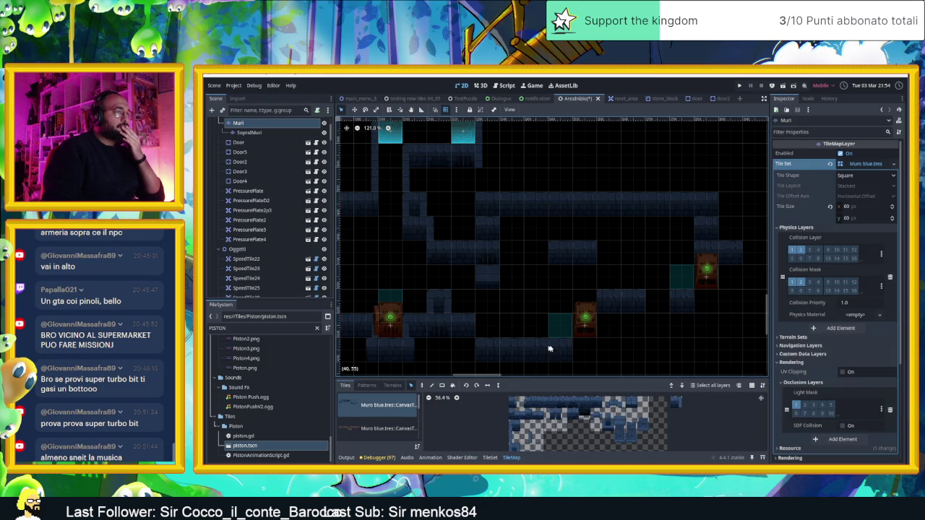
Paint wall tiles at (40,51), (40,52), (46,52) and a column from (44,52) up to (44,50)
scroll(549, 347, down, 3)
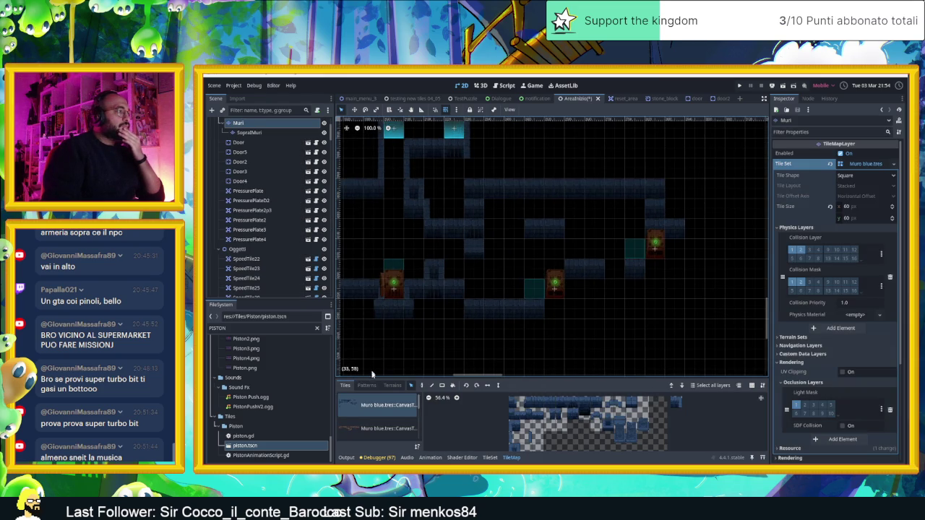
click(422, 385)
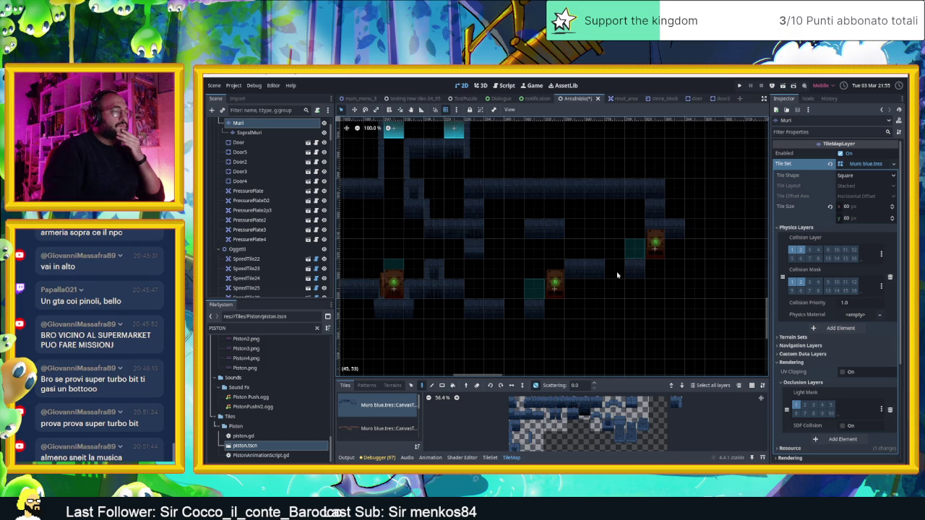
scroll(617, 275, up, 2)
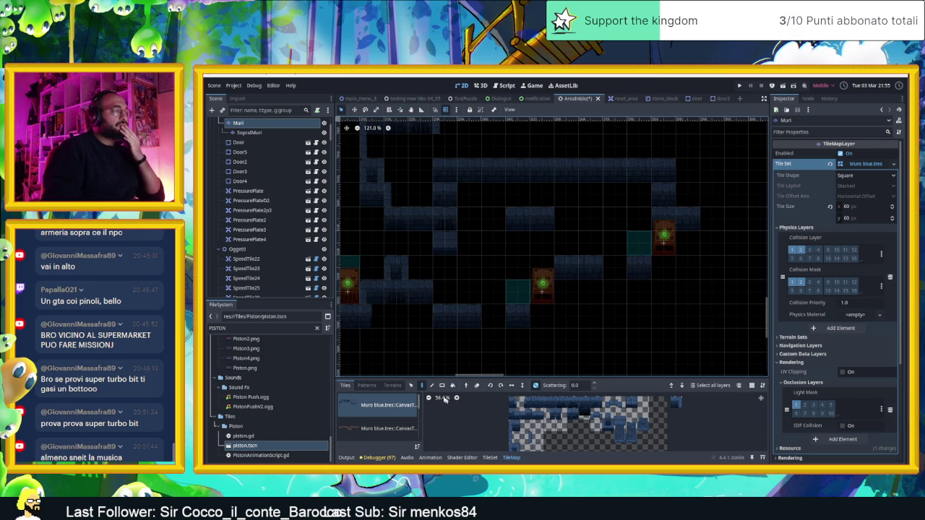
click(548, 401)
scroll(660, 310, up, 1)
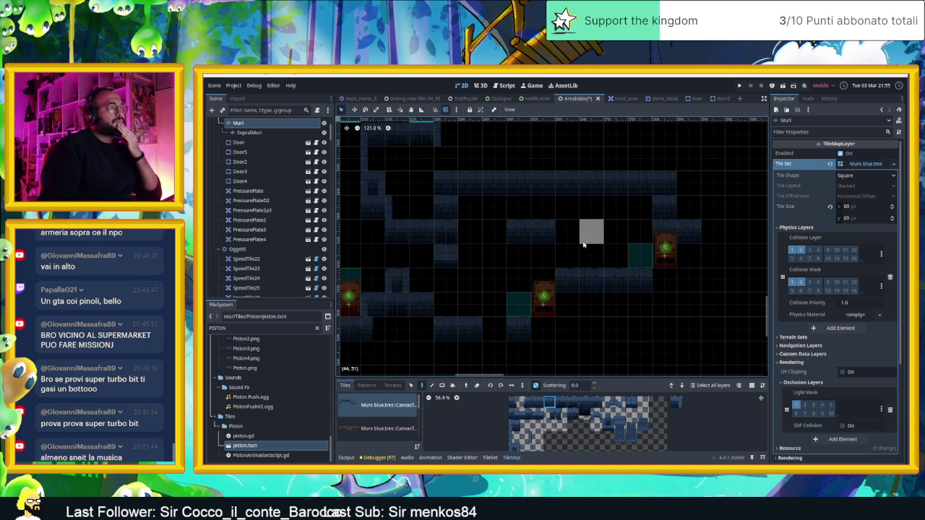
click(504, 239)
click(499, 252)
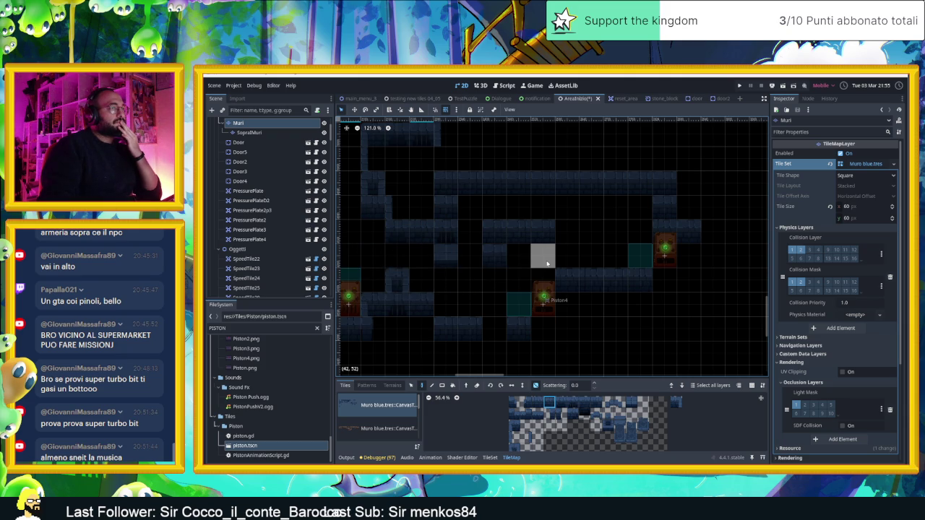
click(636, 248)
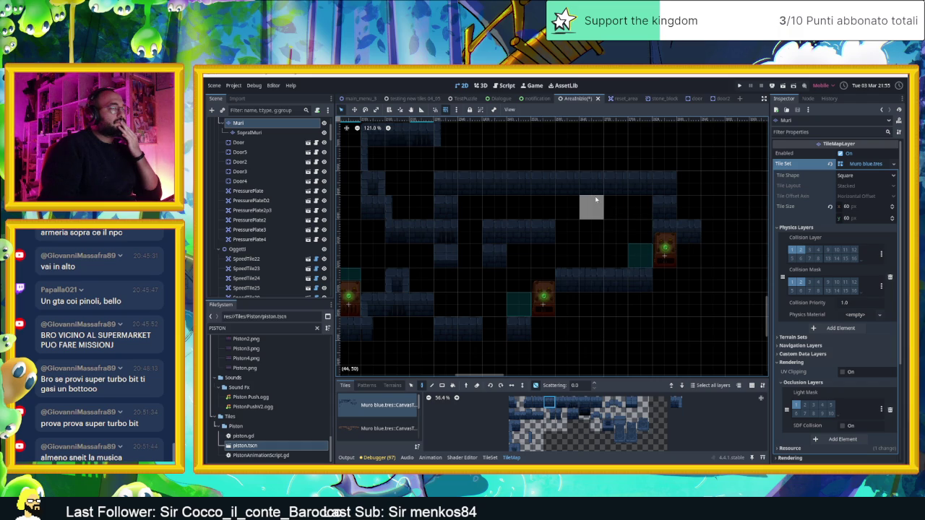
drag(581, 255, 584, 218)
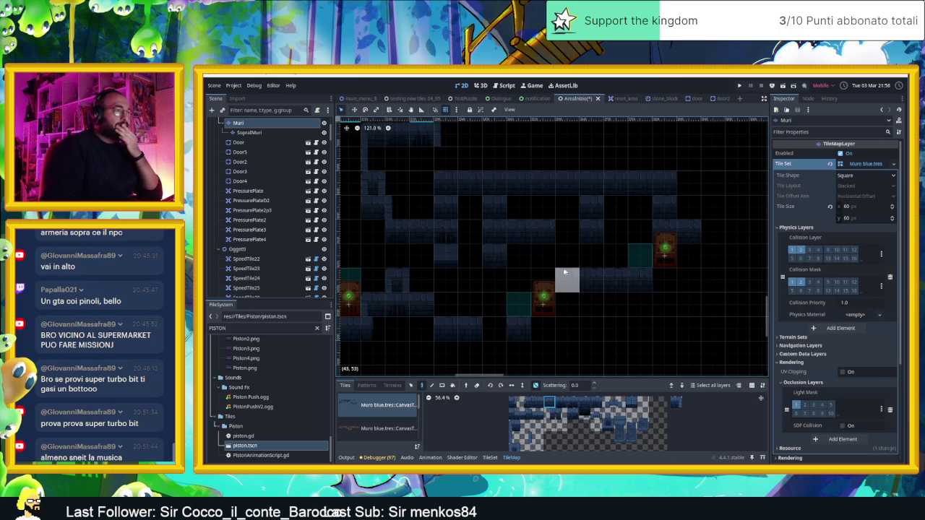
scroll(567, 336, down, 1)
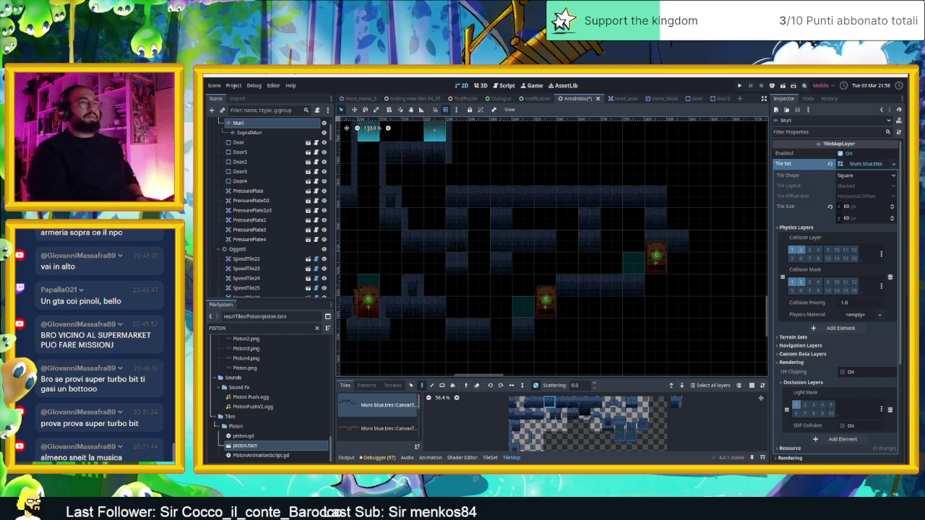
scroll(596, 326, down, 3)
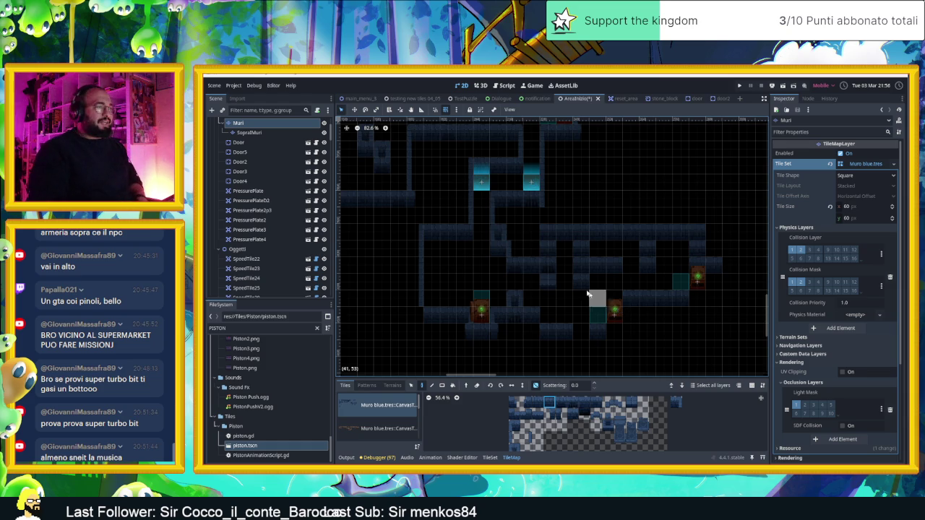
scroll(611, 303, down, 1)
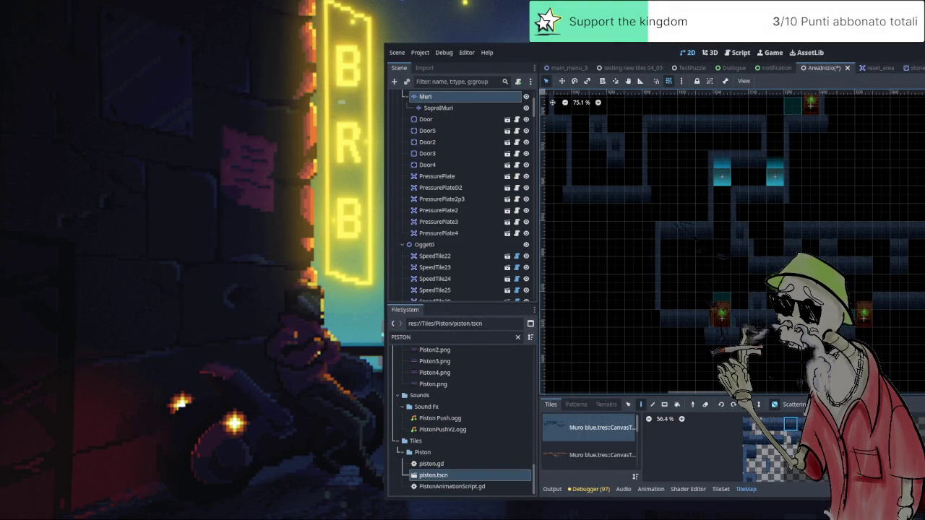
Save the level scene with Ctrl+S and run the project with F5 to test it
scroll(860, 174, left, 3)
scroll(879, 233, up, 3)
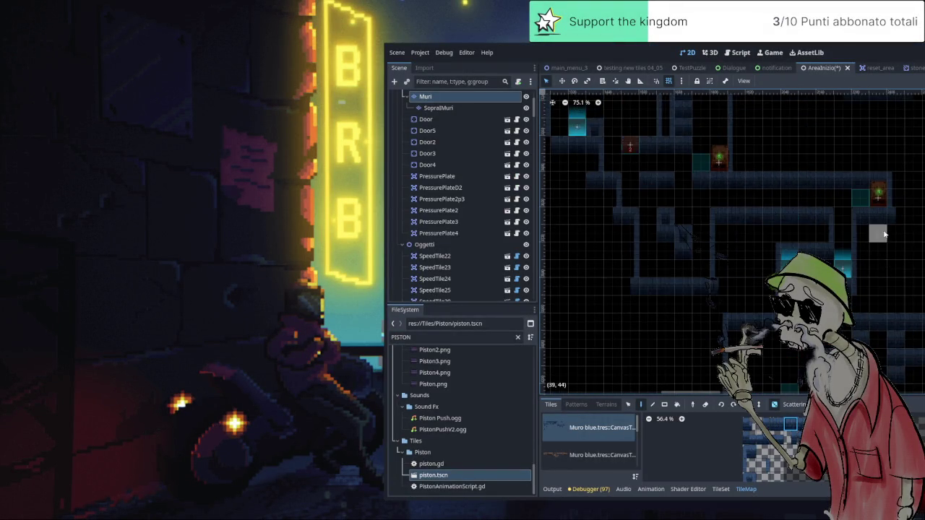
scroll(883, 234, up, 10)
scroll(903, 246, left, 3)
scroll(912, 252, up, 5)
scroll(912, 252, up, 5)
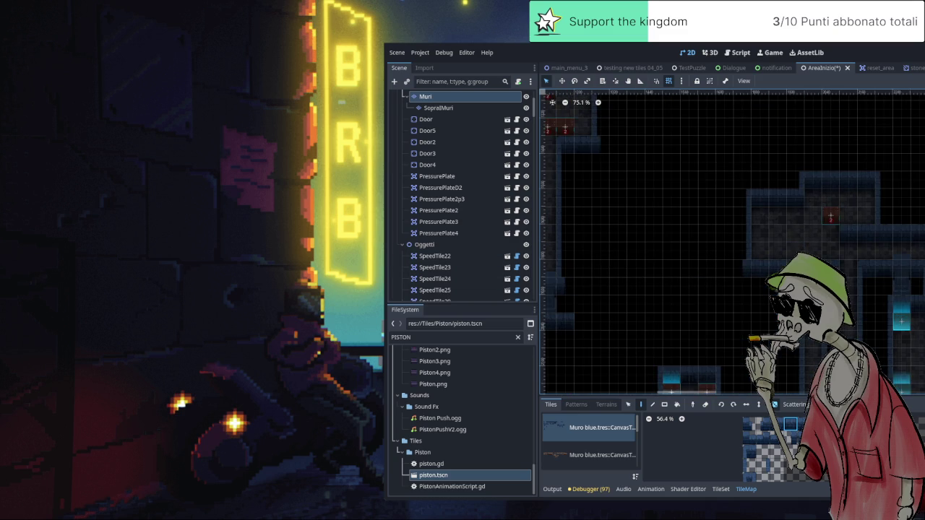
scroll(896, 319, up, 10)
scroll(896, 319, left, 3)
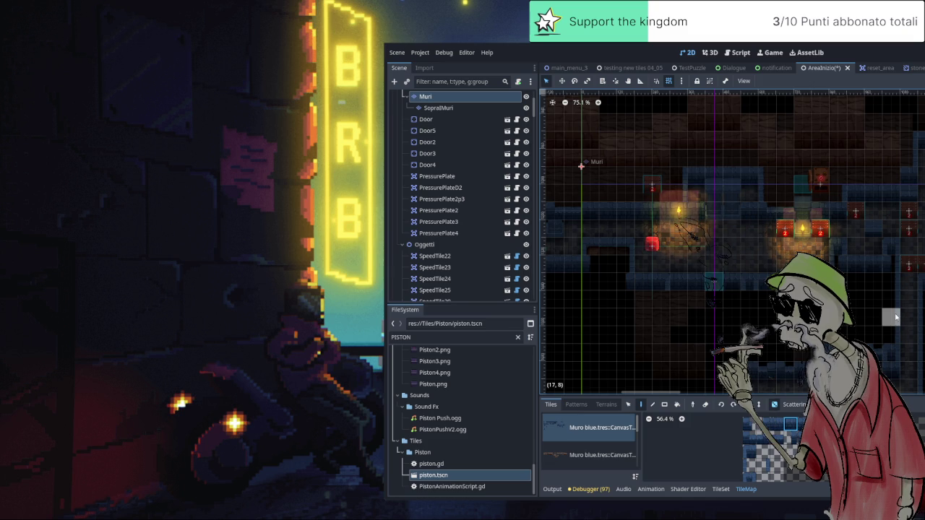
key(ctrl+alt+Page_Up)
key(ctrl+s)
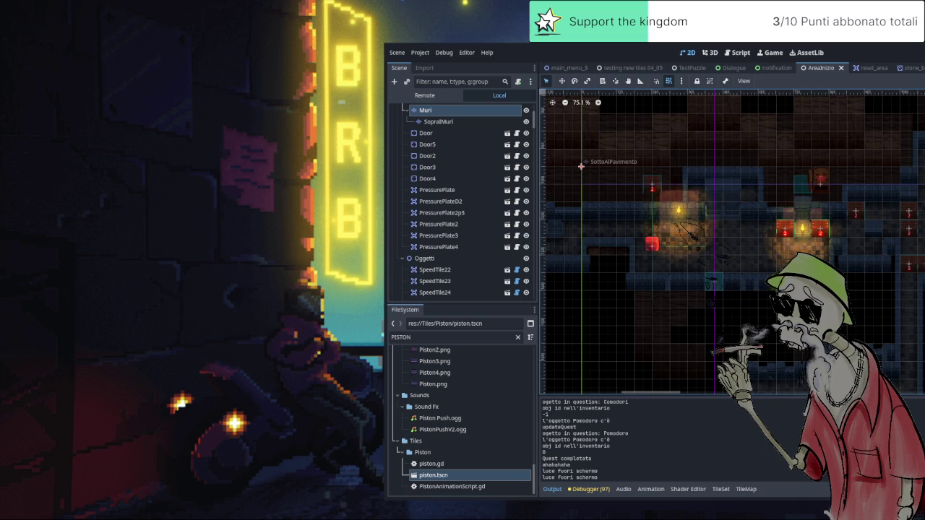
key(F5)
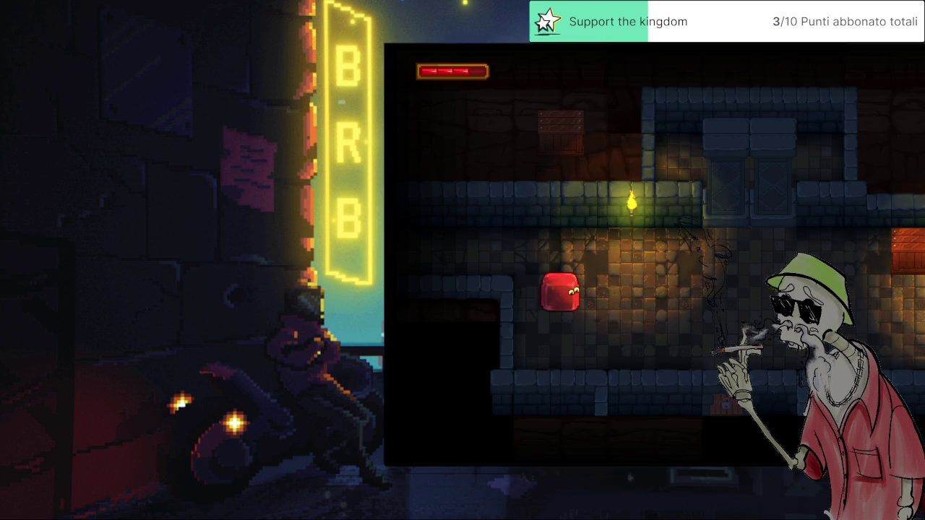
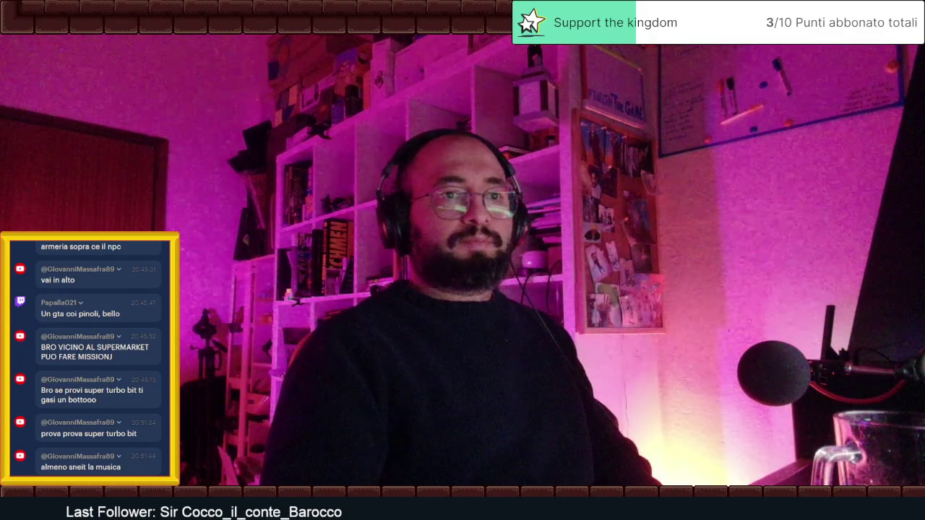
Move Piston4 up to the upper right of the level
scroll(550, 303, down, 2)
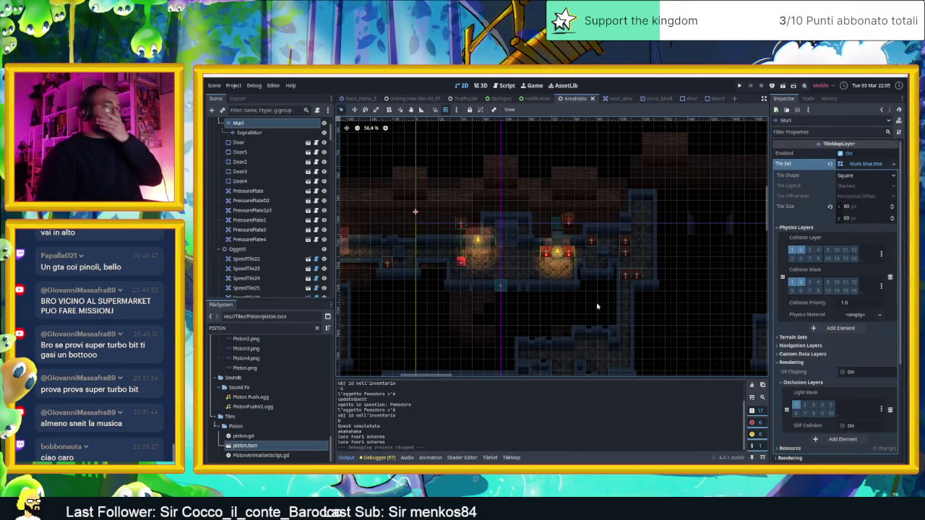
scroll(618, 293, down, 1)
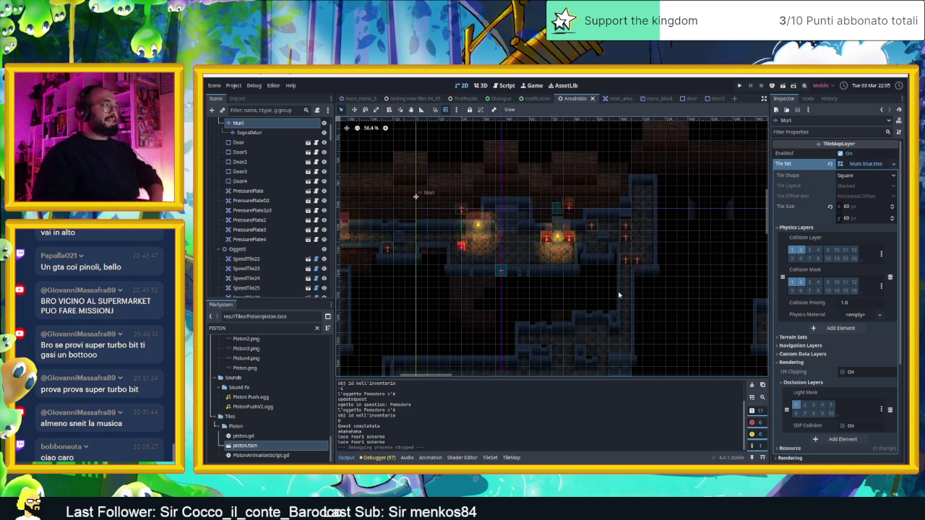
drag(672, 313, 645, 266)
scroll(644, 266, down, 5)
scroll(644, 266, right, 2)
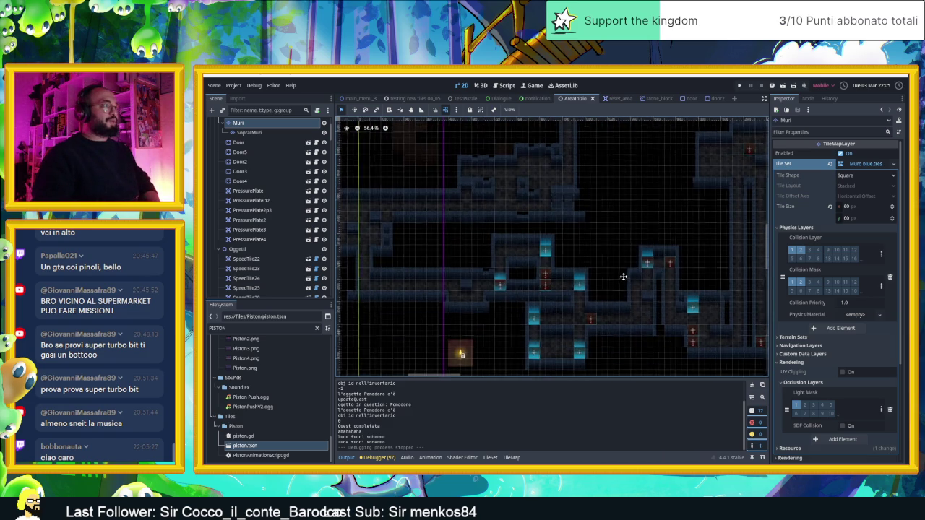
scroll(644, 273, right, 4)
scroll(563, 264, down, 1)
scroll(539, 259, down, 4)
scroll(539, 260, right, 1)
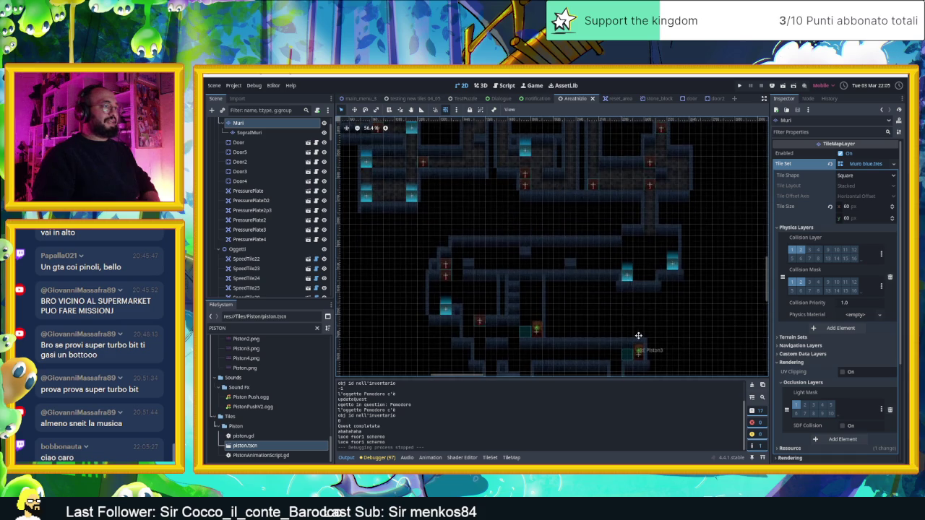
scroll(628, 265, down, 3)
scroll(617, 267, down, 3)
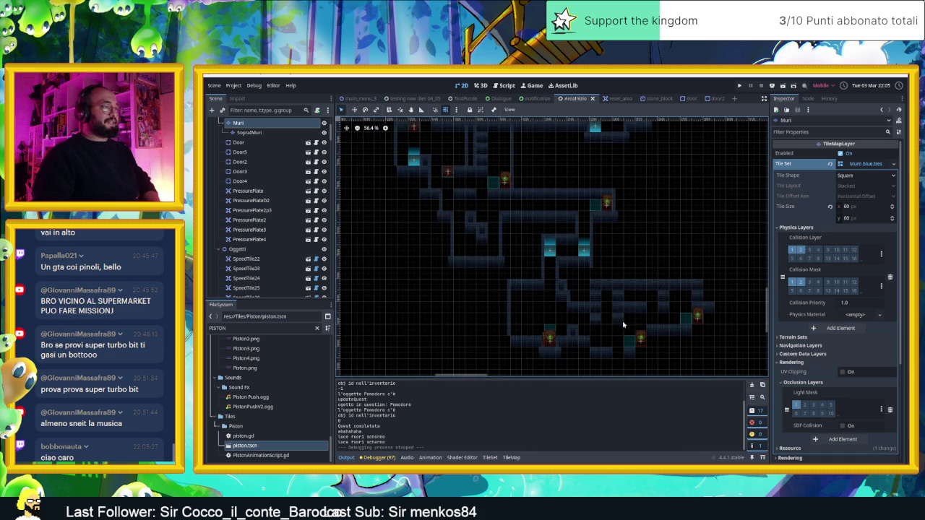
scroll(623, 324, down, 1)
scroll(605, 294, up, 3)
scroll(605, 297, up, 1)
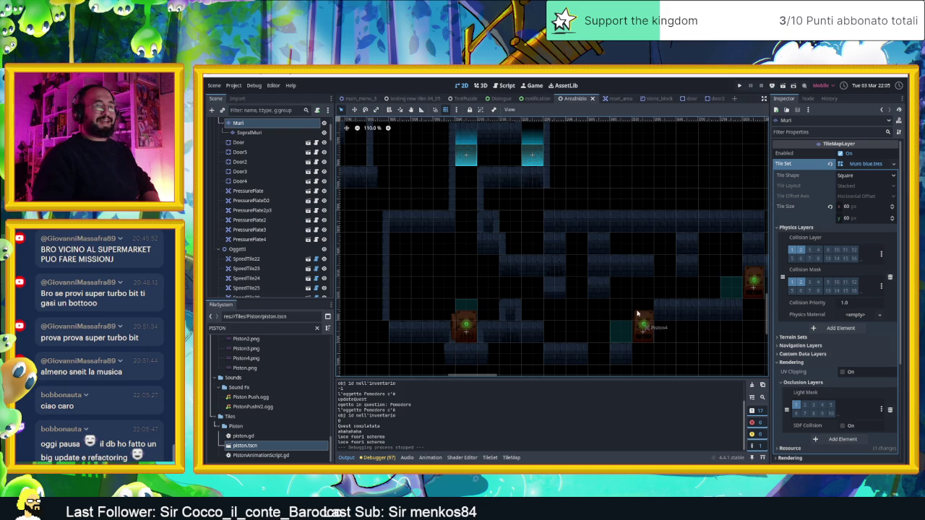
scroll(606, 310, right, 2)
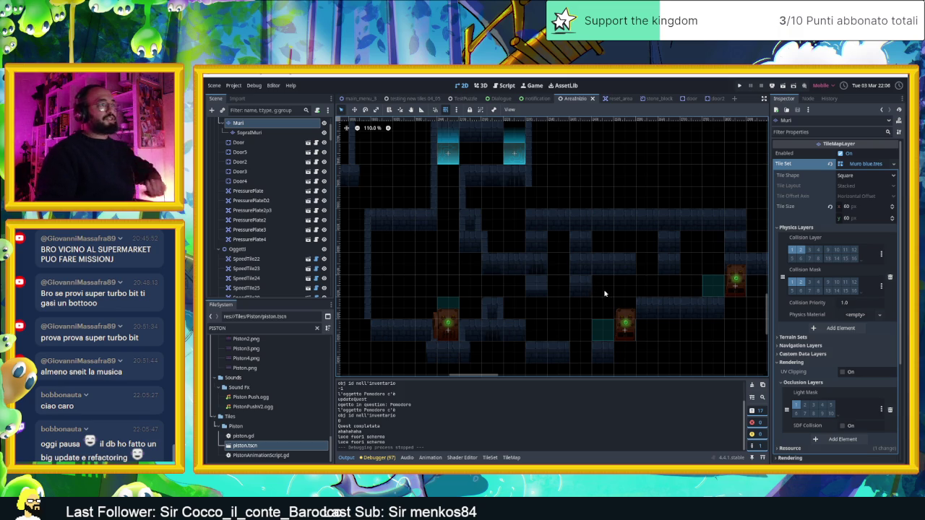
mouse_move(604, 293)
mouse_down()
mouse_move(522, 289)
mouse_move(481, 275)
mouse_up()
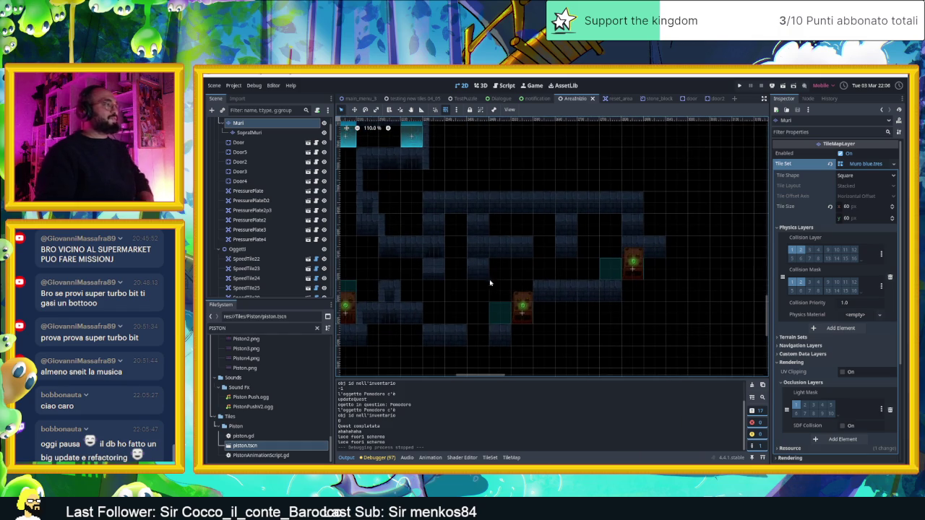
click(522, 308)
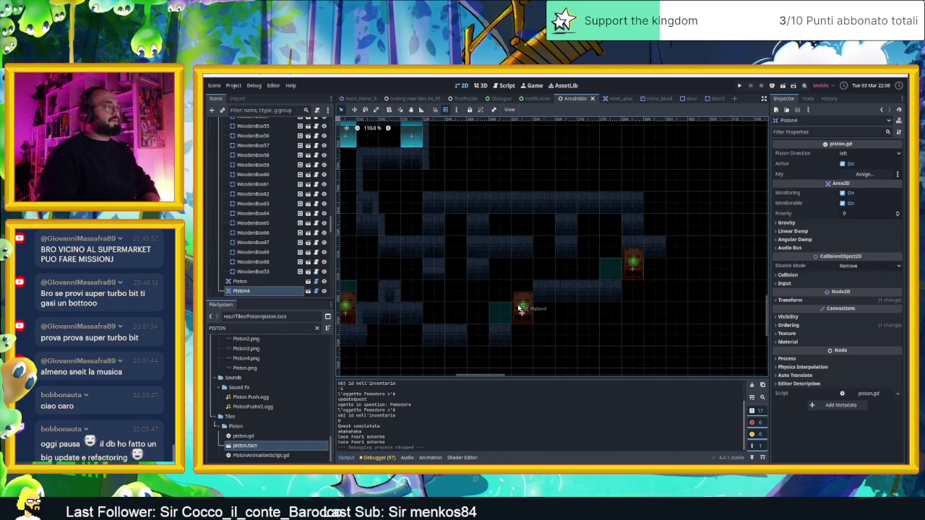
mouse_move(525, 309)
mouse_down()
mouse_move(671, 319)
mouse_move(714, 159)
mouse_up()
Duplicate Piston4 as Piston5, stack it beside Piston4, then deselect it
key(ctrl+d)
mouse_move(633, 263)
mouse_down()
mouse_move(720, 185)
mouse_move(710, 177)
mouse_up()
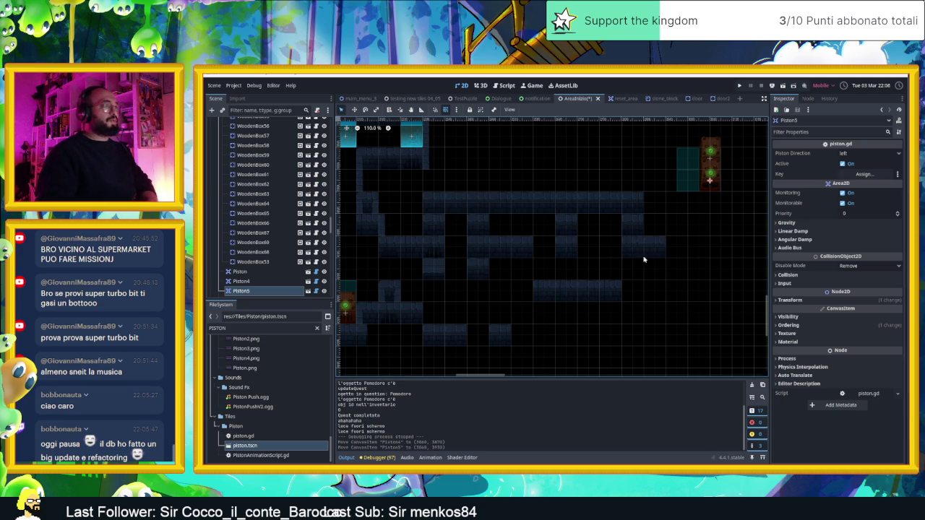
scroll(578, 303, left, 2)
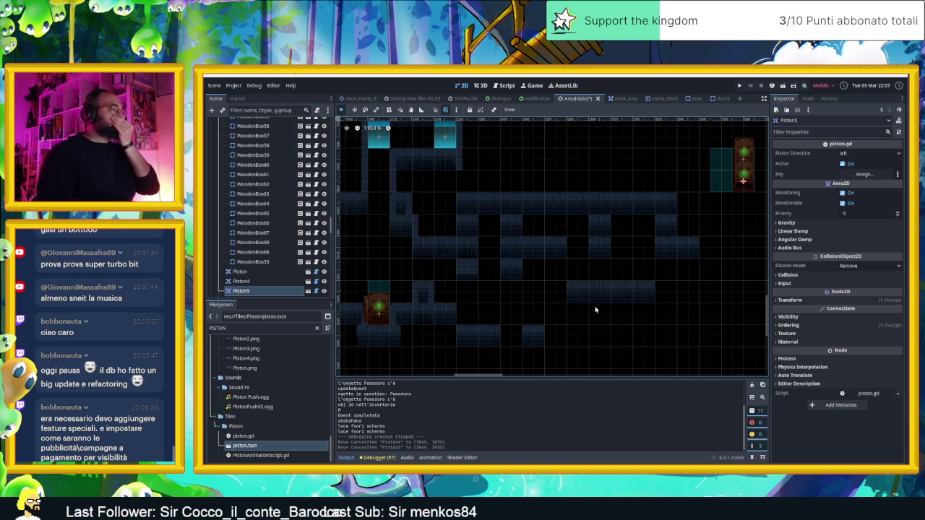
scroll(565, 316, down, 3)
scroll(556, 318, down, 2)
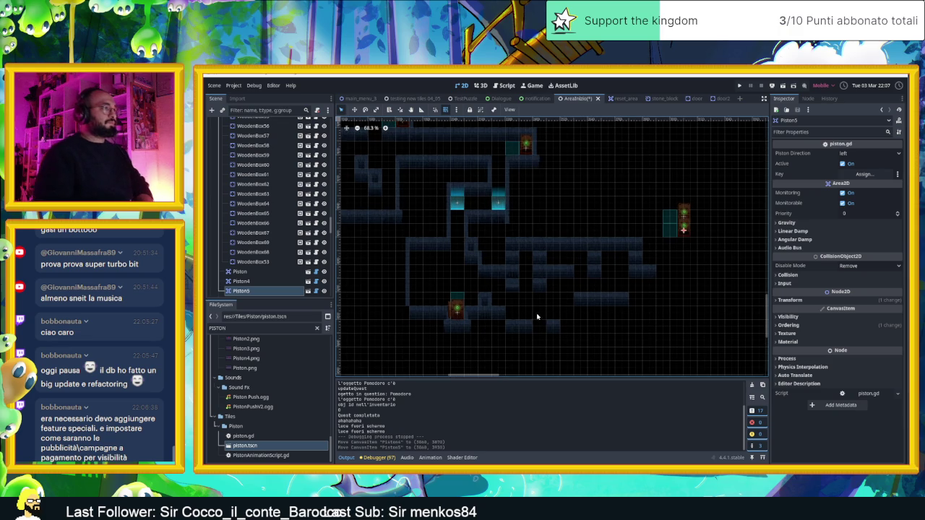
scroll(541, 315, up, 5)
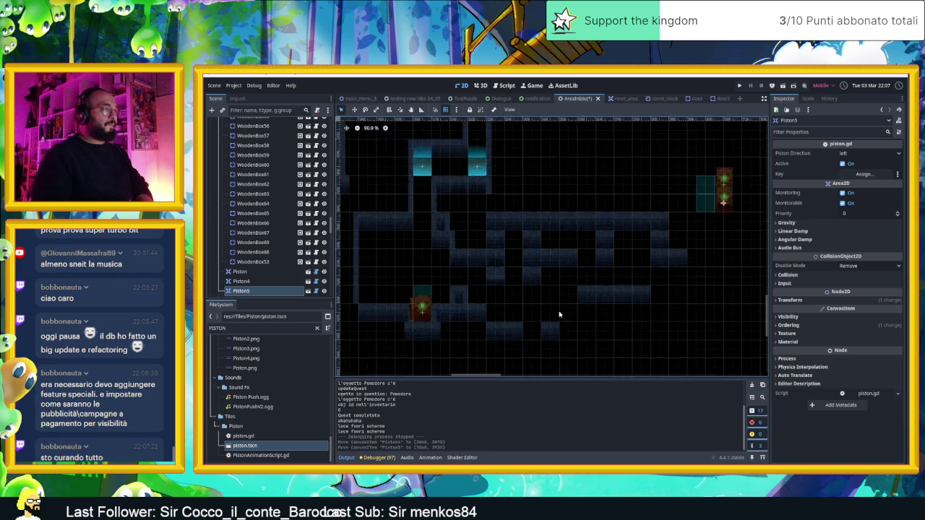
drag(545, 319, 561, 310)
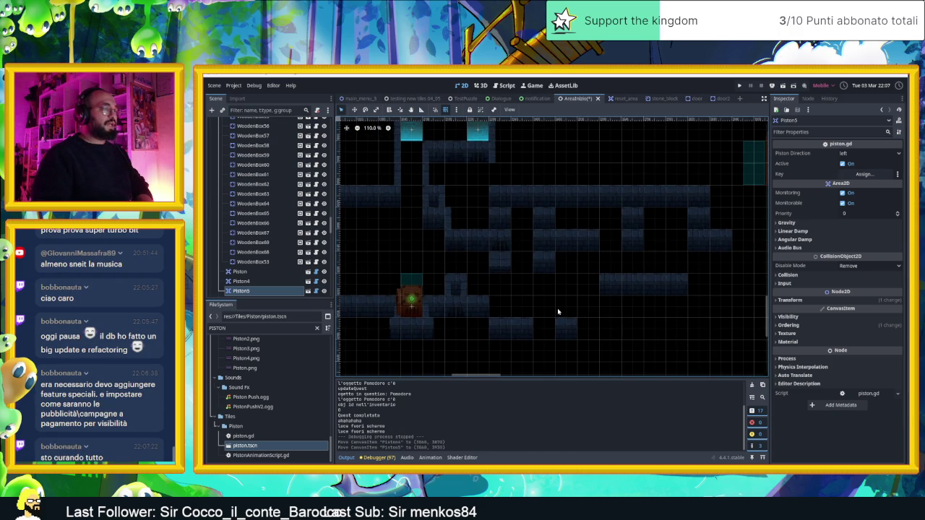
scroll(558, 312, down, 2)
scroll(557, 312, up, 2)
click(482, 254)
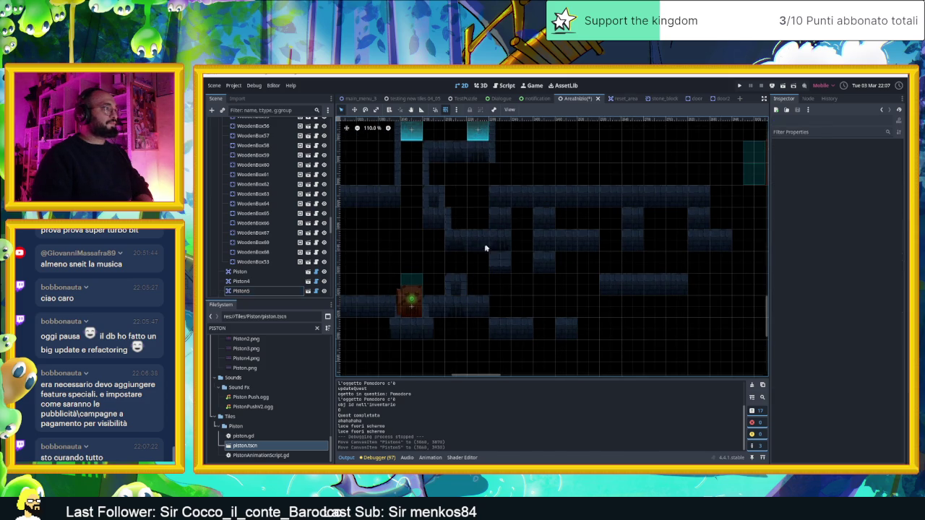
On the Muri layer, paint three dark wall tiles in the middle area
click(487, 246)
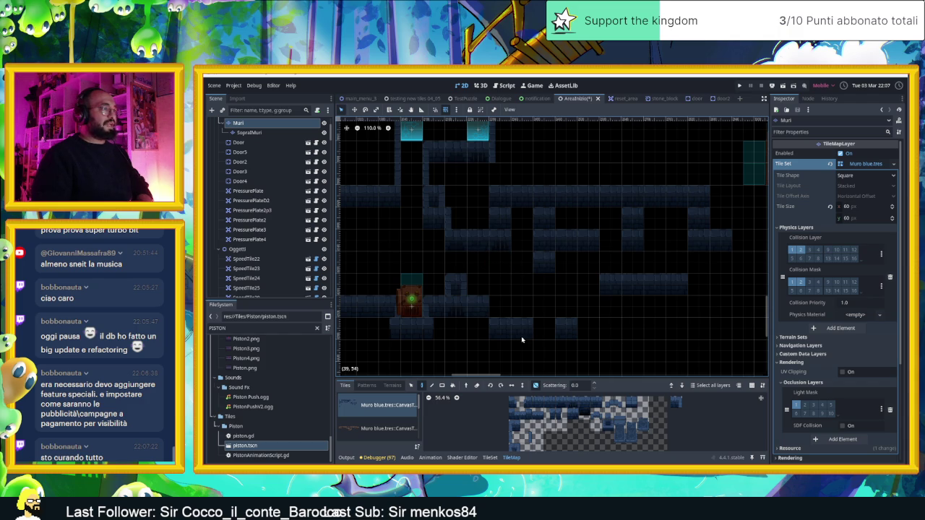
click(632, 401)
click(521, 262)
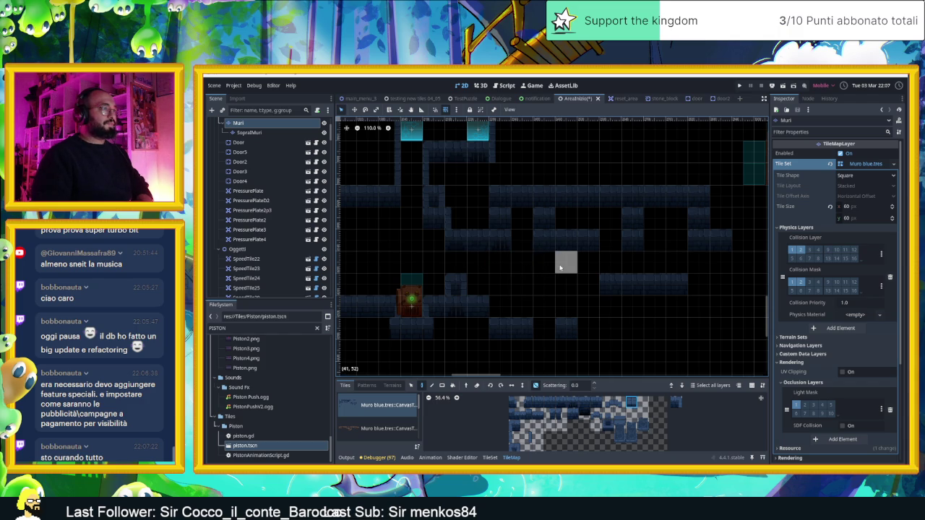
click(560, 268)
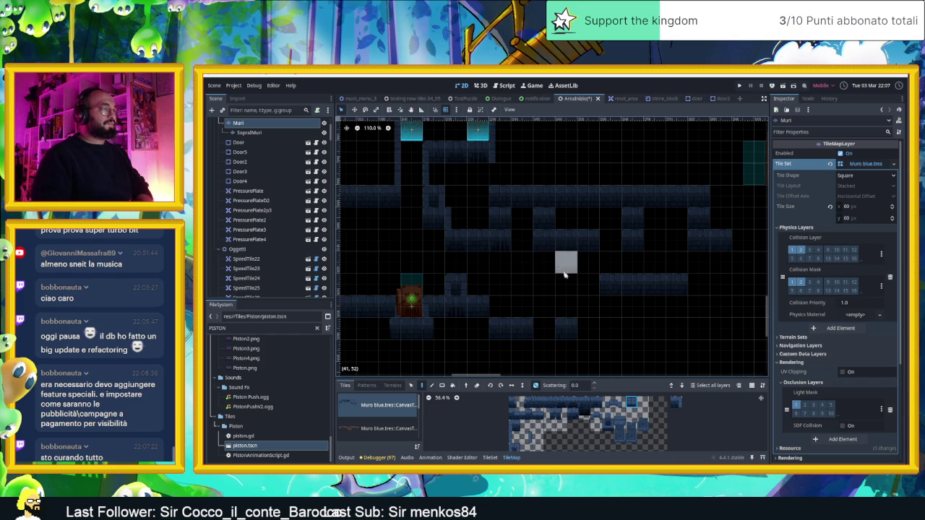
click(566, 331)
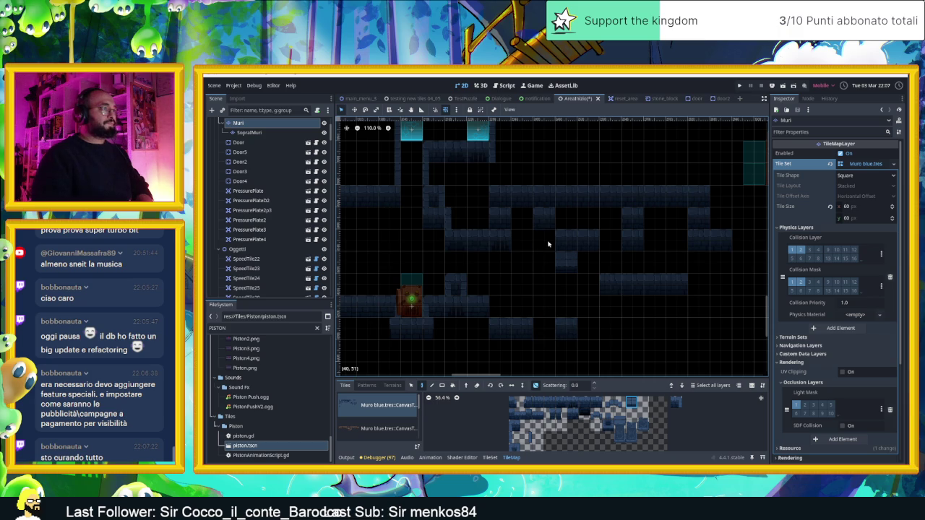
Erase wall tiles in the middle row, the lower right row and nearby cells
right_click(560, 234)
right_click(588, 239)
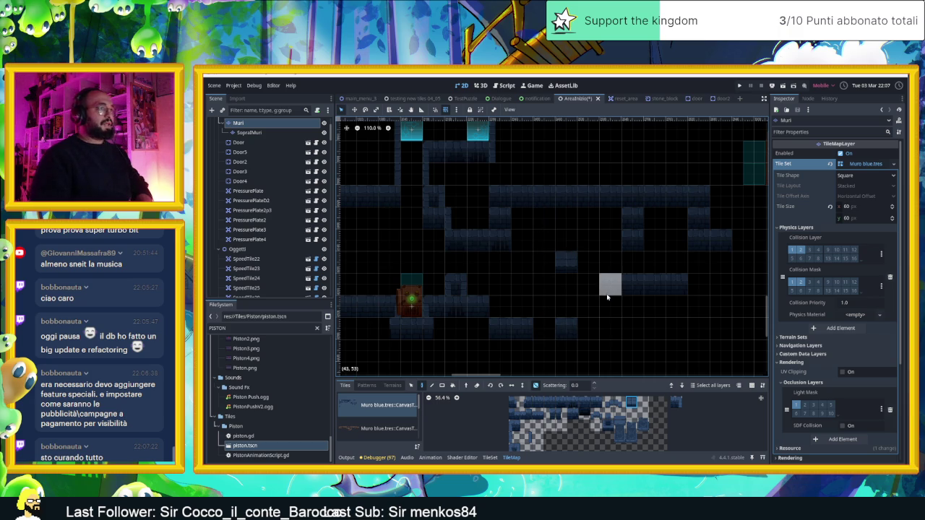
right_click(632, 285)
right_click(654, 286)
right_click(675, 285)
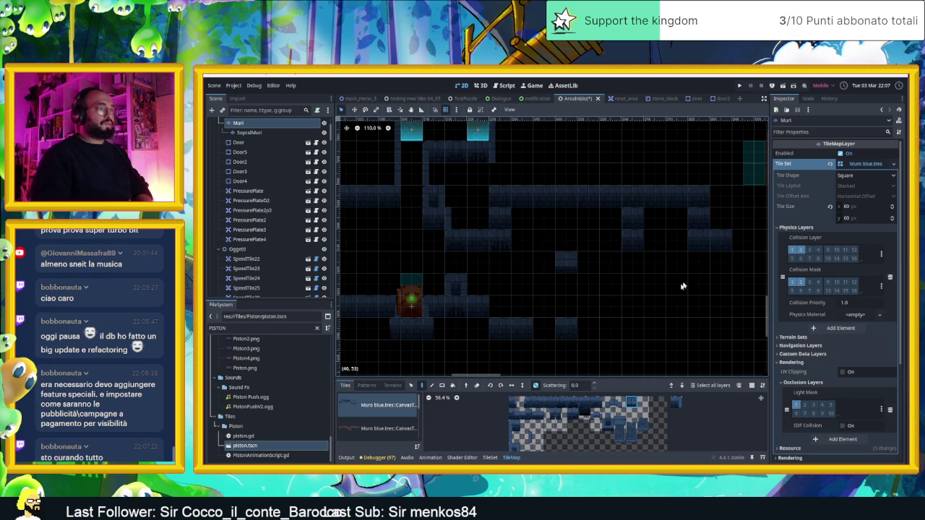
right_click(698, 239)
right_click(698, 217)
right_click(632, 218)
right_click(632, 239)
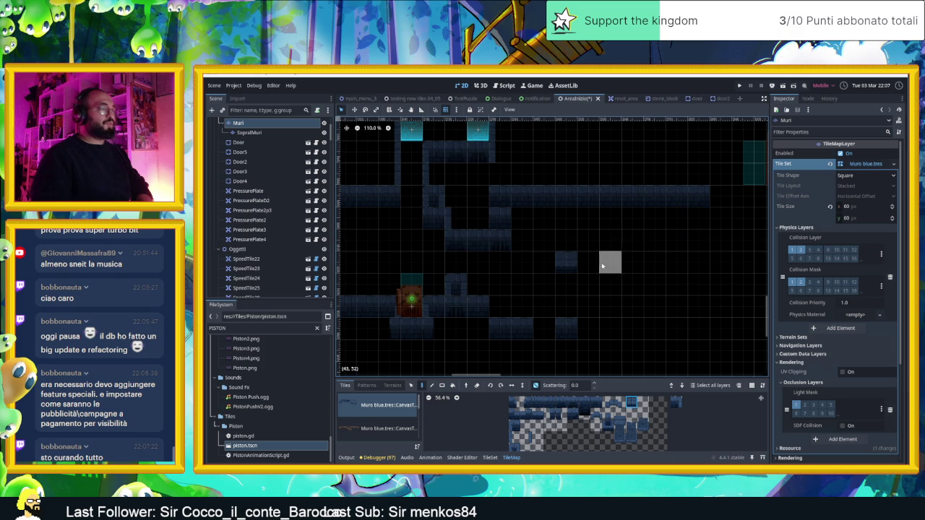
right_click(566, 261)
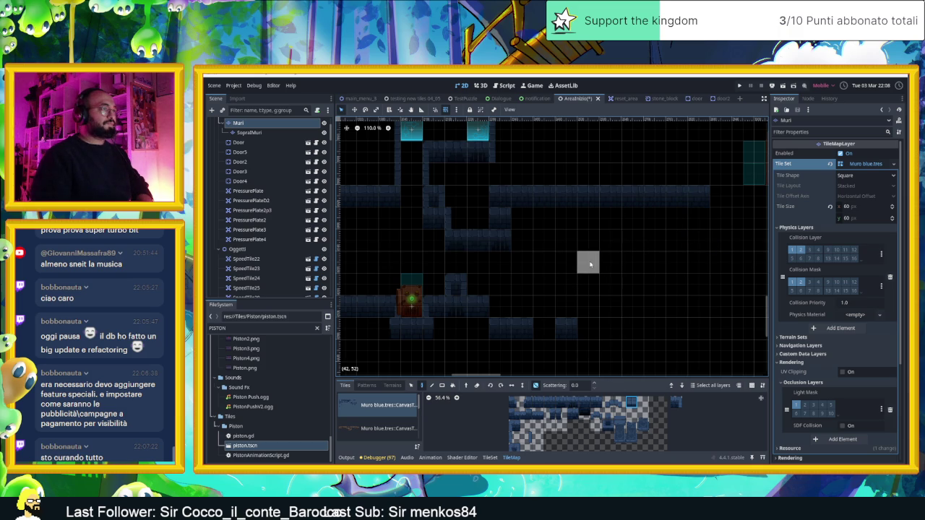
Paint two wall tiles back in, then erase a row of four tiles and one more
click(591, 266)
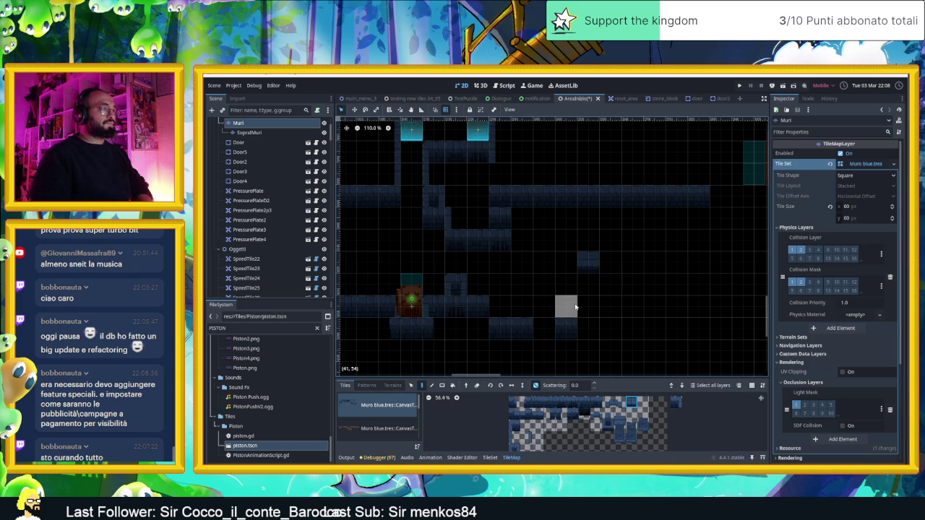
click(576, 307)
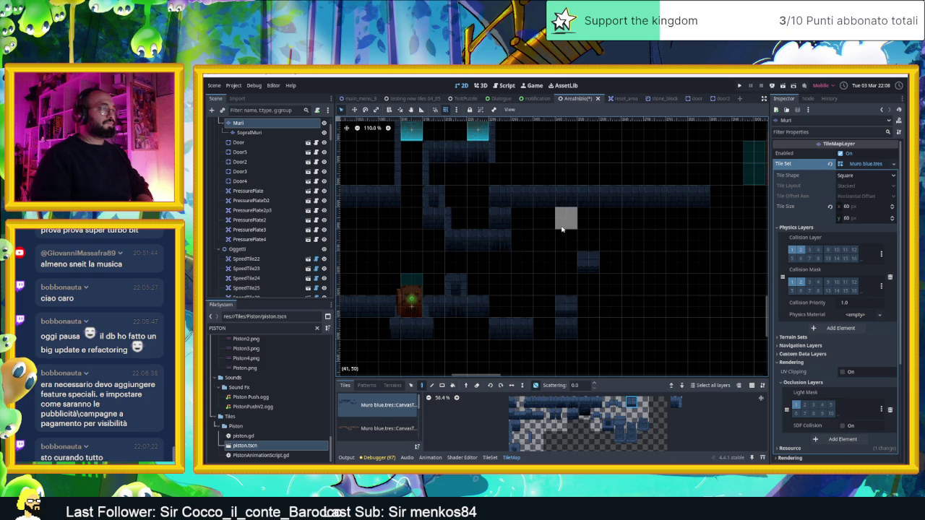
drag(561, 197, 612, 200)
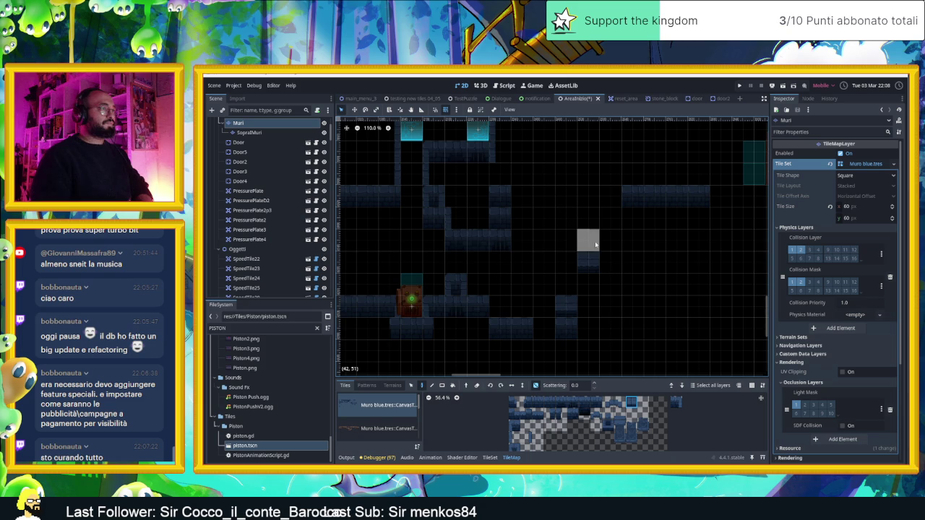
click(567, 311)
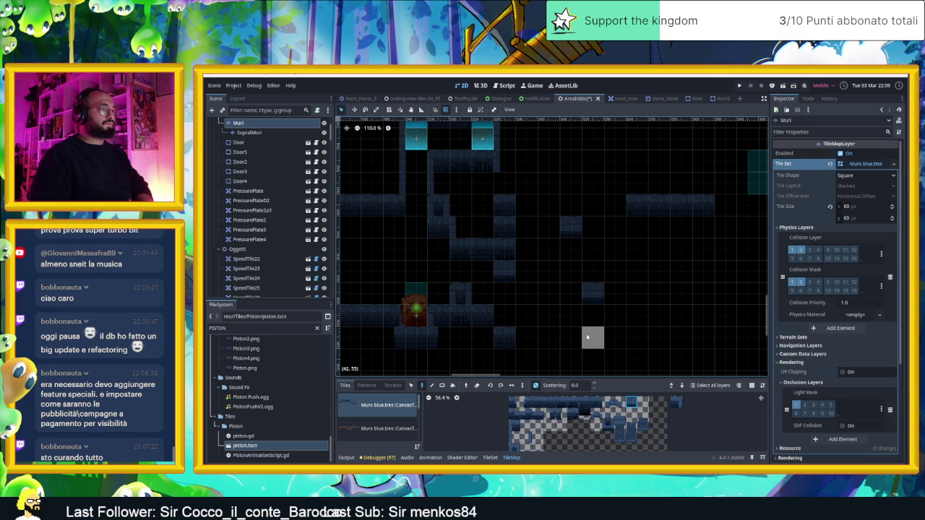
Paint a six-tile wall strip along the lower corridor
drag(539, 402, 597, 403)
drag(527, 338, 627, 345)
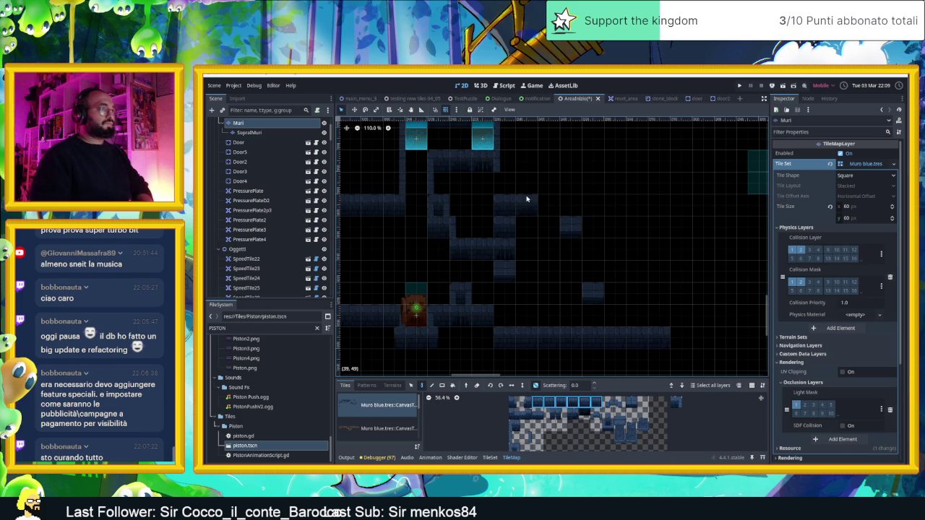
Paint a horizontal row of wall tiles across the upper area
click(511, 180)
mouse_move(511, 180)
mouse_down()
mouse_move(675, 188)
mouse_move(680, 338)
mouse_up()
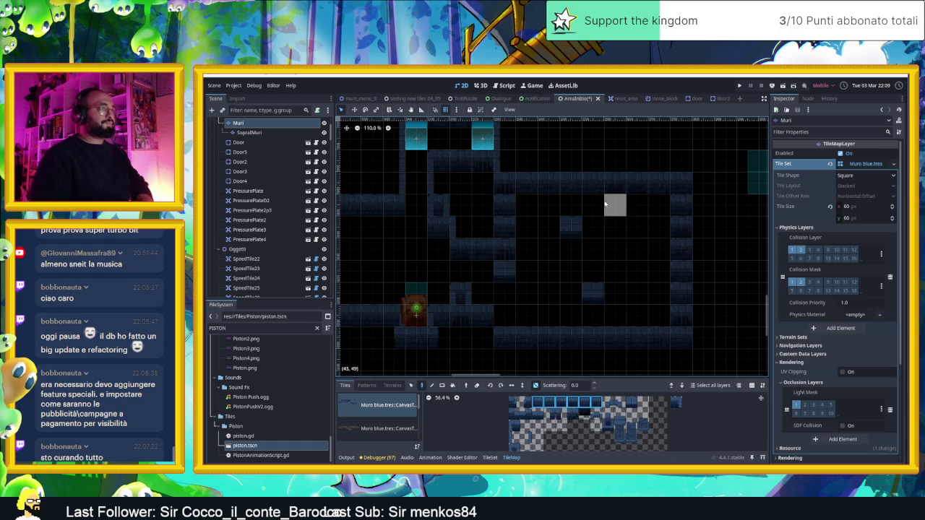
drag(633, 233, 609, 240)
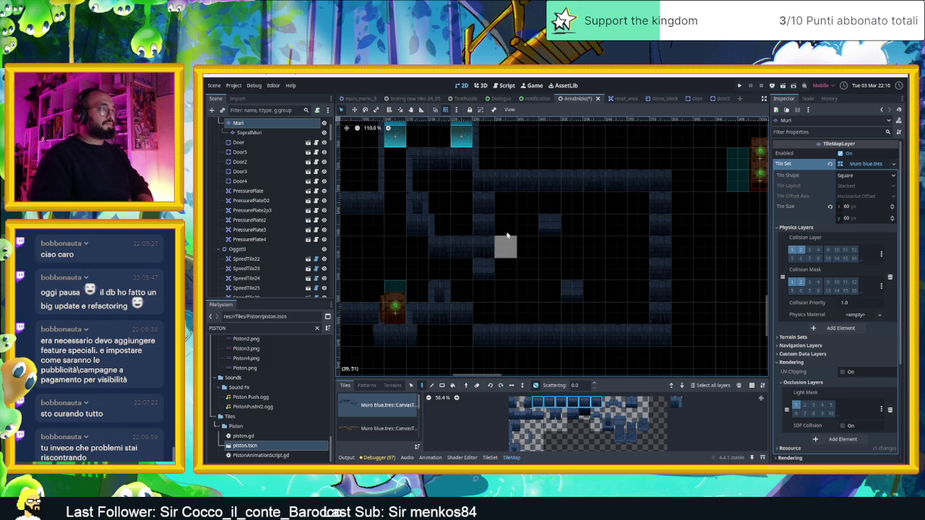
drag(547, 198, 509, 207)
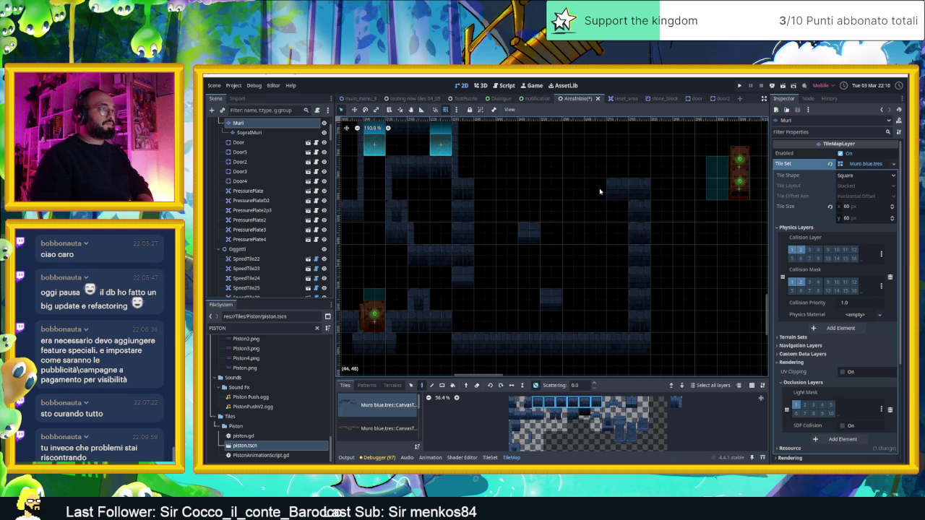
Erase two stray wall tiles, paint a new row near the top, then select Door2
right_click(627, 190)
drag(639, 167, 490, 167)
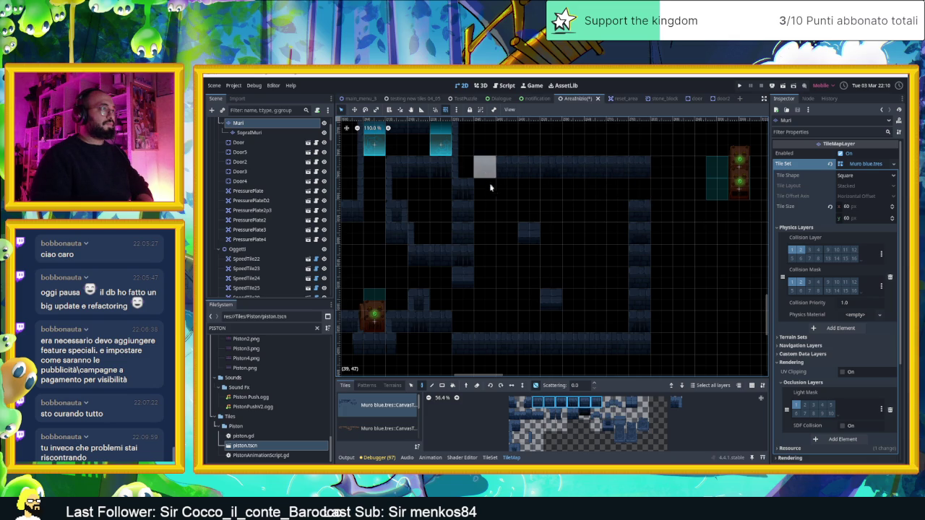
click(633, 402)
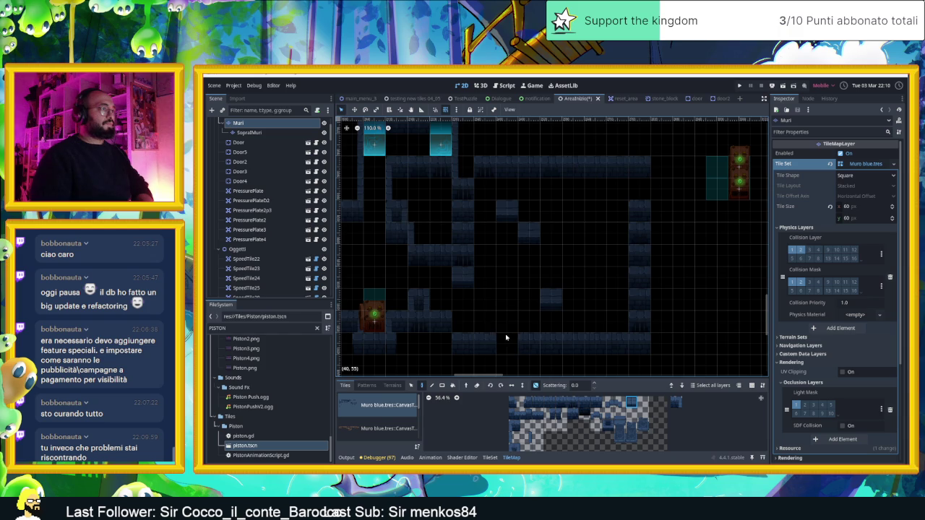
scroll(546, 331, down, 2)
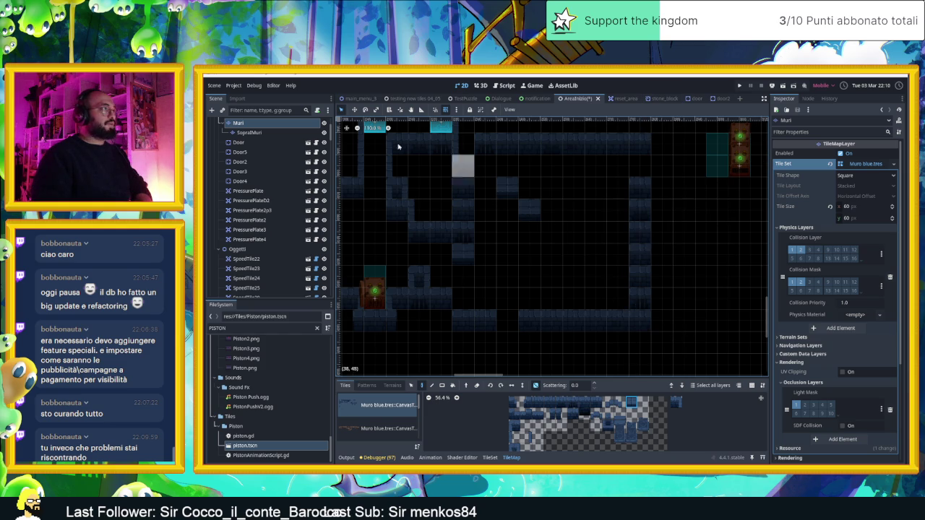
click(250, 146)
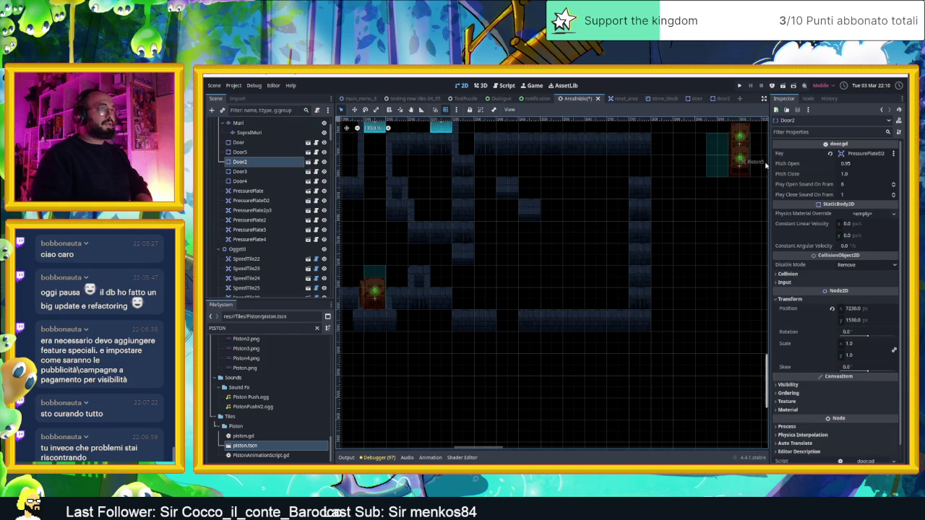
Drag Piston5 from the top-right corner down into the middle corridor
click(740, 163)
drag(738, 166, 551, 276)
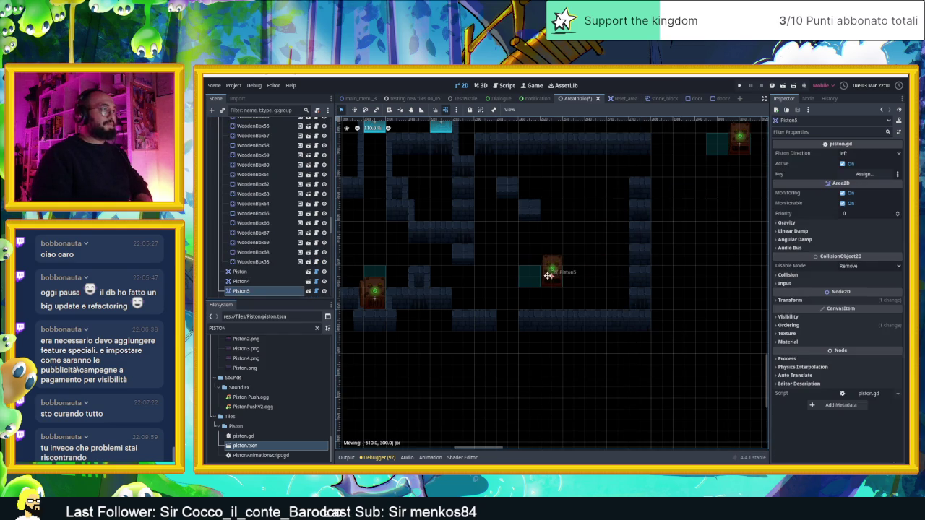
drag(602, 257, 610, 275)
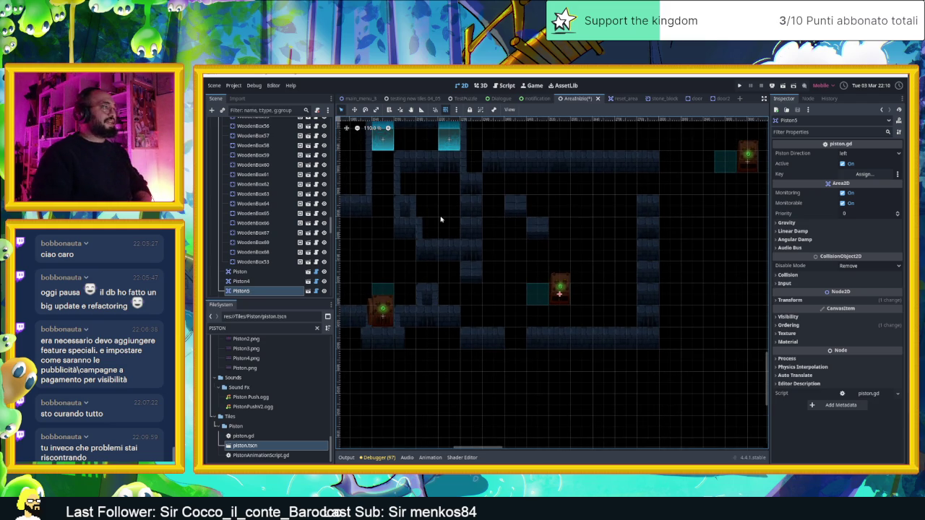
scroll(489, 254, down, 2)
scroll(493, 254, up, 1)
scroll(547, 273, down, 1)
scroll(547, 269, up, 1)
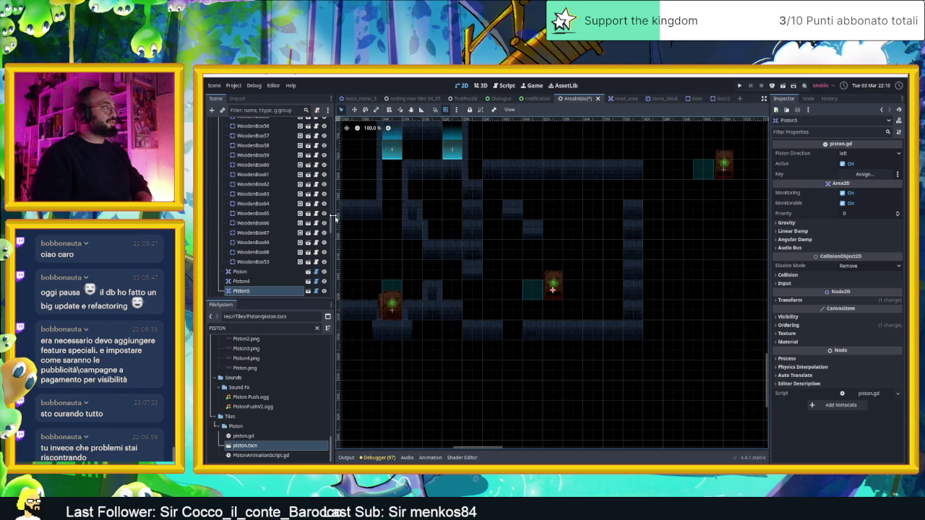
scroll(275, 161, up, 15)
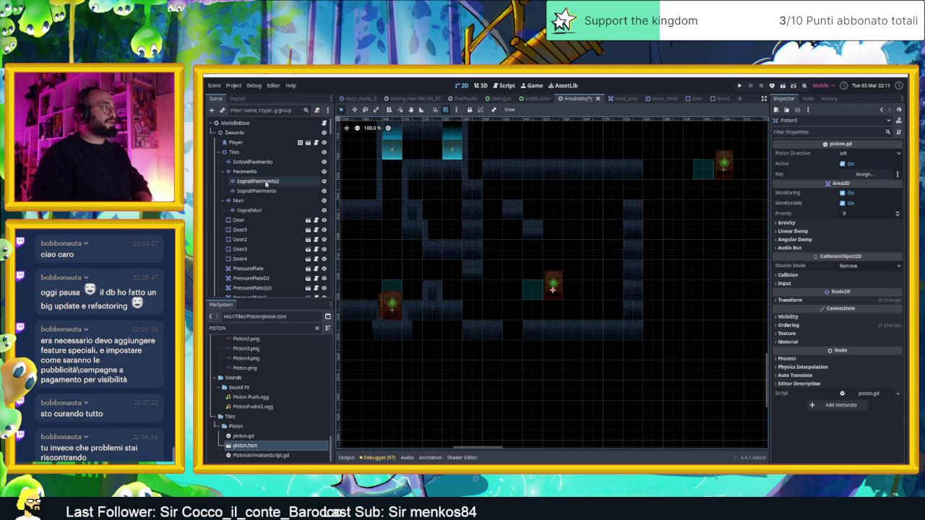
click(250, 201)
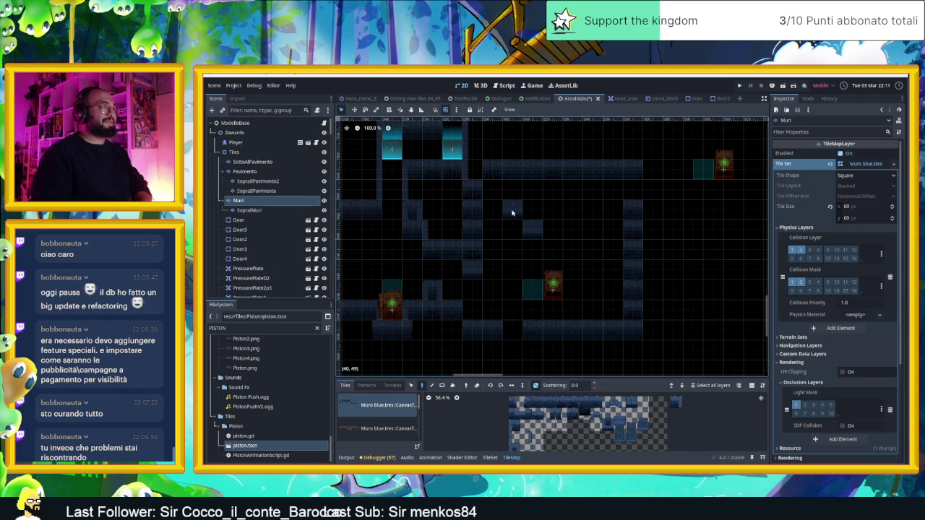
Erase one wall tile and paint a five-tile wall strip near the top
right_click(511, 213)
drag(590, 397, 539, 401)
drag(497, 152, 545, 149)
Leave tile painting and shift Piston5 one tile to the right
key(e)
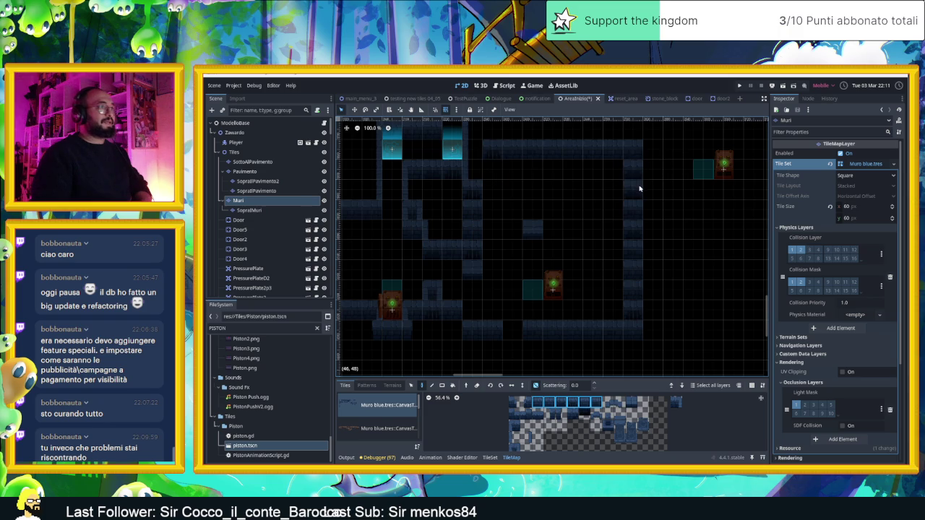
scroll(574, 267, up, 3)
scroll(582, 267, down, 2)
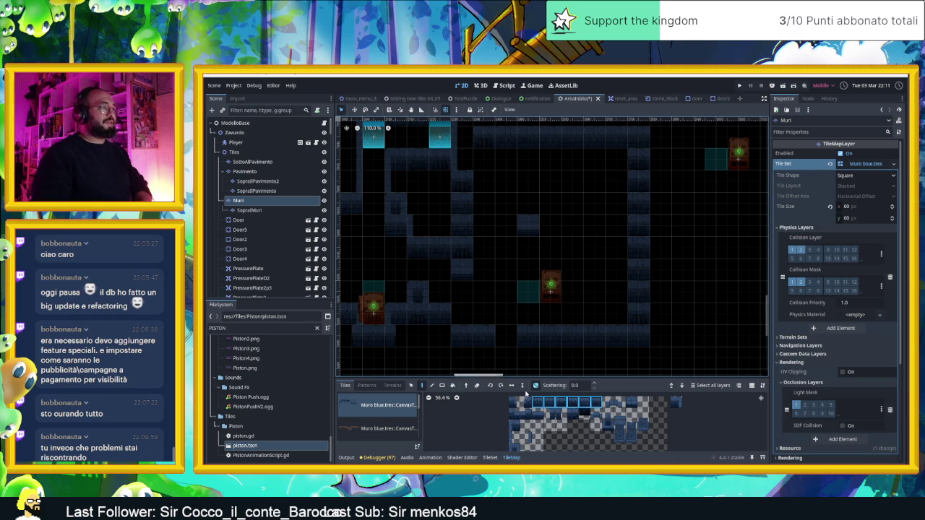
key(s)
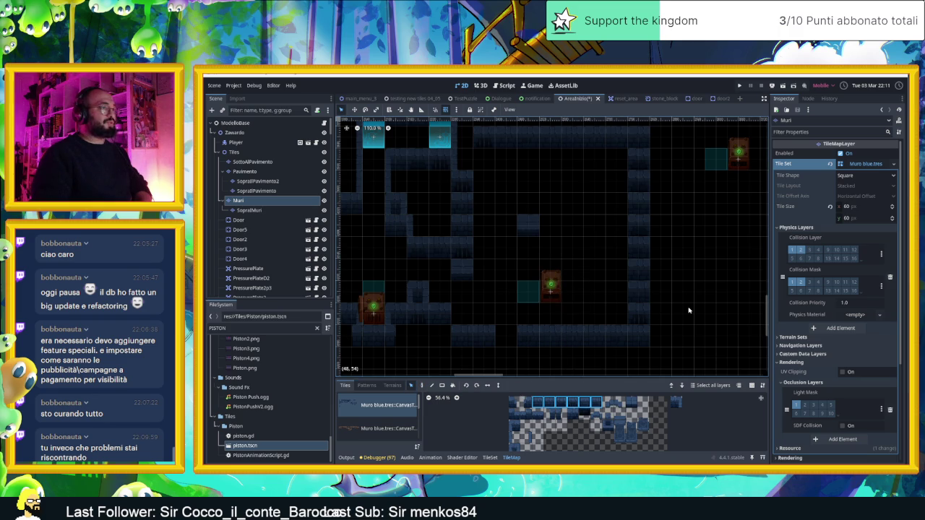
drag(550, 286, 573, 289)
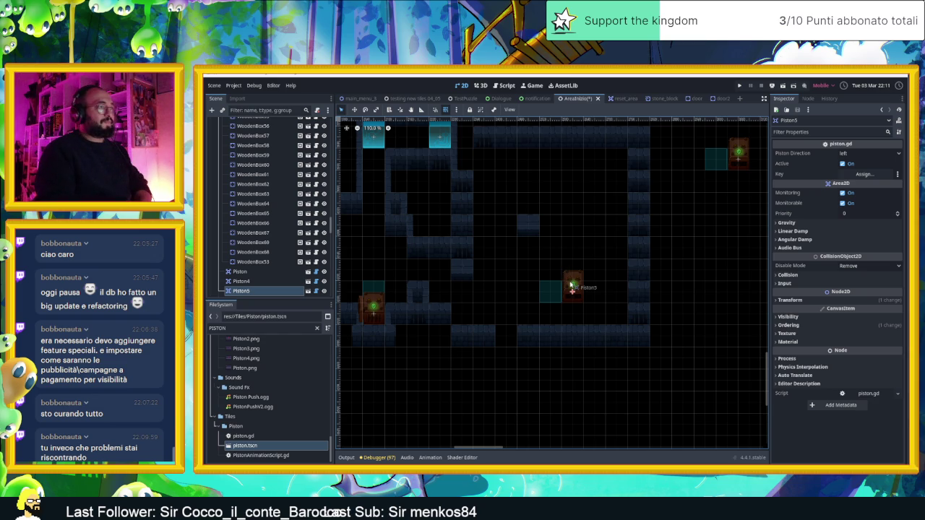
Shift Piston5 another tile right, then ready the Muri layer with one wall tile and Paint
drag(572, 286, 589, 282)
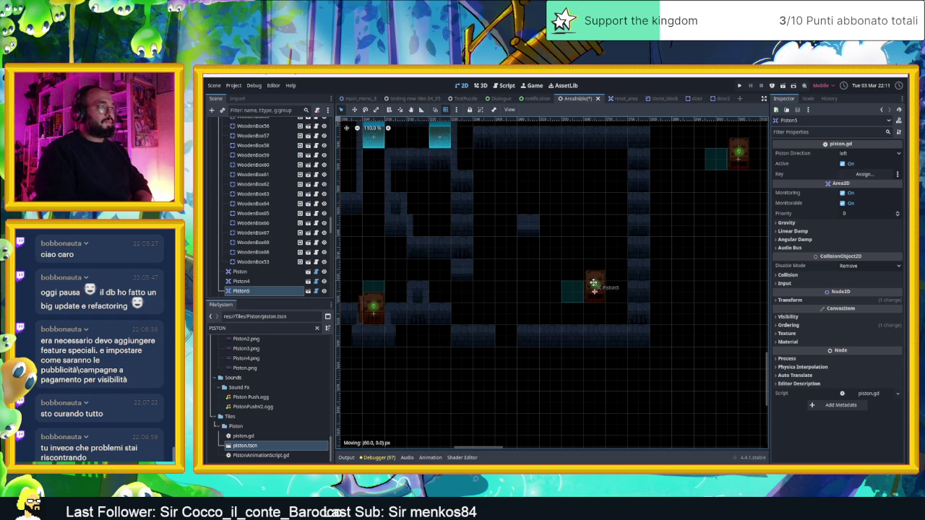
click(529, 229)
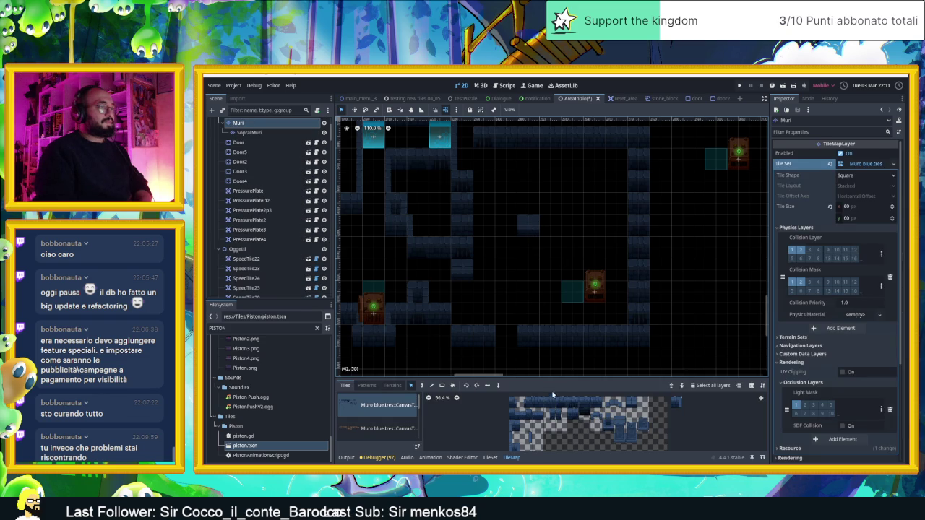
click(631, 401)
click(422, 385)
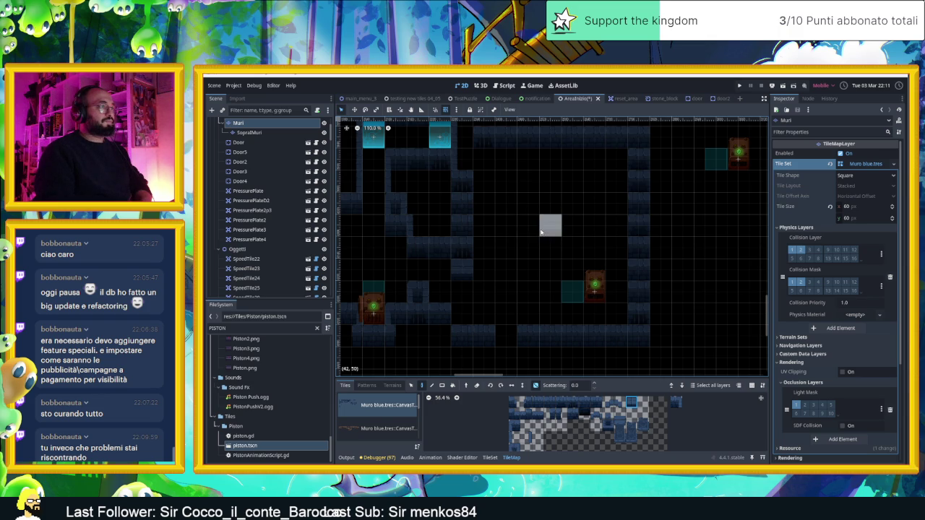
drag(535, 159, 535, 165)
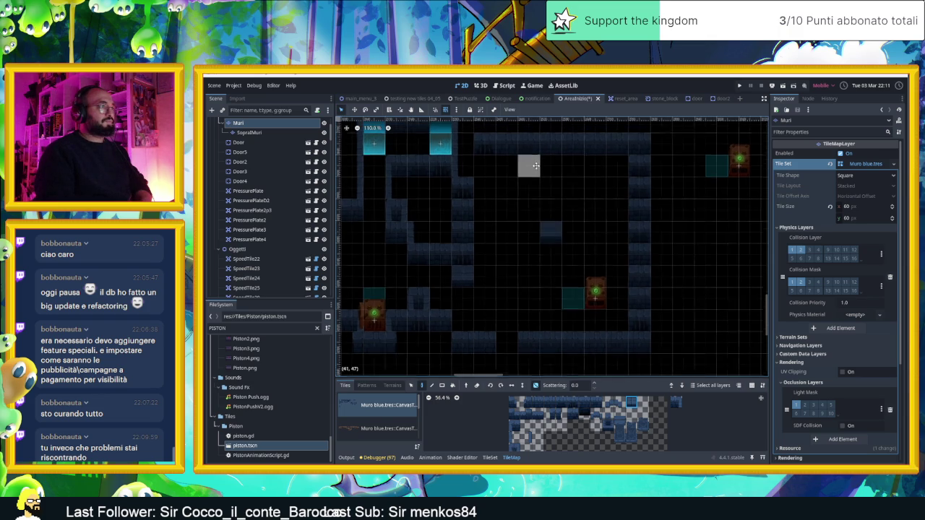
scroll(535, 161, up, 1)
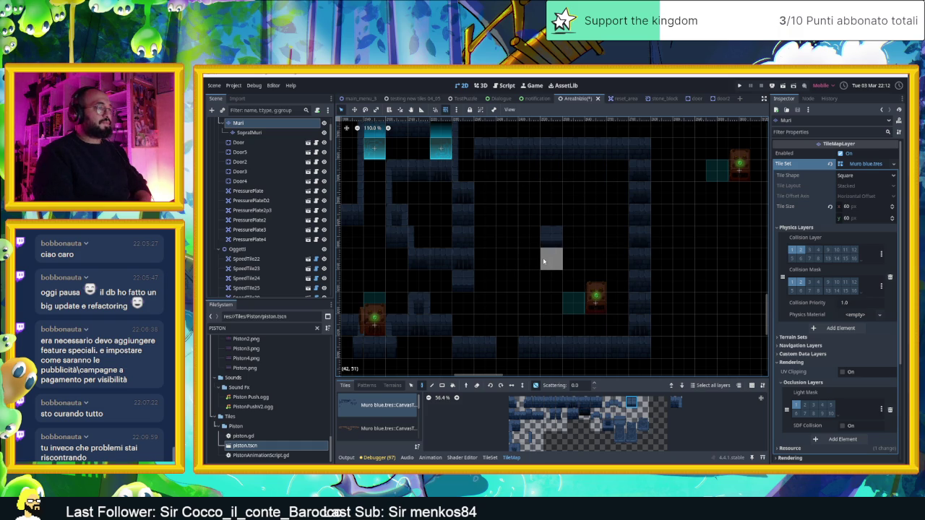
drag(542, 257, 545, 226)
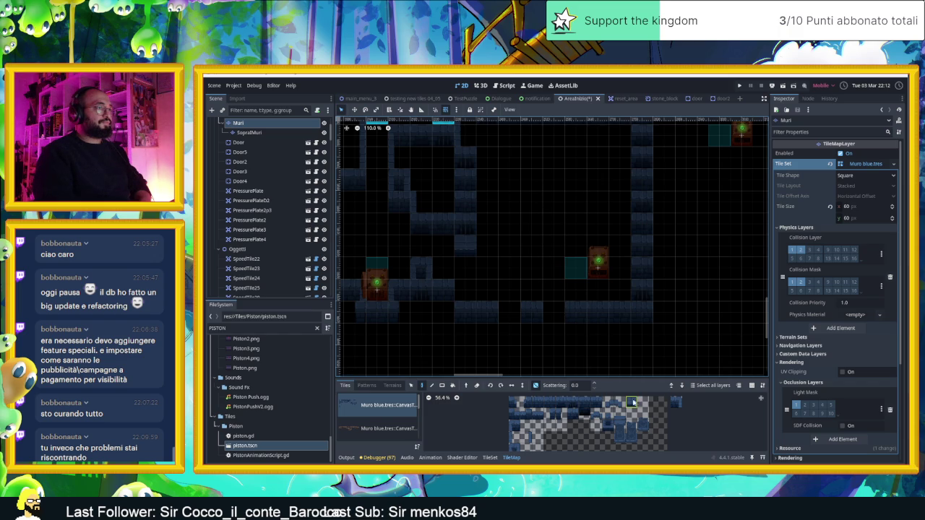
Paint a wall tile at cell (42, 51) and two tiles in the lower corridor
click(554, 232)
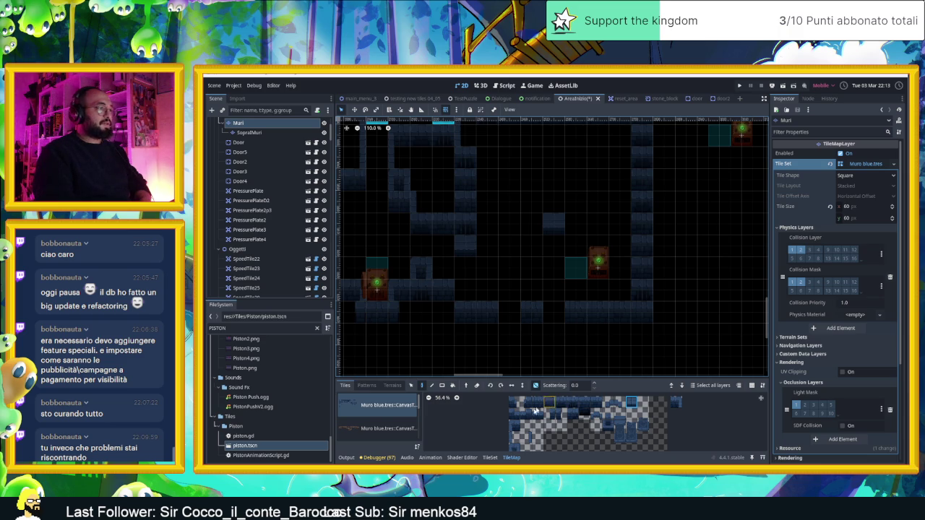
click(561, 414)
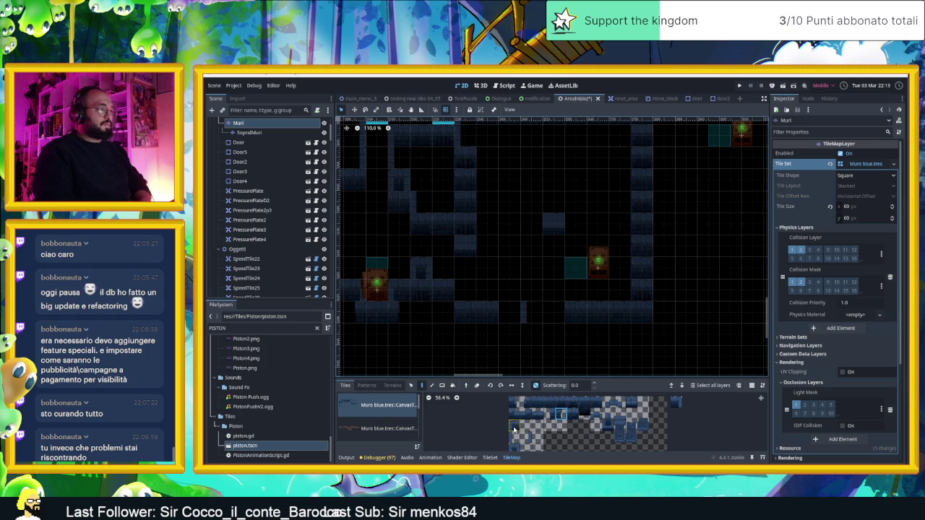
click(532, 311)
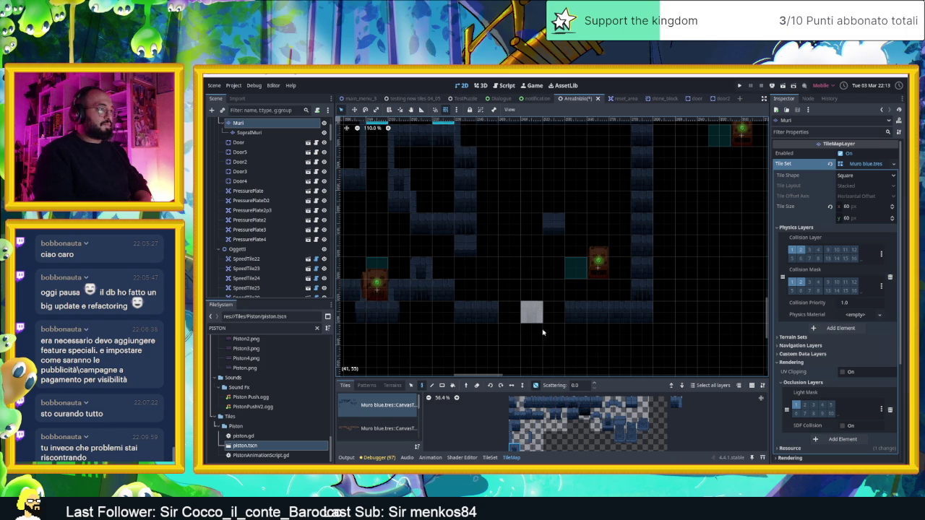
click(535, 334)
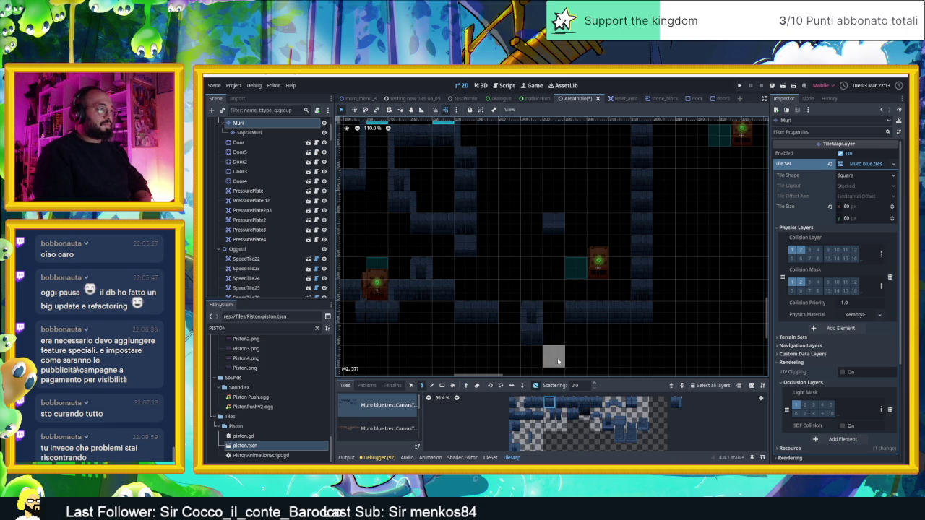
Try other tiles in the Muro blue atlas, then settle on the main wall tile
click(515, 426)
click(676, 402)
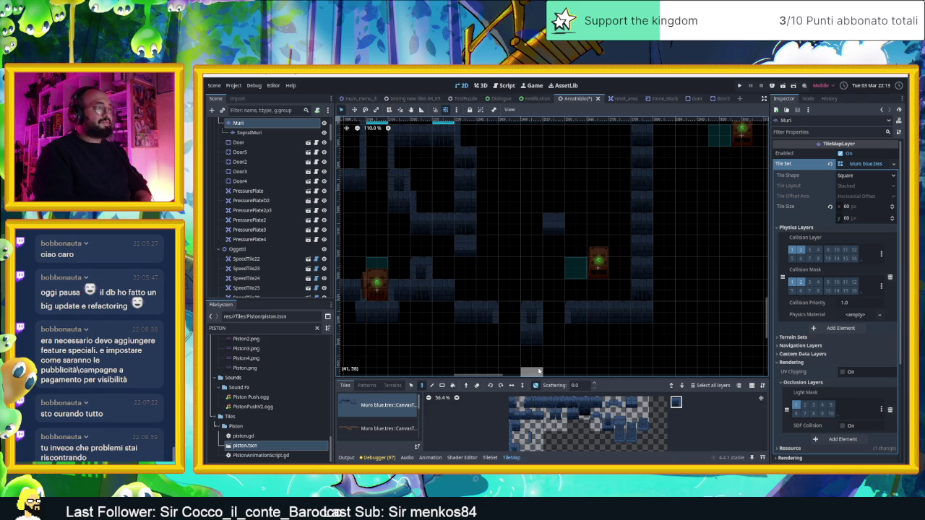
mouse_move(553, 354)
mouse_down()
mouse_move(528, 346)
mouse_move(546, 346)
mouse_up()
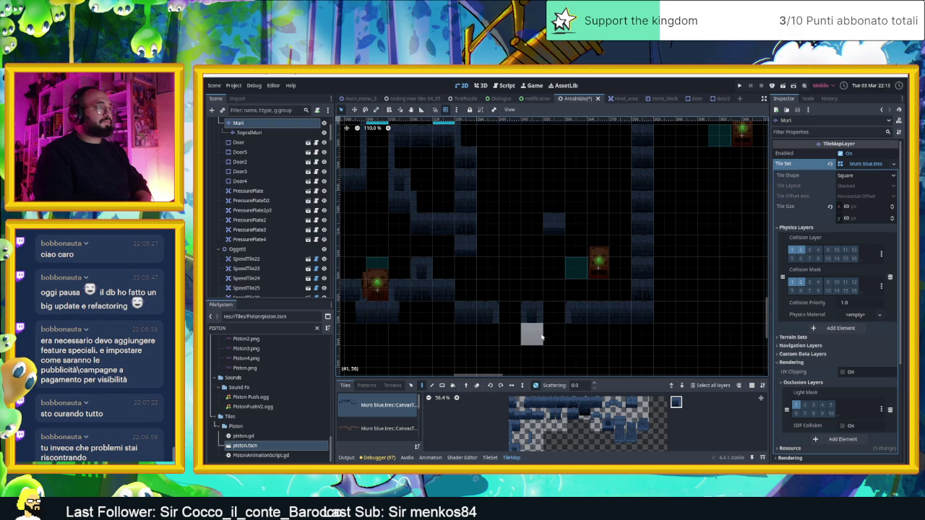
drag(541, 268, 543, 282)
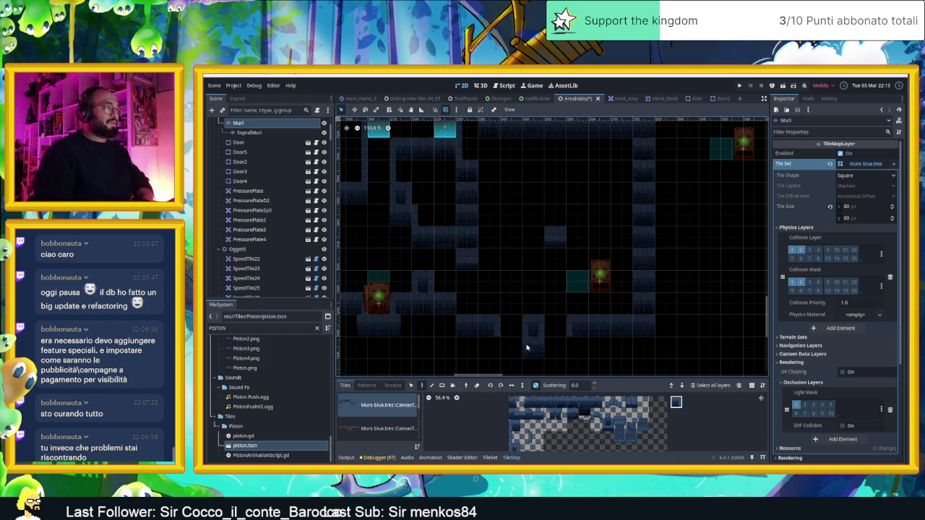
scroll(539, 308, down, 2)
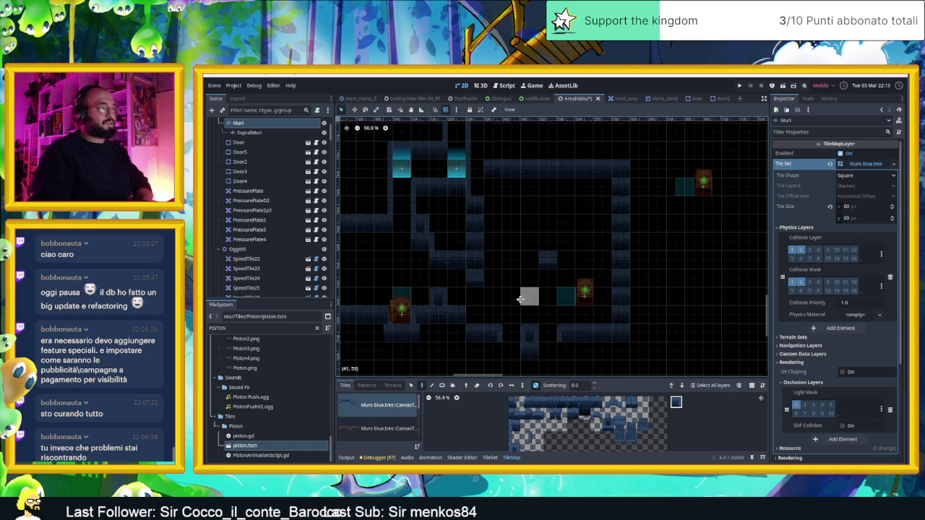
scroll(506, 293, up, 1)
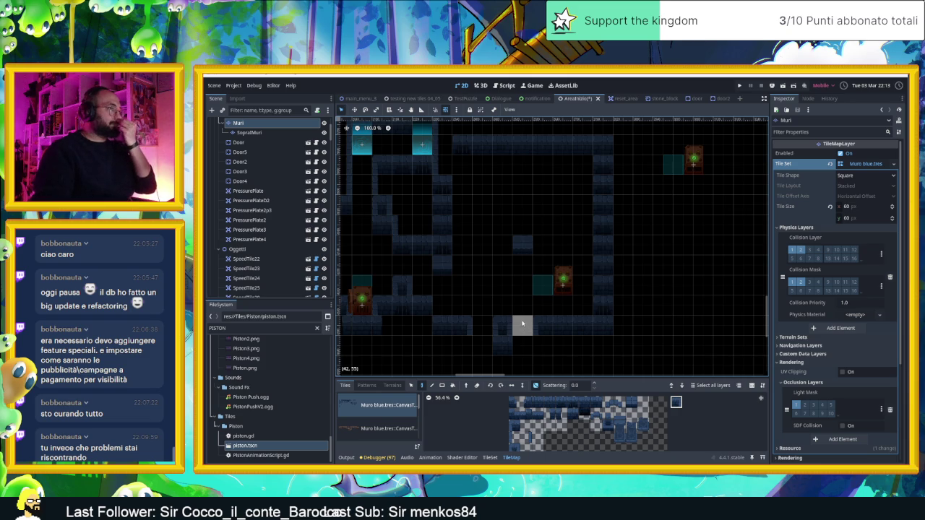
scroll(542, 305, up, 1)
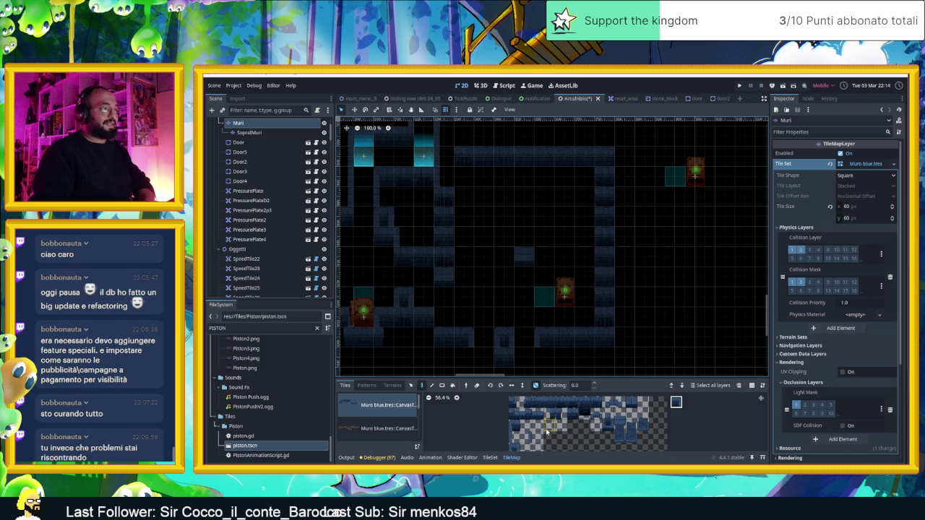
click(631, 402)
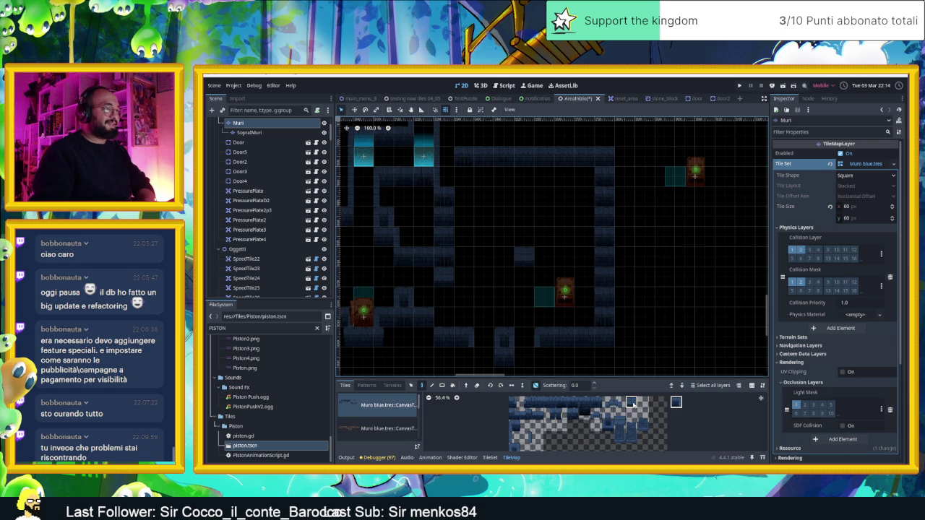
Paint two single wall tiles, then browse the tileset for another wall tile
click(484, 216)
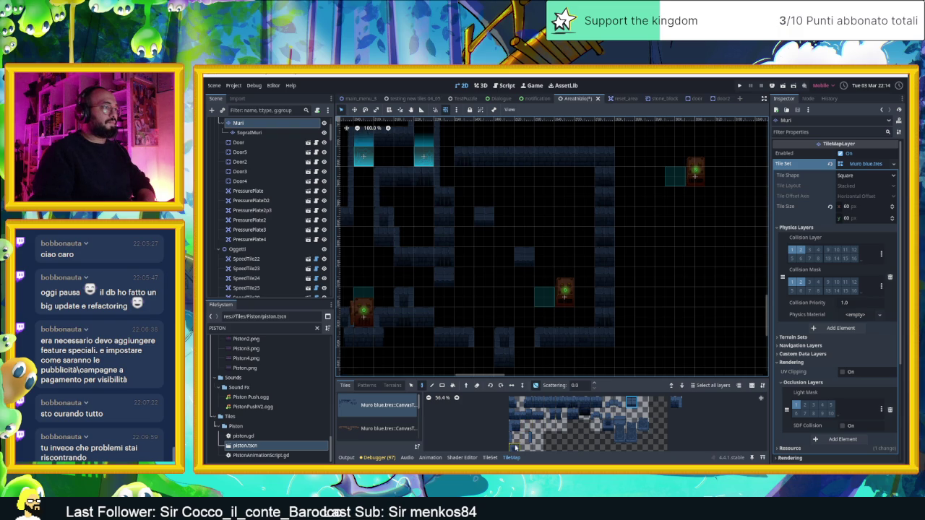
click(562, 196)
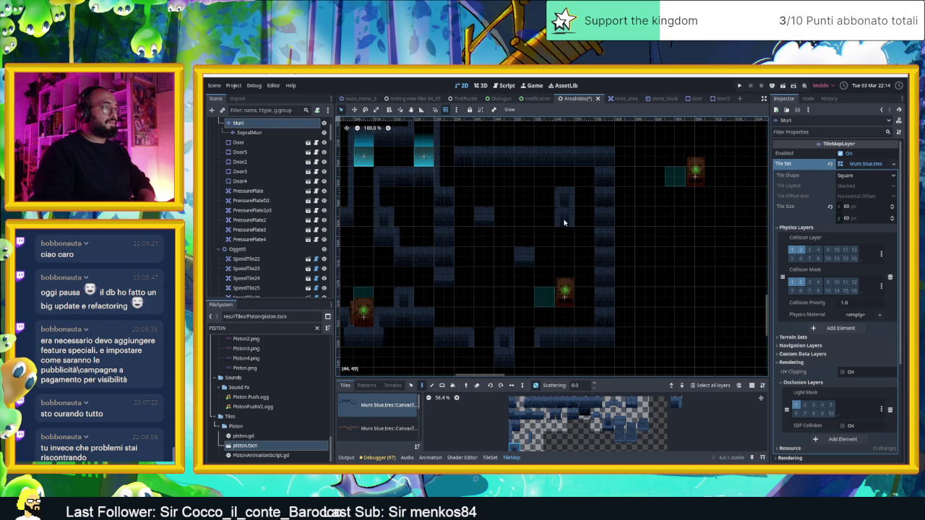
click(515, 440)
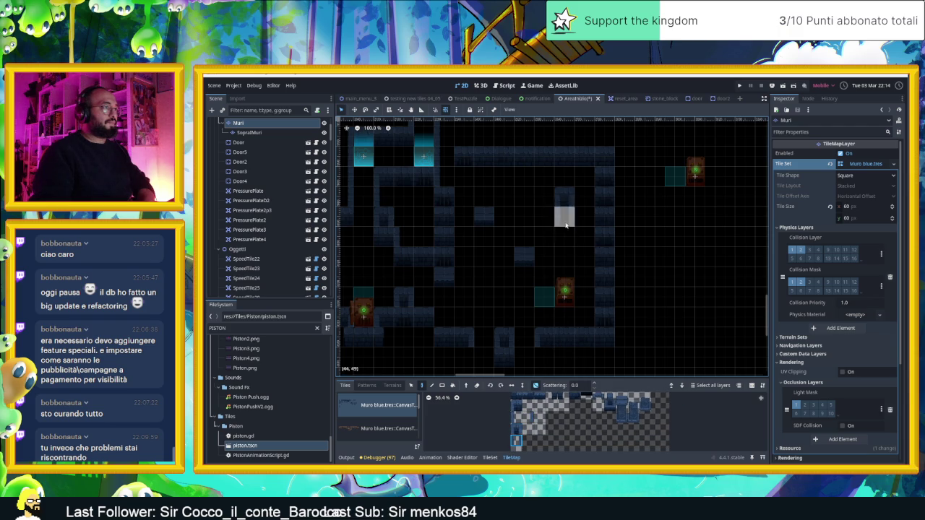
click(562, 413)
click(562, 416)
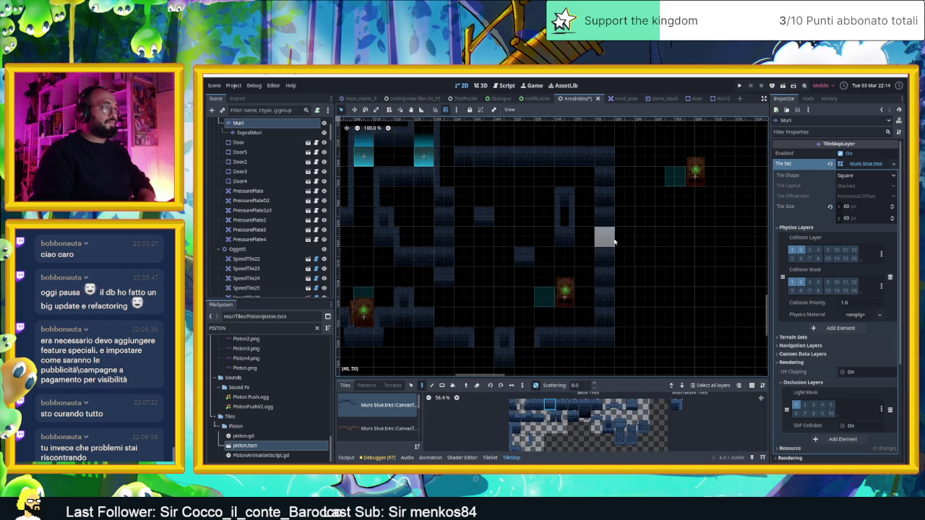
scroll(611, 257, up, 1)
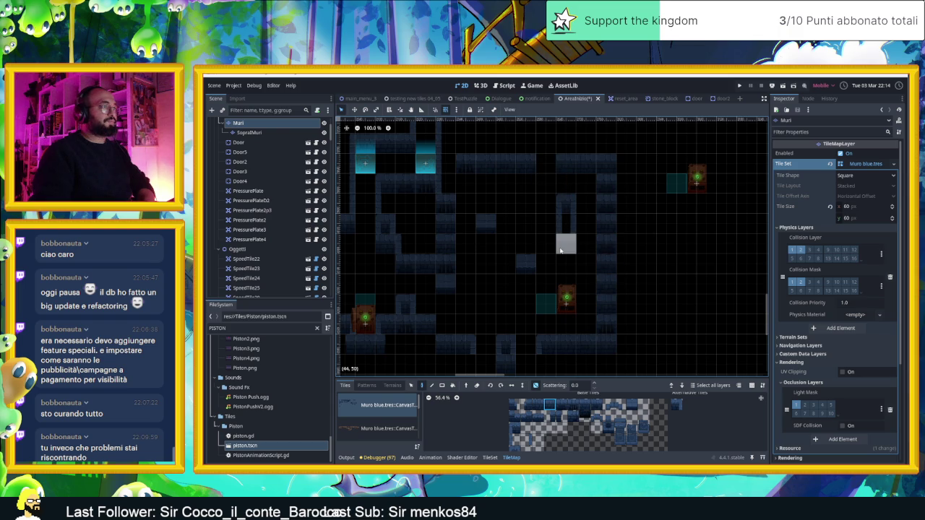
scroll(563, 242, down, 3)
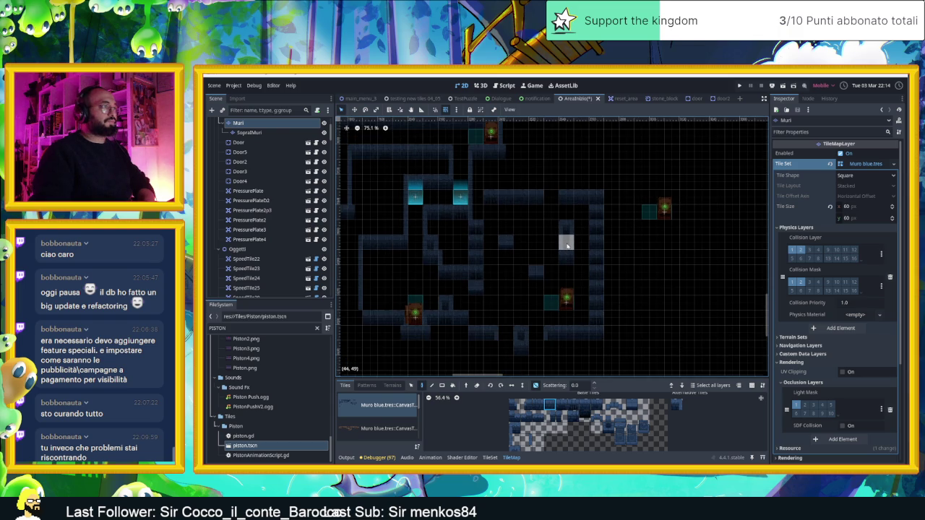
scroll(549, 240, up, 2)
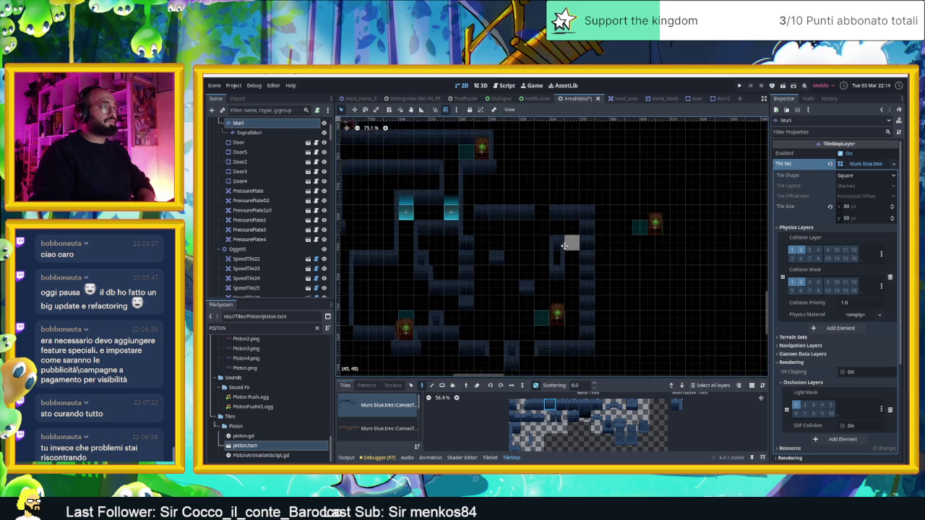
scroll(575, 248, down, 2)
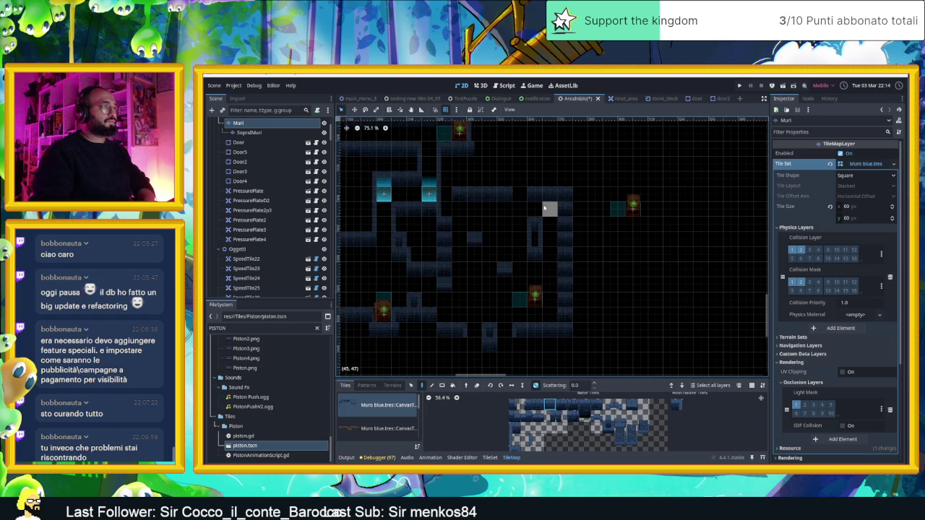
scroll(542, 198, down, 1)
scroll(532, 239, up, 3)
scroll(538, 278, down, 3)
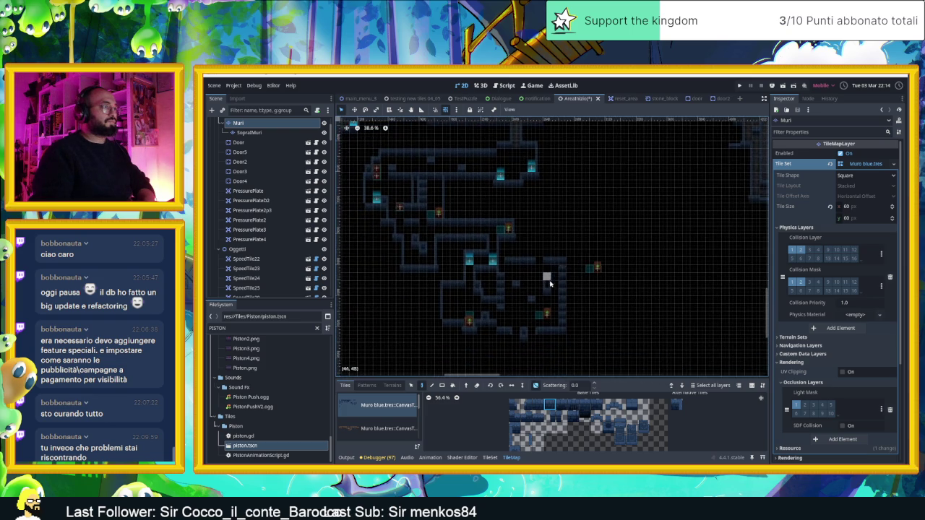
scroll(550, 282, up, 4)
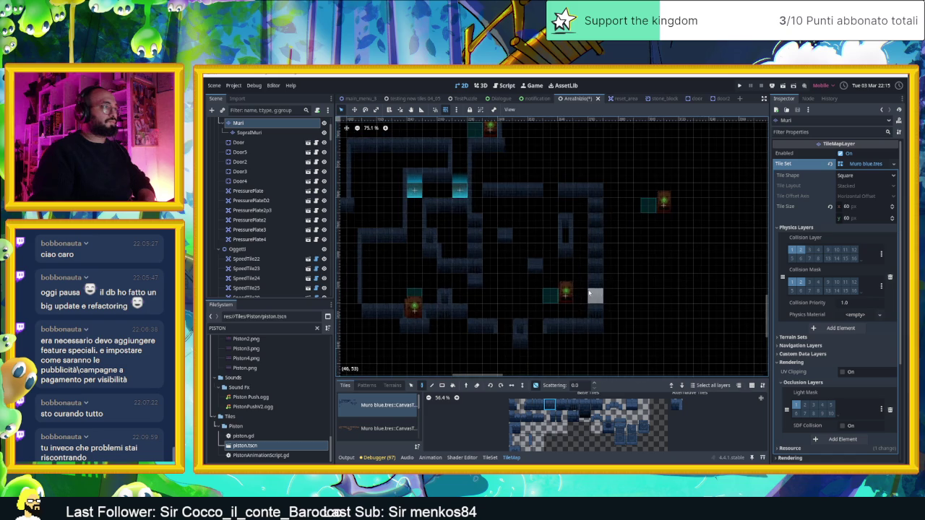
scroll(563, 286, up, 2)
Paint vertical wall strips in the dungeon's right section
click(517, 432)
drag(602, 166, 598, 238)
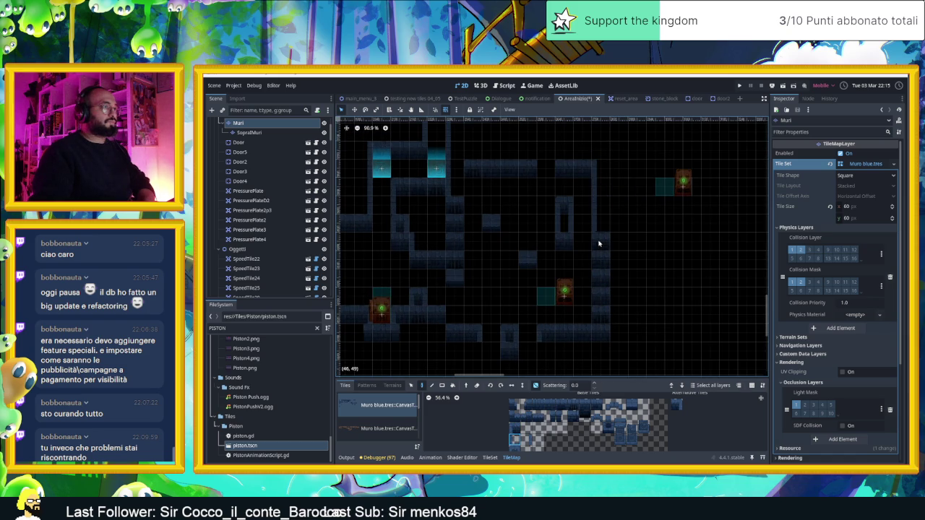
drag(597, 295, 597, 313)
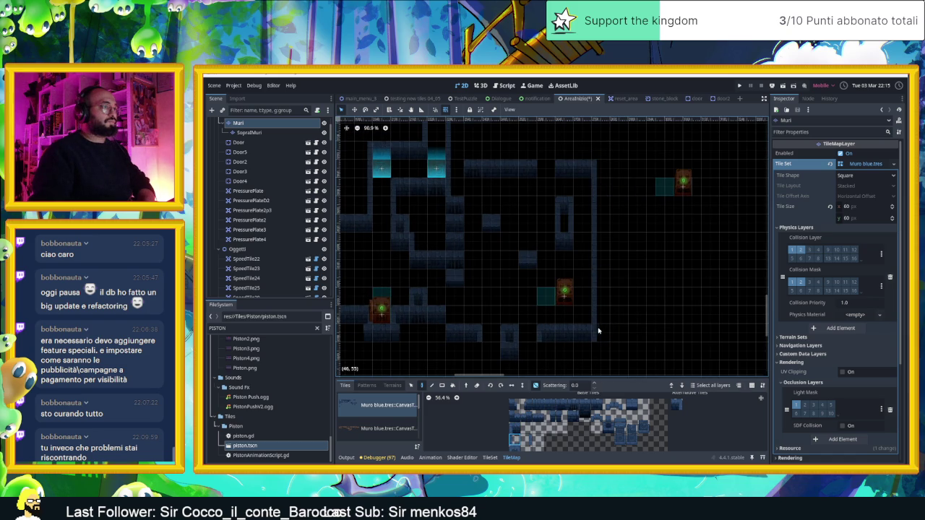
scroll(584, 203, up, 3)
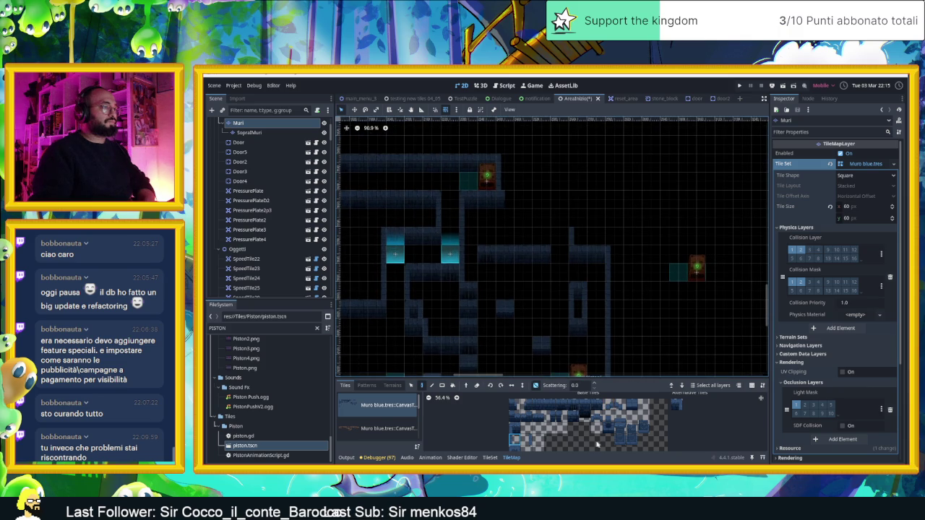
drag(545, 235, 547, 198)
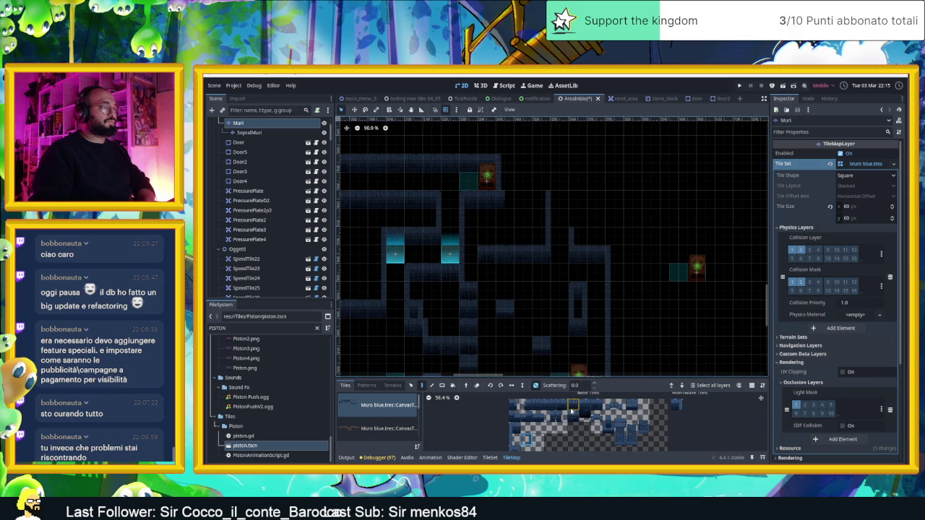
Paint a horizontal row of five wall tiles in the upper right
drag(550, 405, 596, 405)
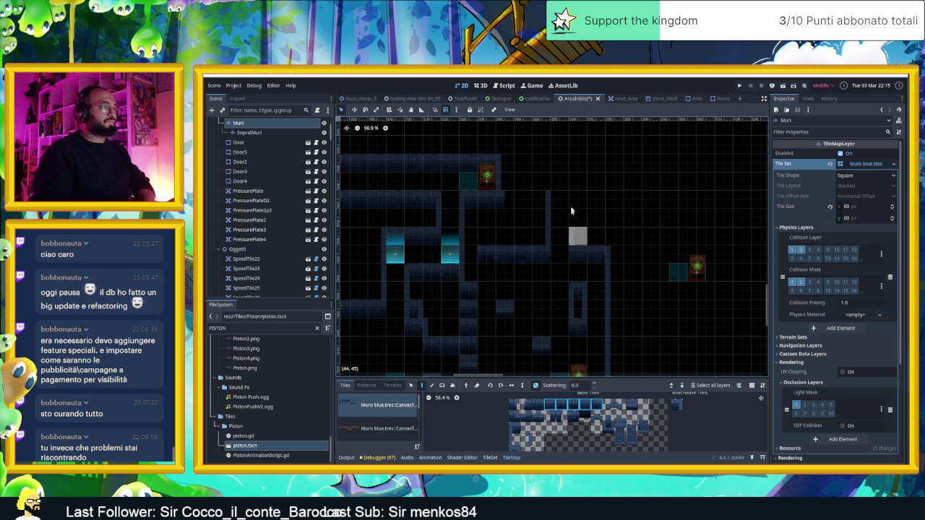
drag(552, 183, 611, 182)
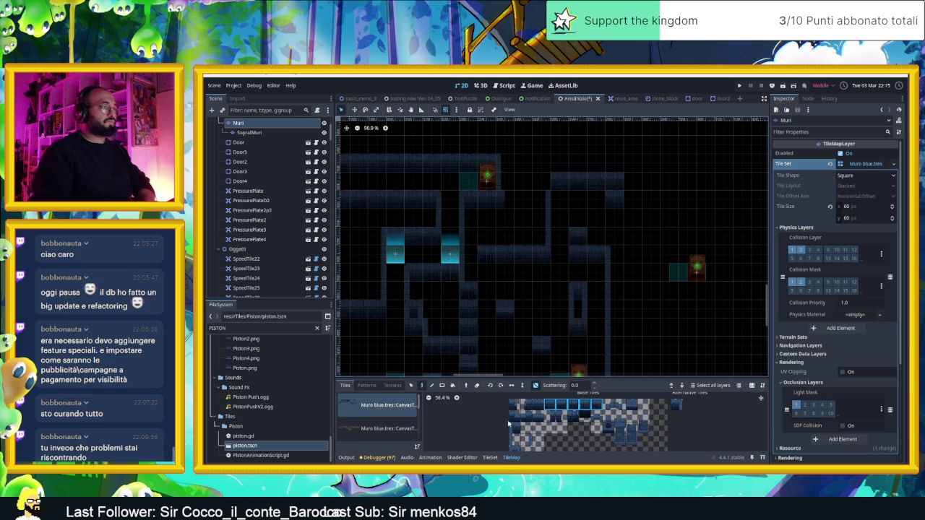
click(517, 451)
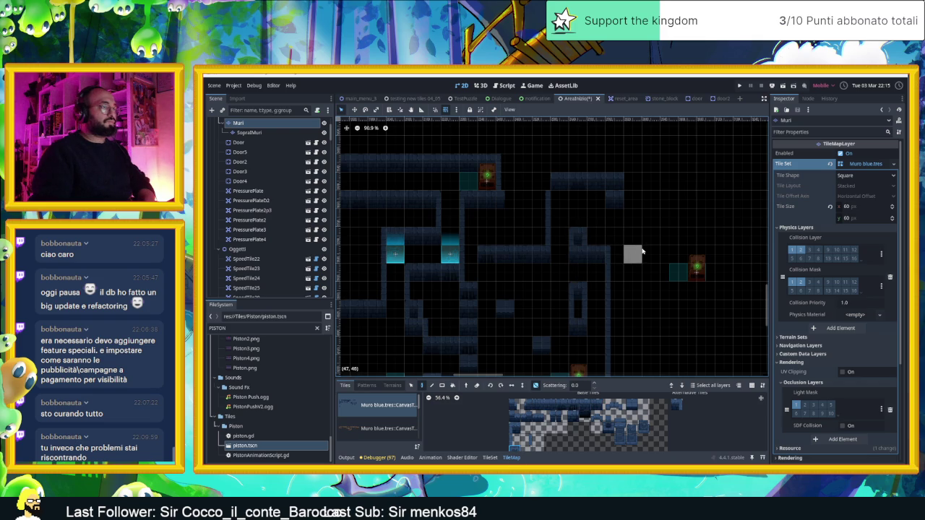
Paint a short two-tile wall row and extend it along the top
drag(627, 291, 566, 289)
mouse_move(561, 404)
mouse_down()
mouse_move(538, 405)
mouse_move(598, 405)
mouse_up()
drag(571, 195, 611, 198)
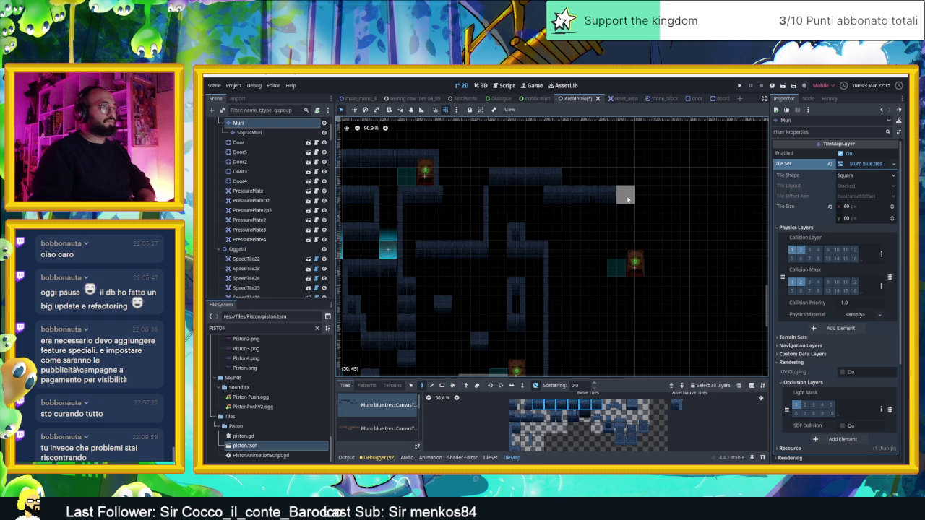
mouse_move(626, 176)
mouse_down()
mouse_move(681, 177)
mouse_move(684, 265)
mouse_move(616, 265)
mouse_up()
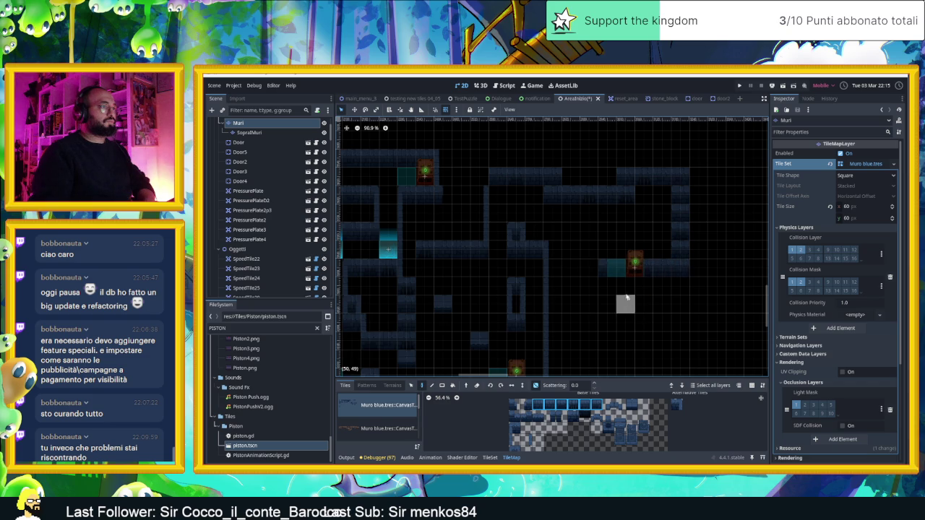
drag(643, 324, 696, 282)
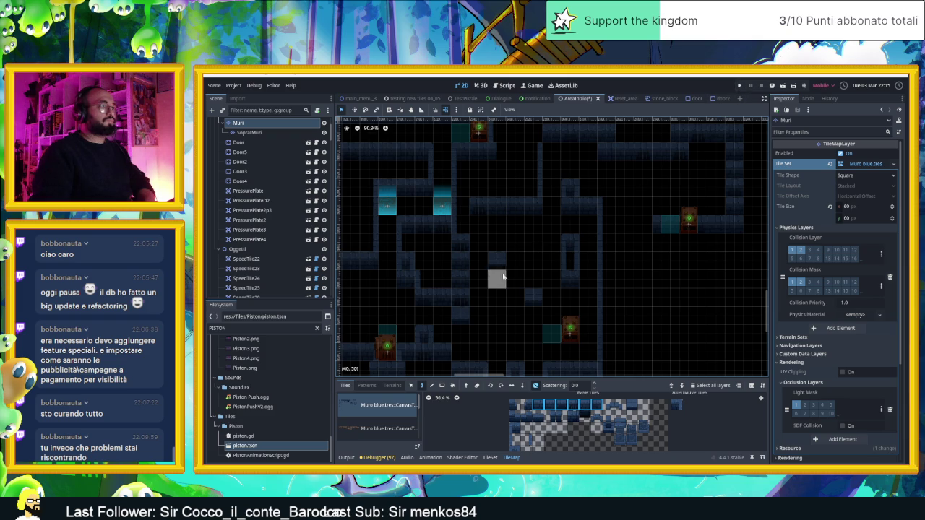
With the Selection tool, select the tile cell under Piston4 and then Piston4
click(411, 385)
click(693, 224)
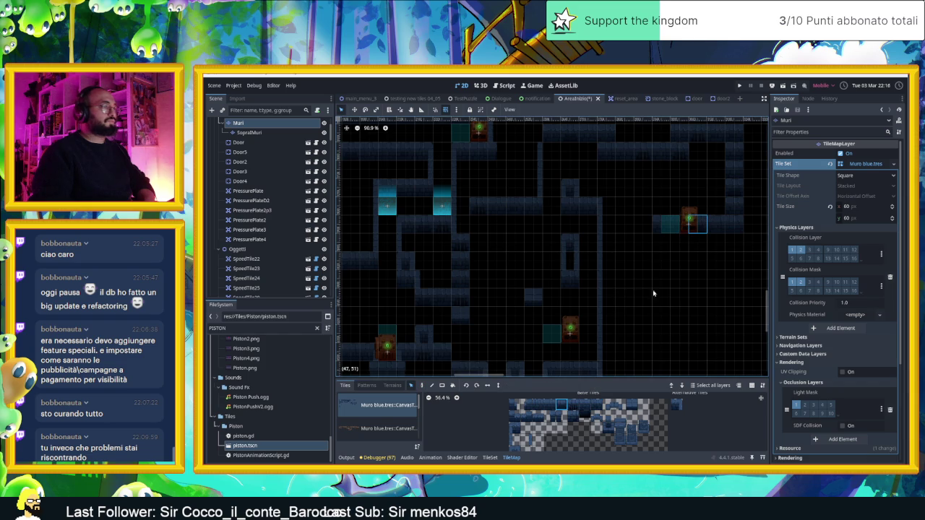
click(690, 222)
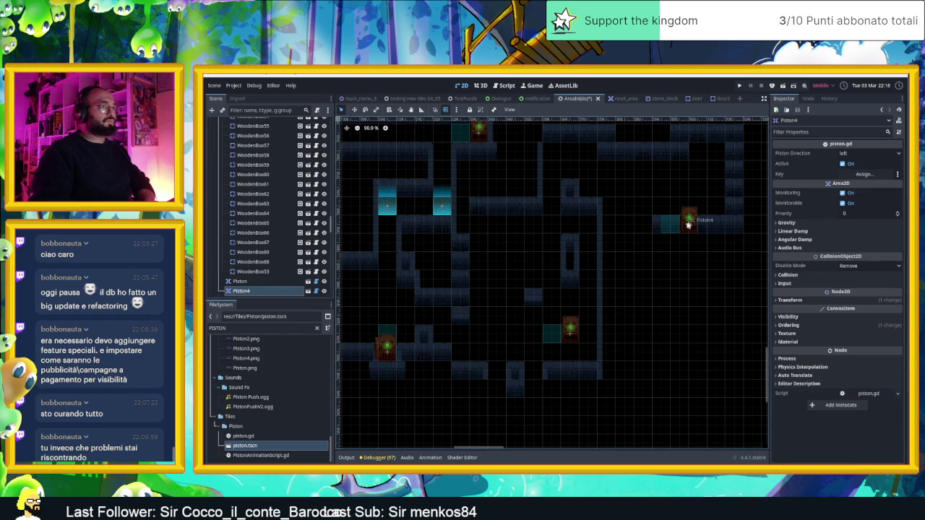
Move Piston4 left into the central corridor and set its Piston Direction to down
drag(662, 223, 471, 242)
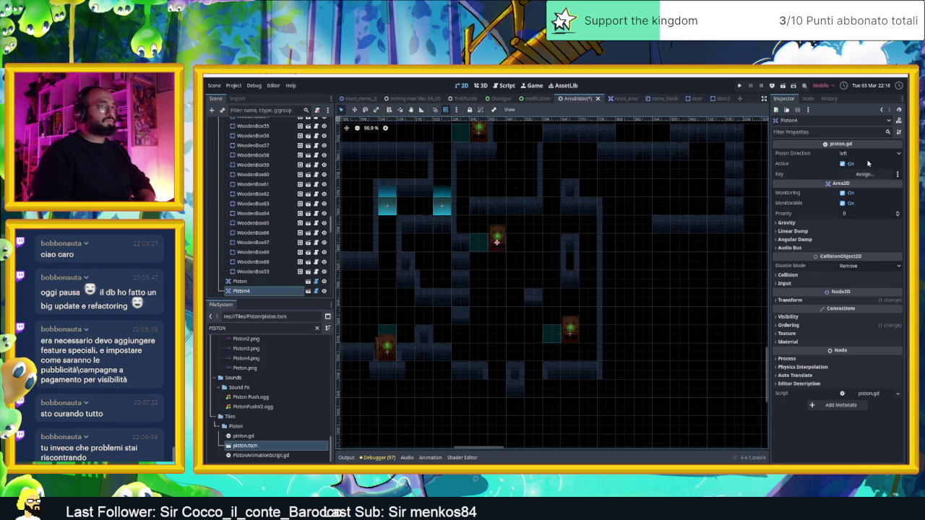
click(891, 154)
click(852, 192)
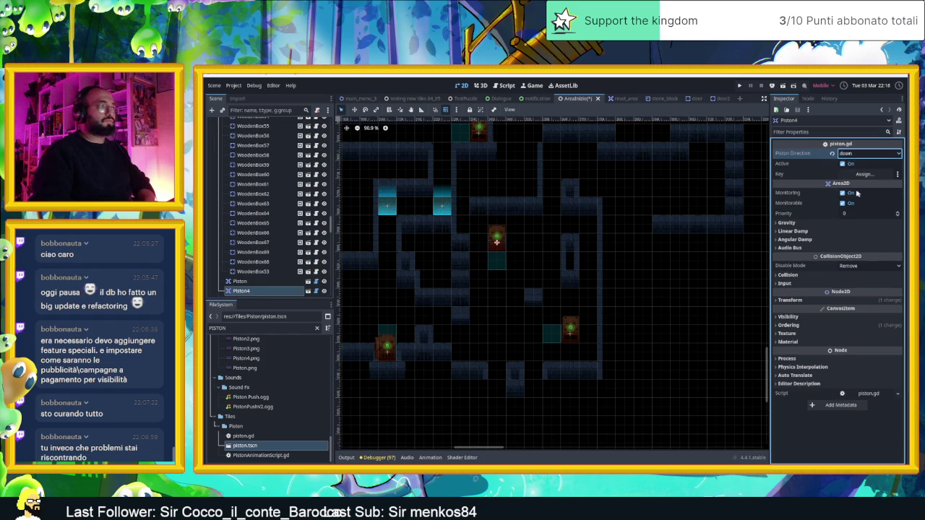
click(659, 252)
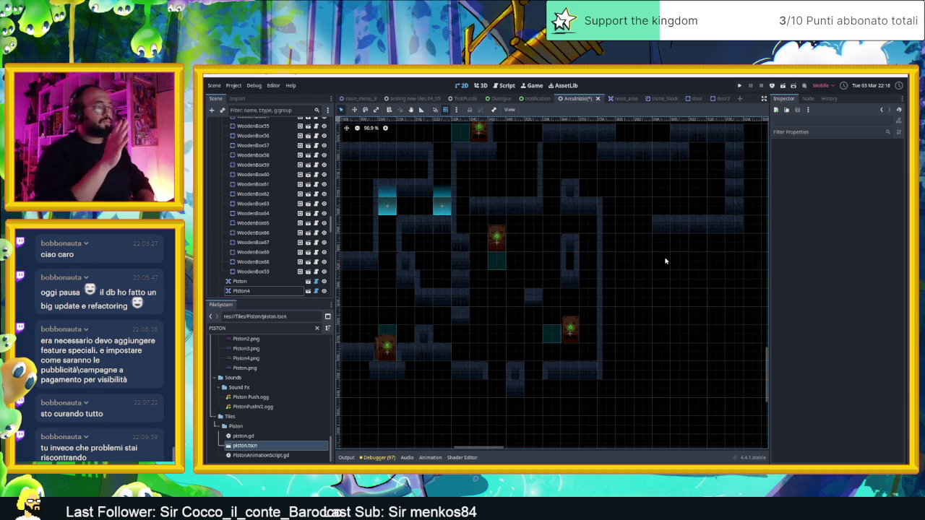
scroll(661, 264, down, 3)
Make the CameraNodeContainer zone rectangles visible and check the existing upper and lower camera zones
scroll(261, 260, up, 10)
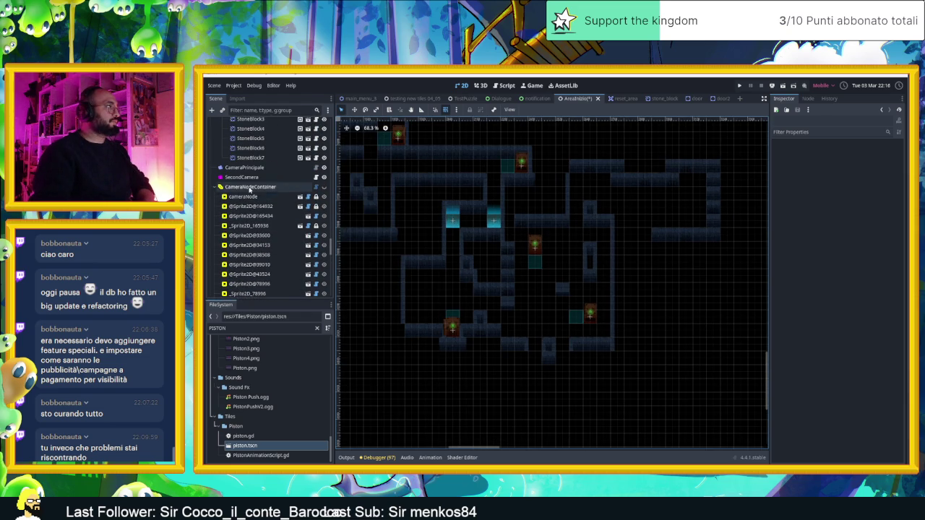
click(249, 187)
click(324, 188)
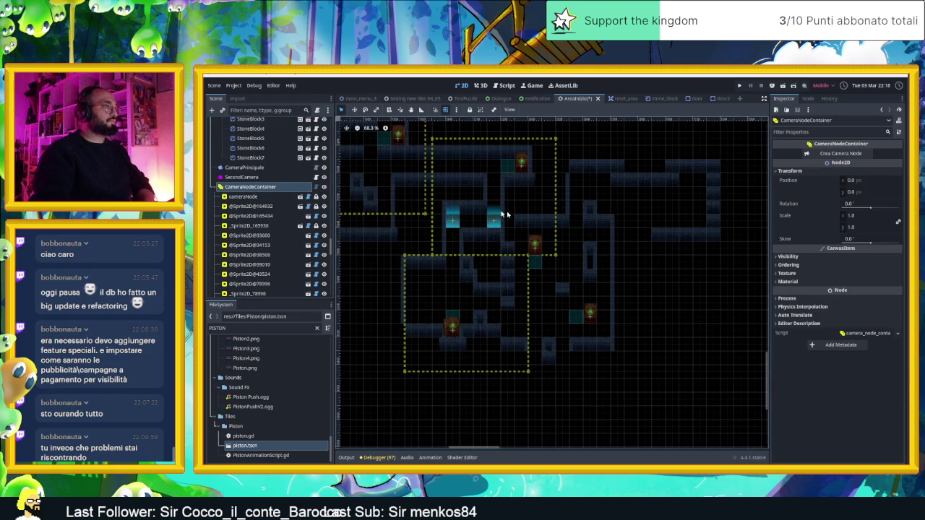
drag(564, 235, 585, 248)
click(559, 201)
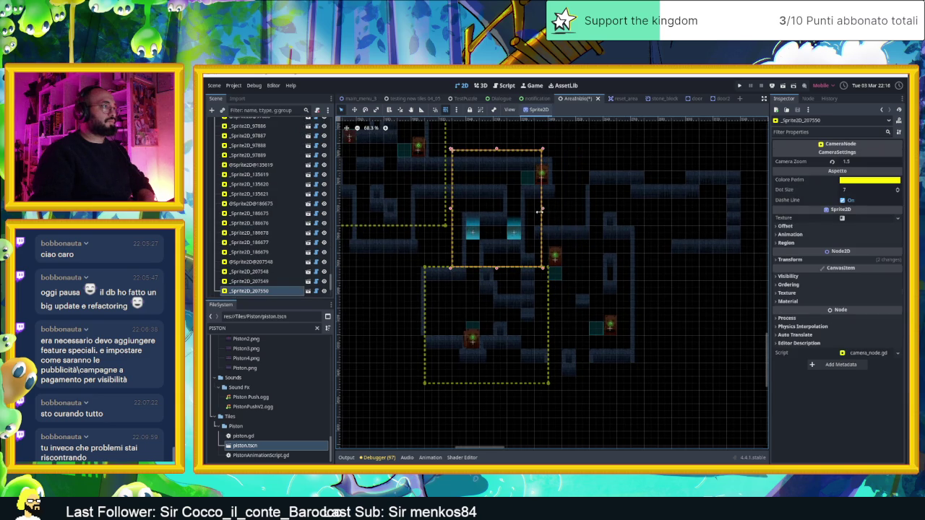
click(537, 305)
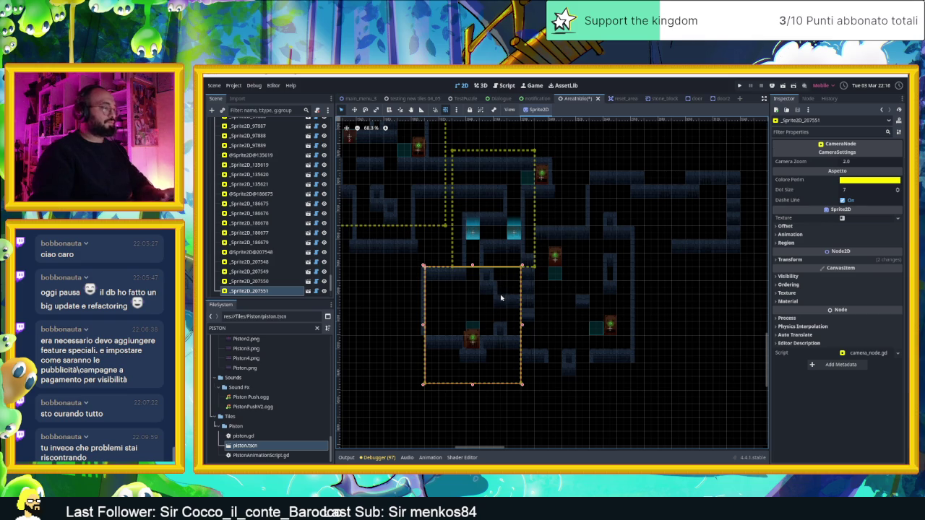
Add a camera zone over the right-hand room with Camera Zoom 1.5, then save and run
mouse_move(495, 303)
mouse_down()
mouse_move(560, 300)
mouse_move(608, 269)
mouse_up()
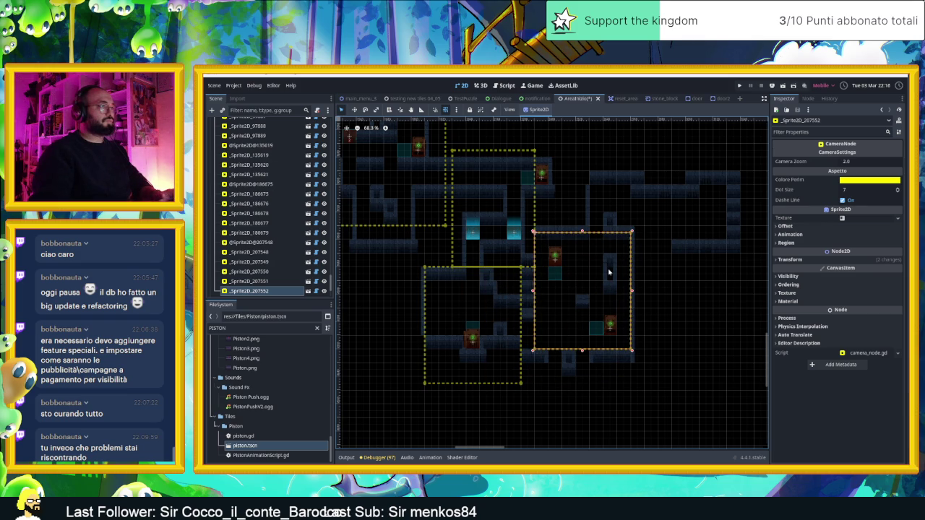
click(856, 161)
text(1.5)
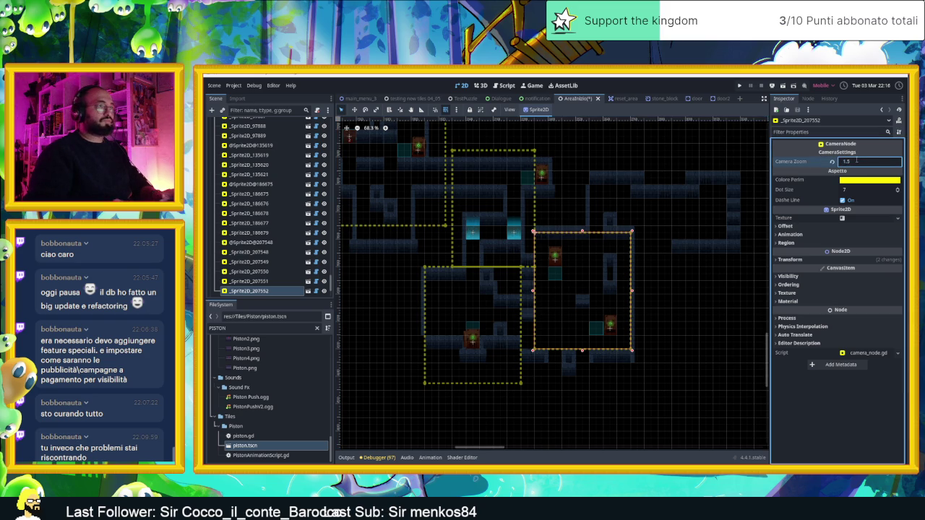
click(781, 86)
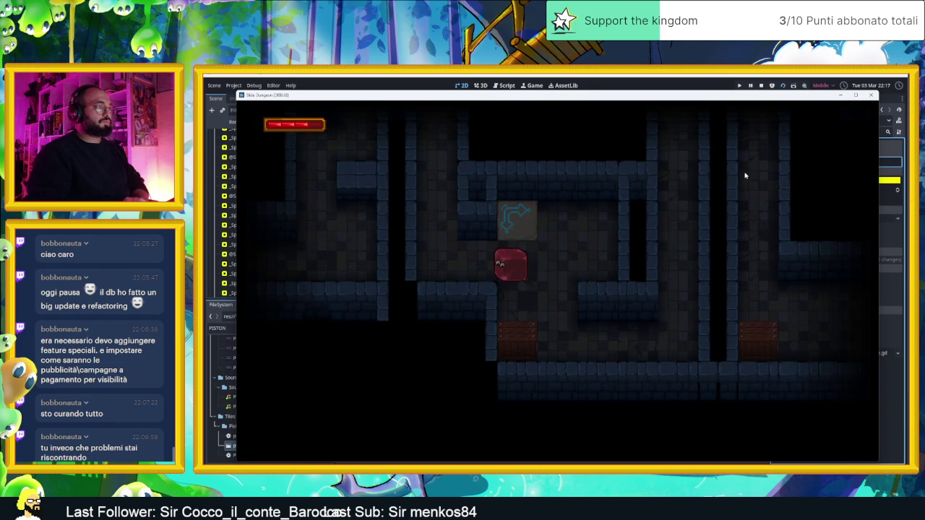
Steer the slime into the right room, then through the bottom doorway into the room below
key(Down)
key(Right)
key(Up)
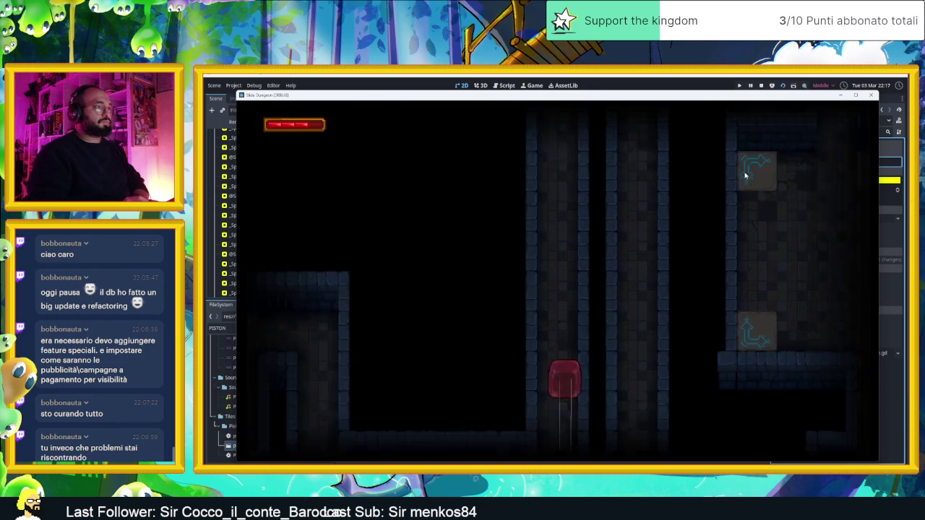
key(Left)
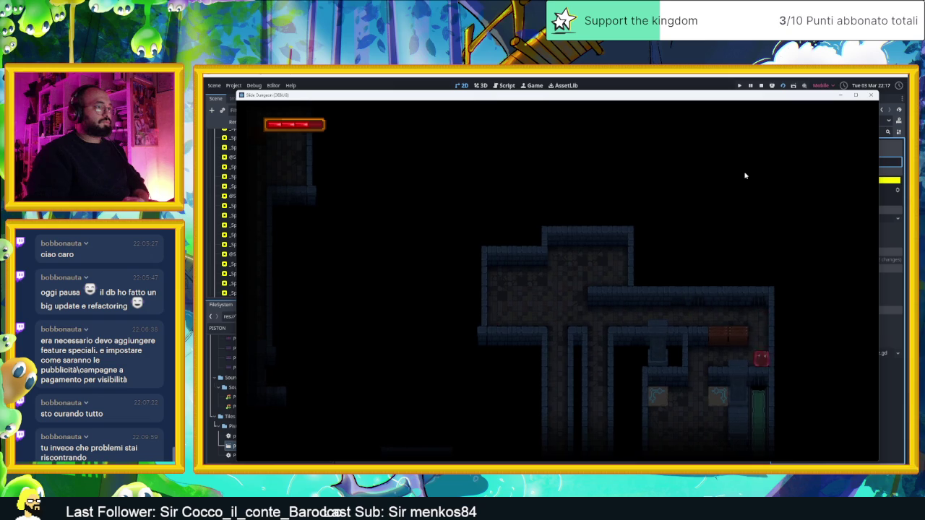
key(Down)
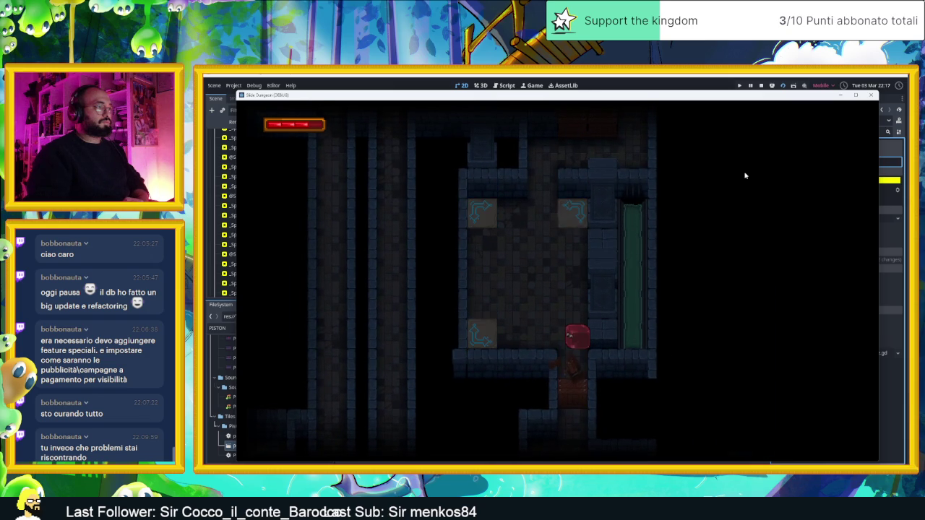
key(Down)
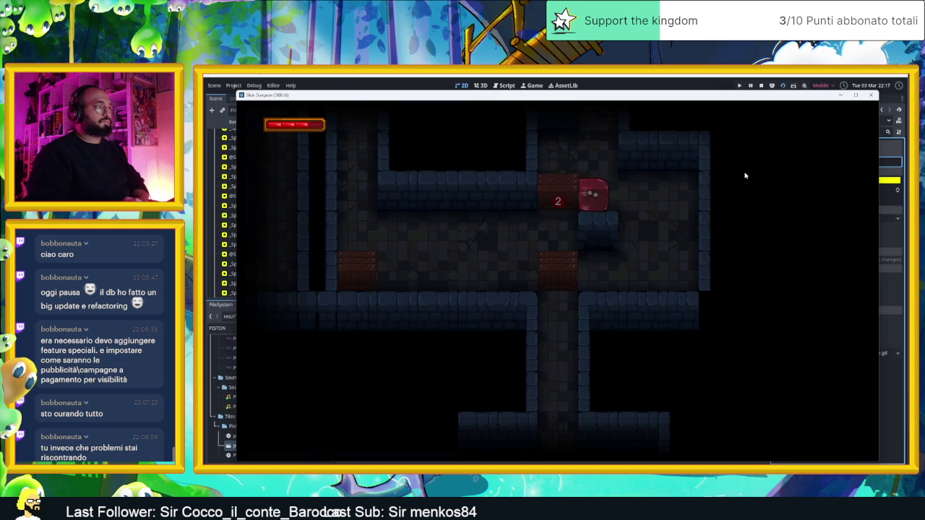
key(Left)
key(Down)
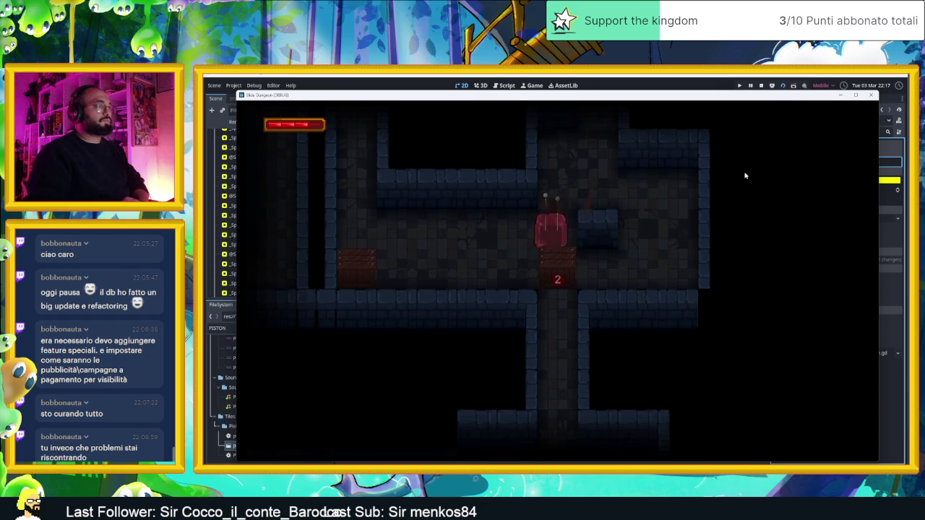
key(Down)
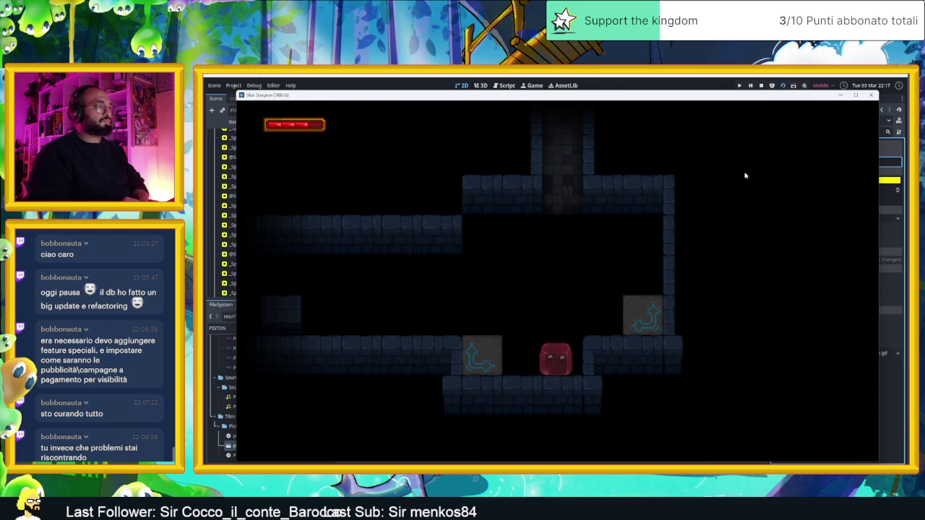
Guide the slime across arrow tiles and the wall gap into the wider maze section
key(Left)
key(Right)
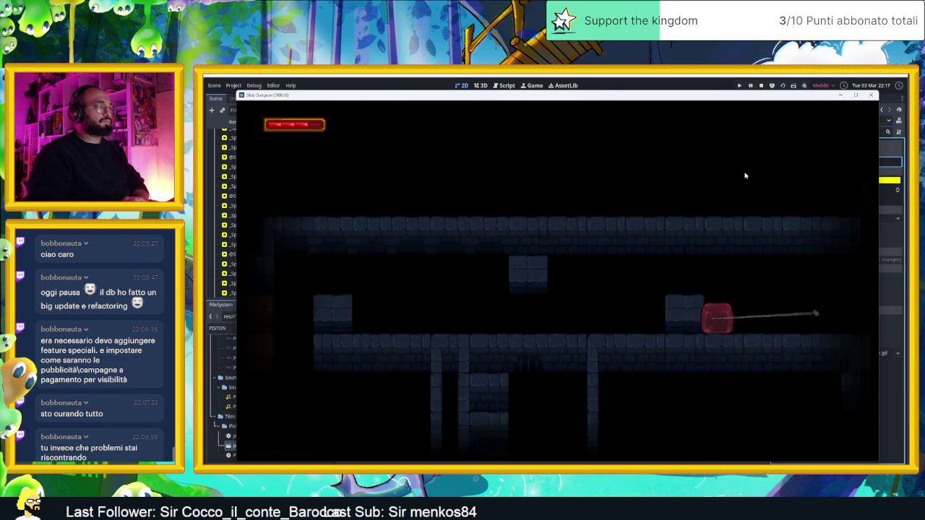
key(Left)
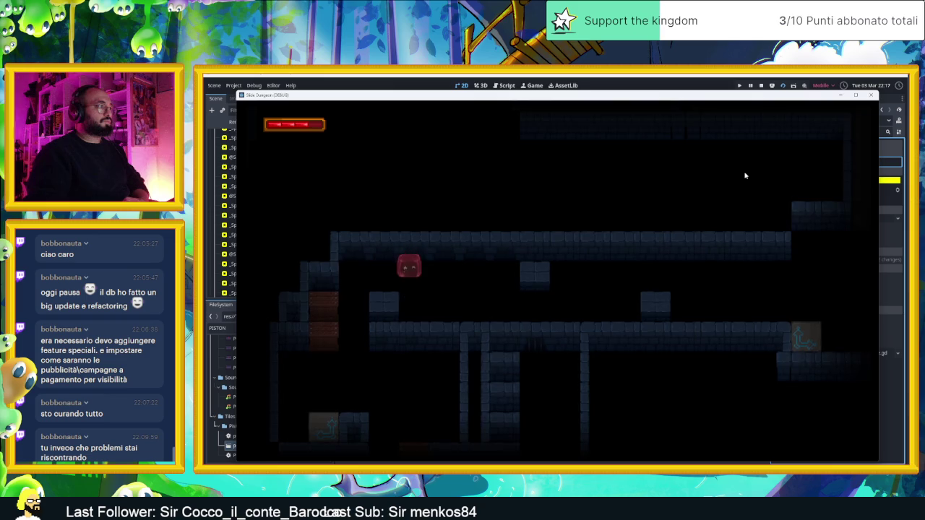
key(Up)
key(Left)
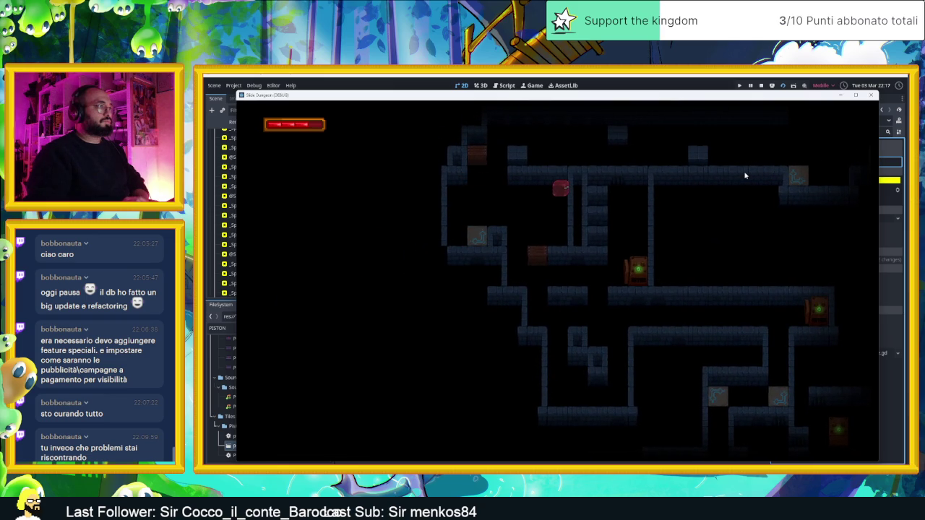
key(Down)
key(Right)
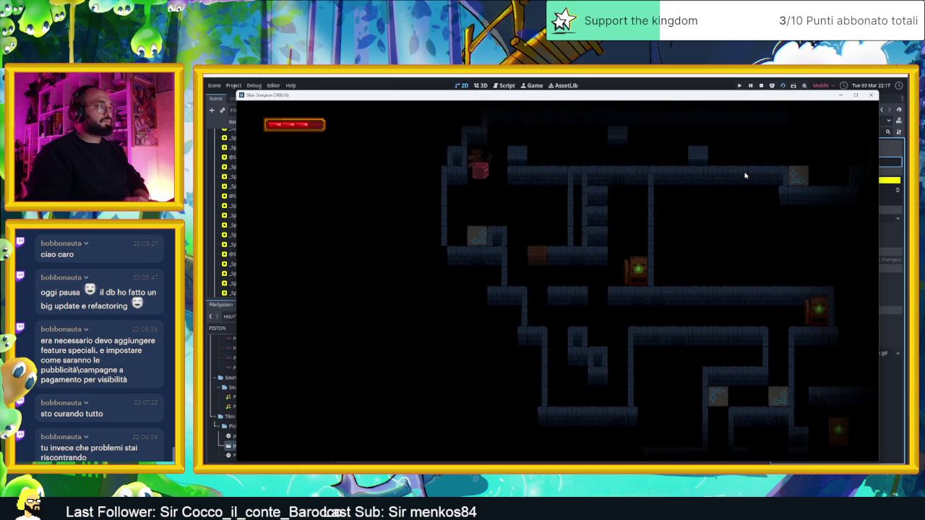
key(Down)
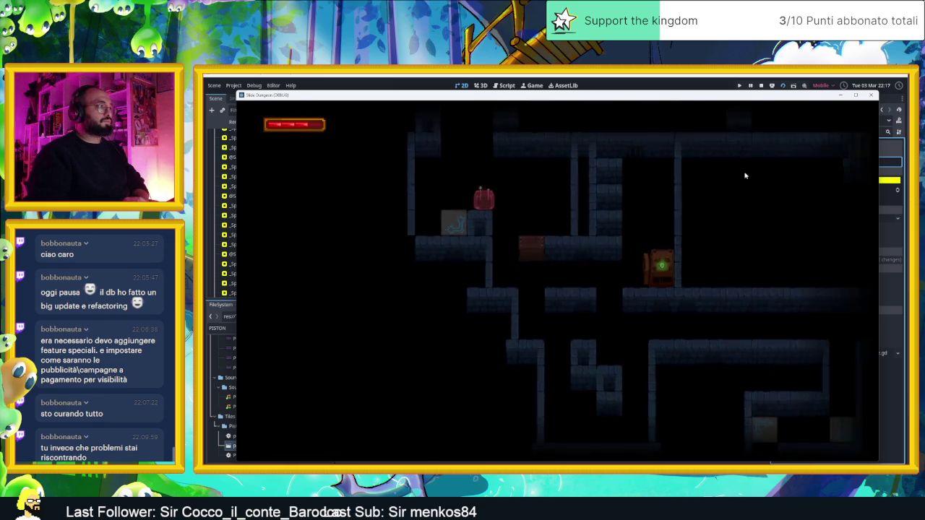